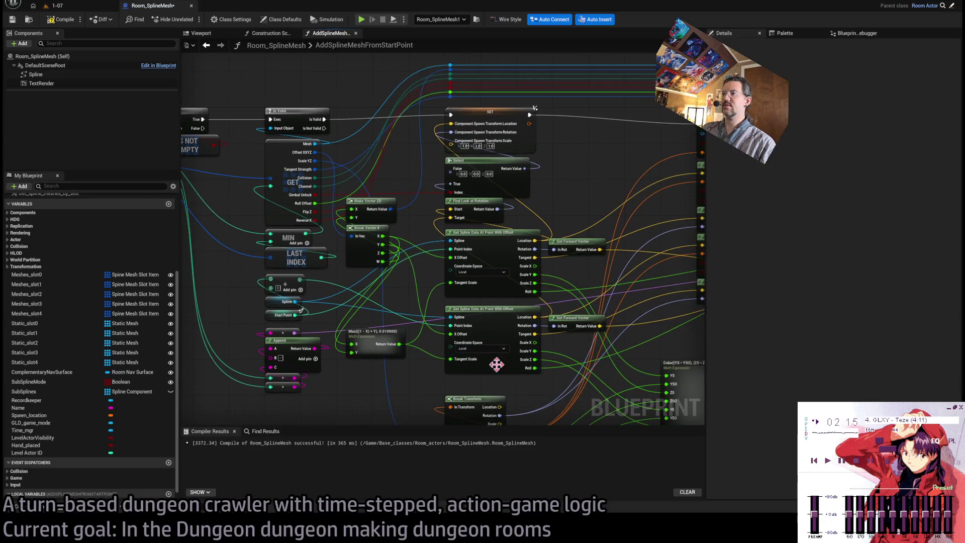
# Step: Inspect both Get Spline Data nodes and open the Get_spline_data_at_point_with_offset function graph
pyautogui.click(530, 237)
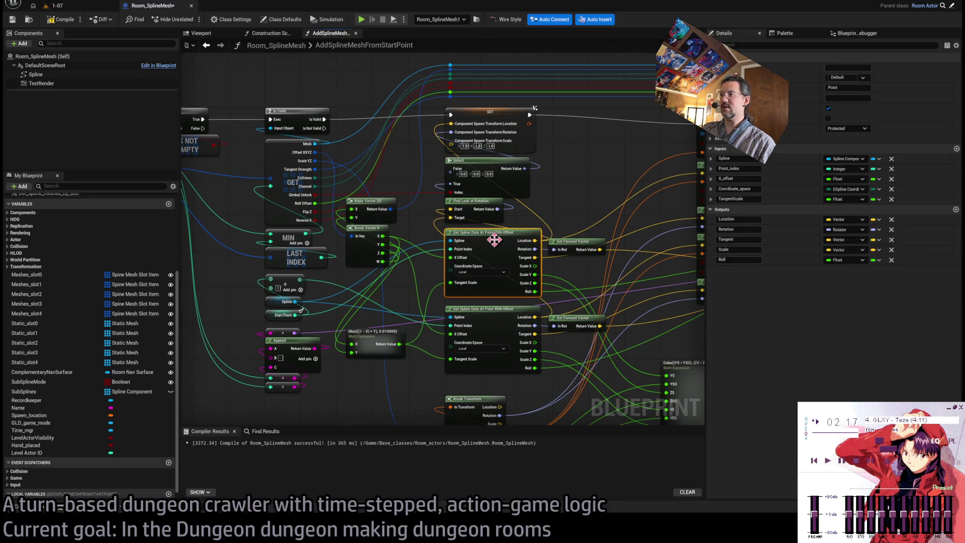
pyautogui.click(509, 330)
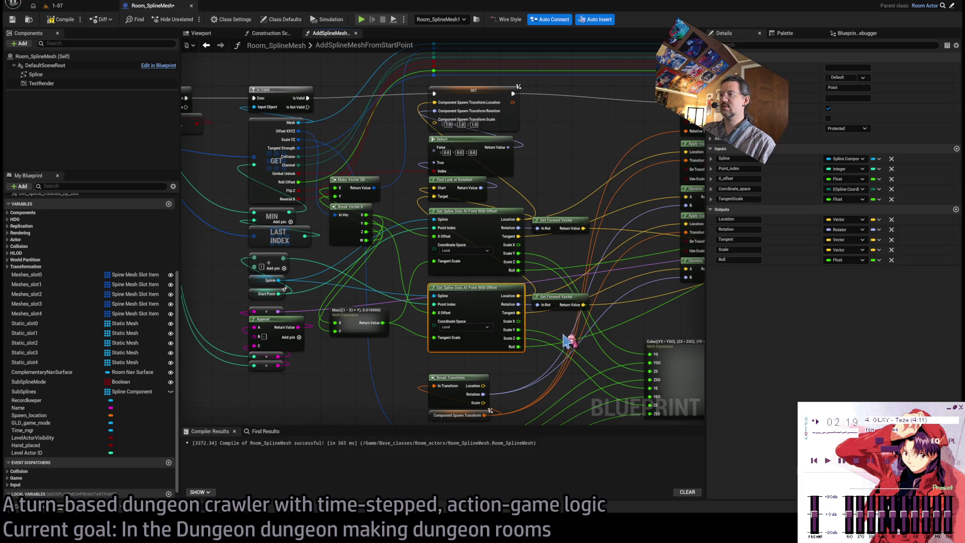
pyautogui.doubleClick(507, 315)
pyautogui.moveTo(555, 224); pyautogui.dragTo(513, 131)
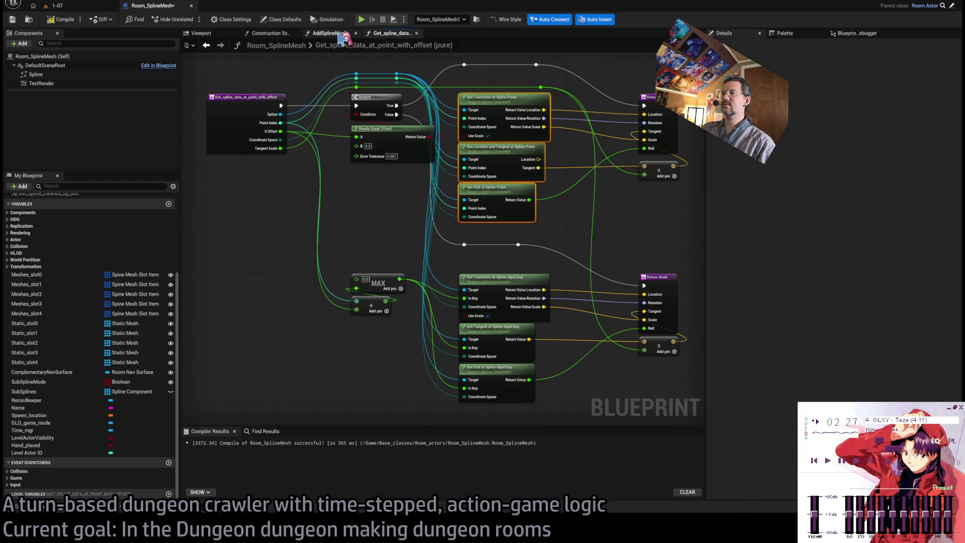
# Step: Return to AddSplineMeshFromStartPoint, recheck the upper spline data node, then view the Construction Script
pyautogui.click(343, 34)
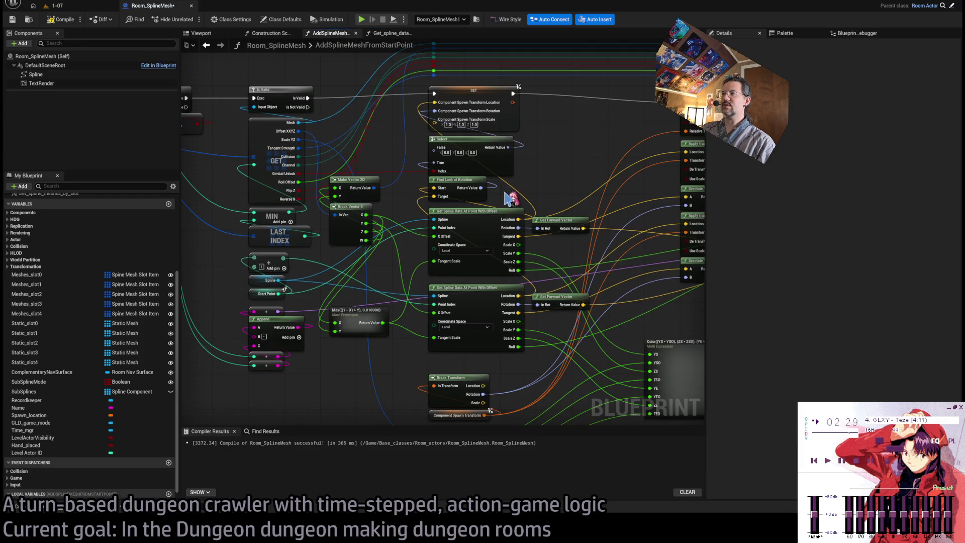
pyautogui.click(510, 221)
pyautogui.moveTo(536, 179); pyautogui.dragTo(511, 193)
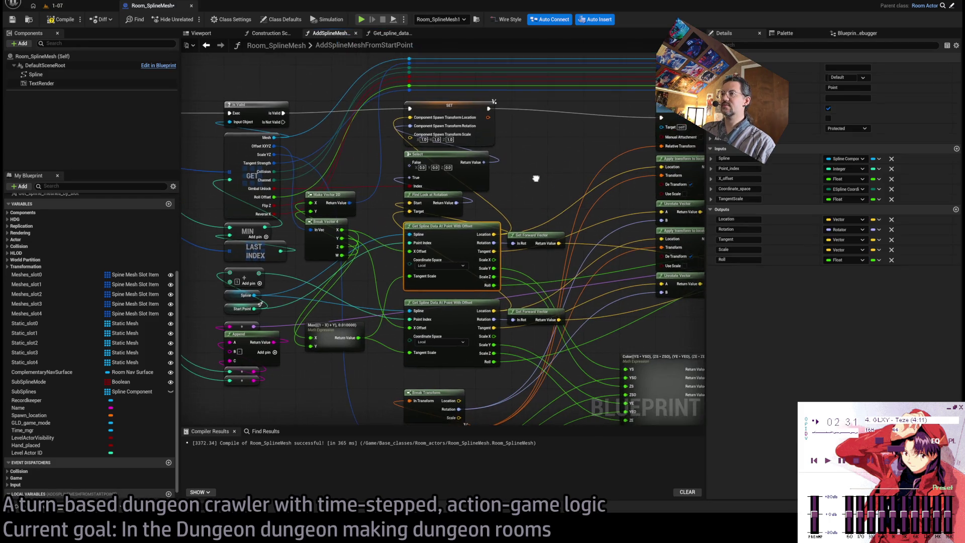
pyautogui.scroll(1, 497, 209)
pyautogui.scroll(1, 556, 185)
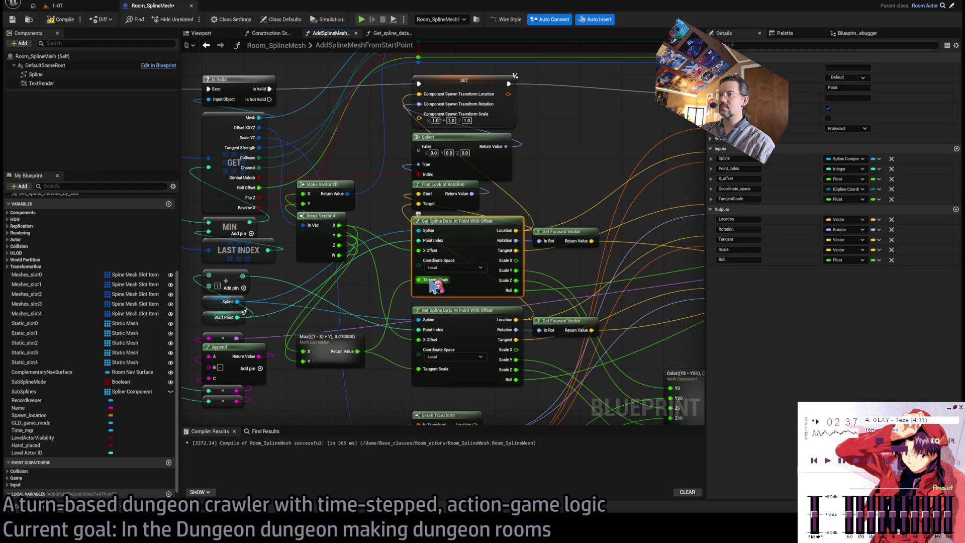
pyautogui.click(274, 36)
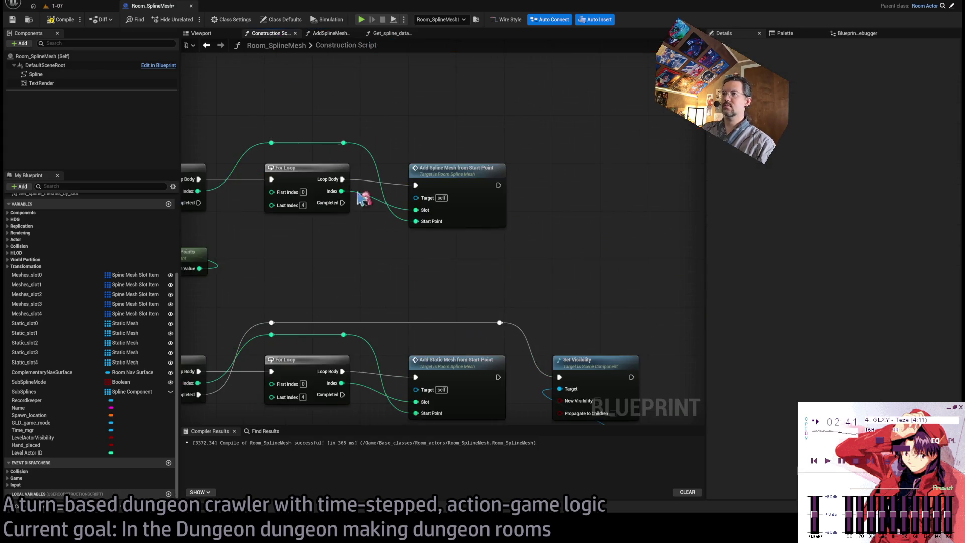
# Step: Close the spline data function and AddSplineMeshFromStartPoint graph tabs
pyautogui.click(389, 33)
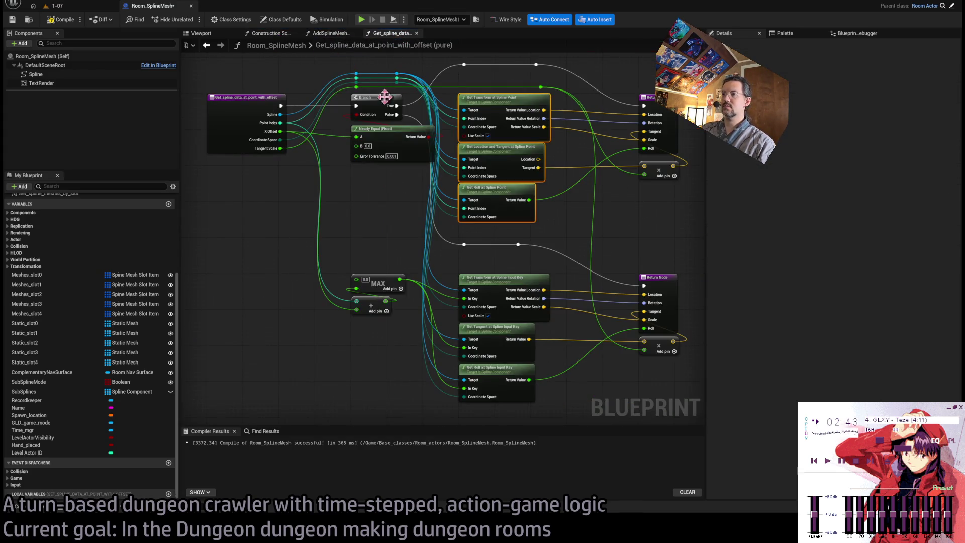
pyautogui.middleClick(376, 35)
pyautogui.middleClick(330, 33)
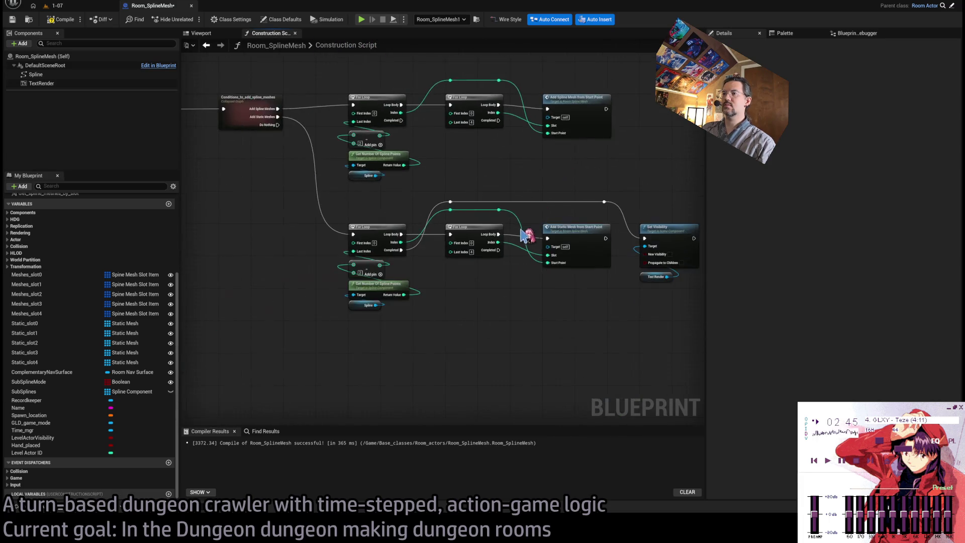
# Step: Paste a Get Spline Data At Point With Offset node, wire Spline in, and add Get Number Of Spline Points
pyautogui.hotkey('ctrl', 'v')
pyautogui.scroll(1, 533, 271)
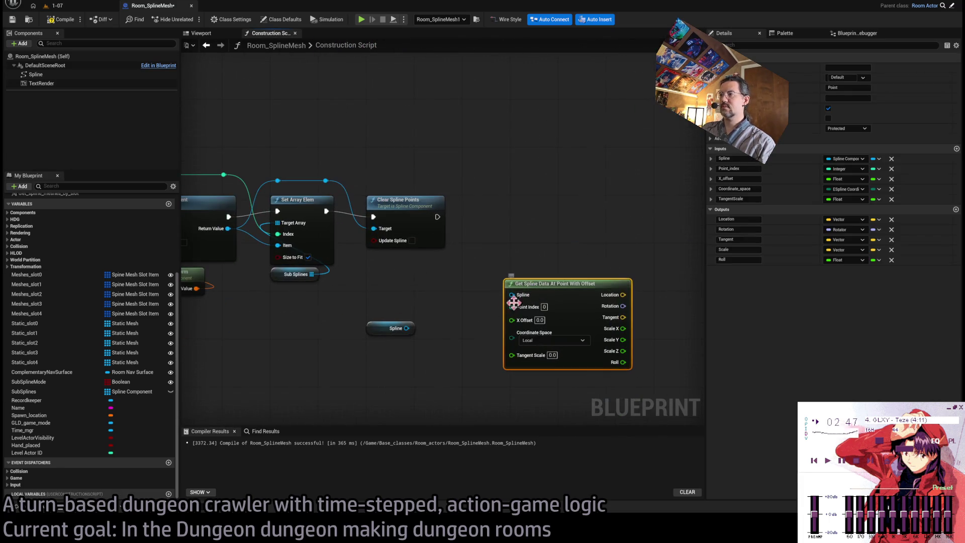
pyautogui.moveTo(407, 328); pyautogui.dragTo(512, 295)
pyautogui.moveTo(388, 329)
pyautogui.mouseDown()
pyautogui.moveTo(526, 387)
pyautogui.moveTo(519, 371)
pyautogui.moveTo(452, 334)
pyautogui.moveTo(311, 326)
pyautogui.moveTo(320, 280)
pyautogui.mouseUp()
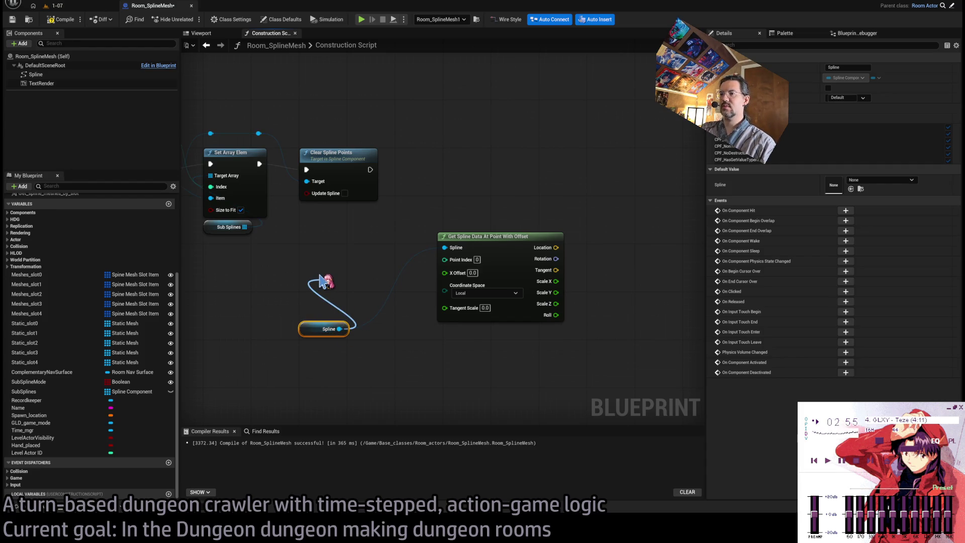
pyautogui.moveTo(320, 280); pyautogui.dragTo(344, 310)
pyautogui.click(399, 387)
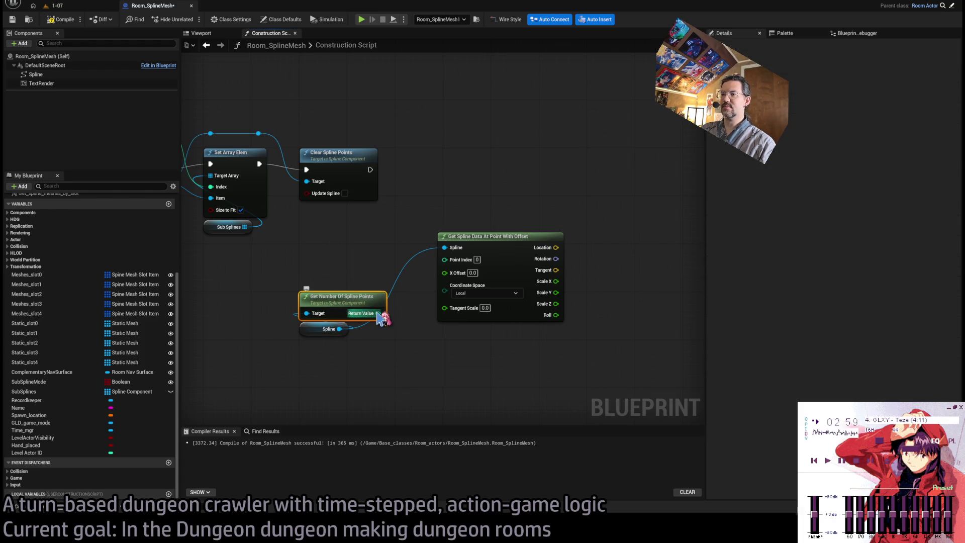
pyautogui.click(414, 216)
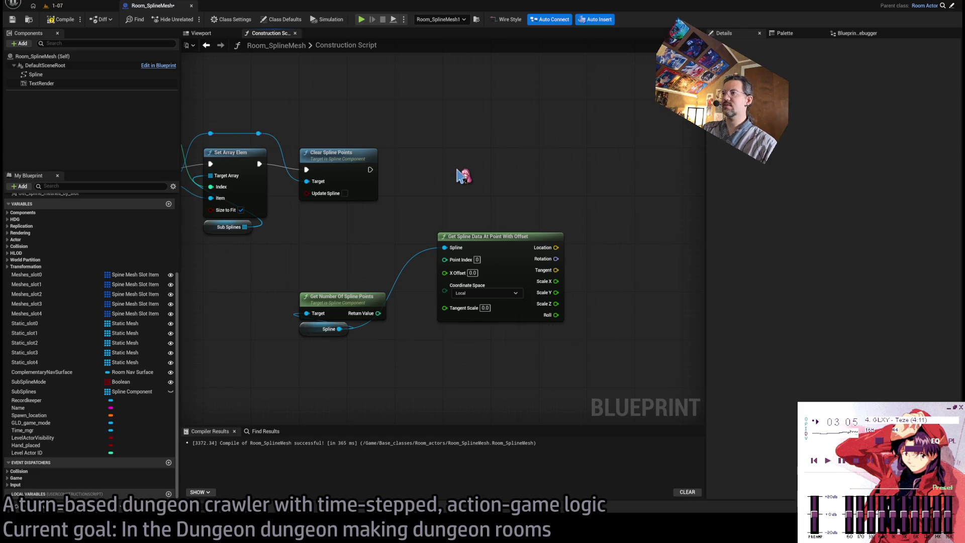
# Step: Add a For Loop after Clear Spline Points, with Last Index driven by point-count math using 2
pyautogui.hotkey('ctrl', 'v')
pyautogui.moveTo(487, 172); pyautogui.dragTo(477, 158)
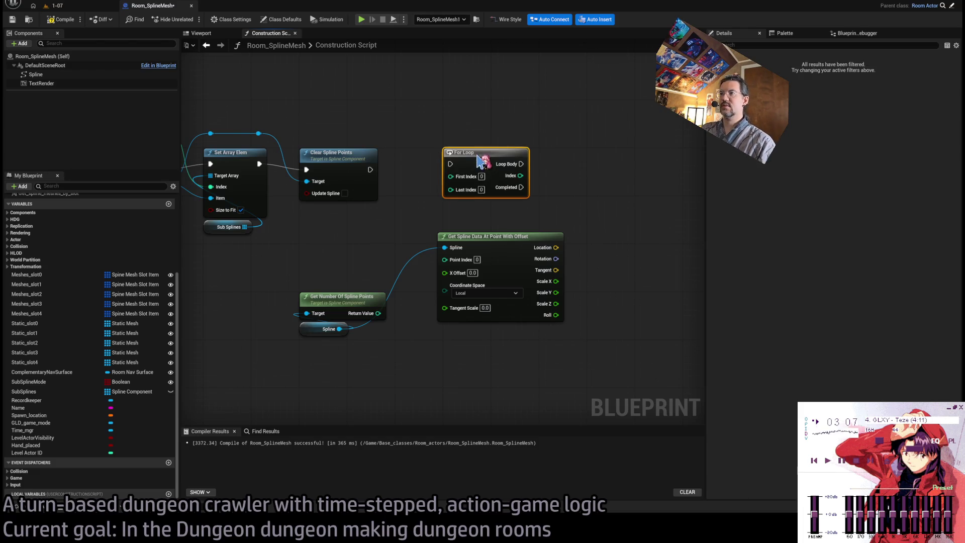
pyautogui.moveTo(370, 169); pyautogui.dragTo(450, 164)
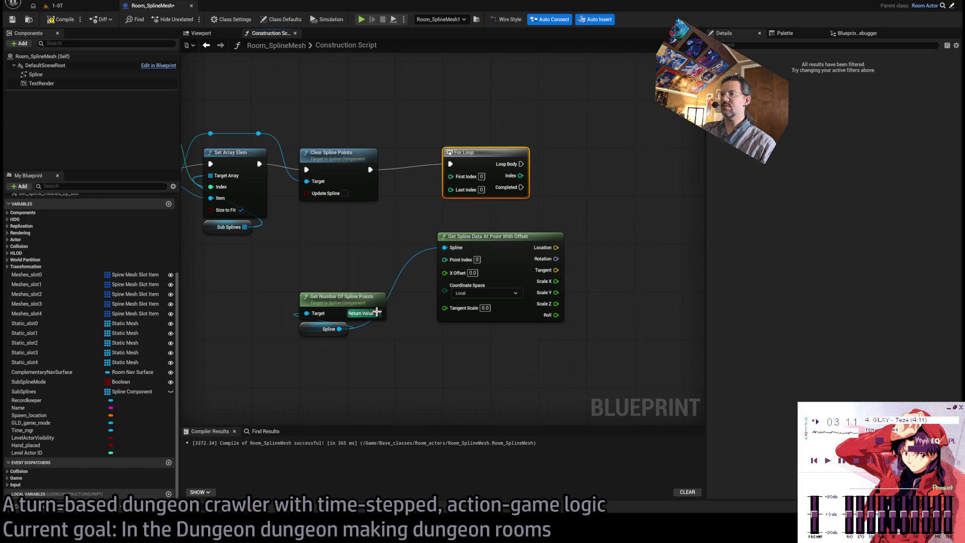
pyautogui.moveTo(377, 313)
pyautogui.mouseDown()
pyautogui.moveTo(317, 254)
pyautogui.moveTo(453, 201)
pyautogui.moveTo(451, 189)
pyautogui.mouseUp()
pyautogui.write('2')
pyautogui.moveTo(349, 260); pyautogui.dragTo(330, 272)
# Step: Rearrange the nodes and feed the loop Index into the spline data node's Point Index
pyautogui.moveTo(490, 249); pyautogui.dragTo(484, 345)
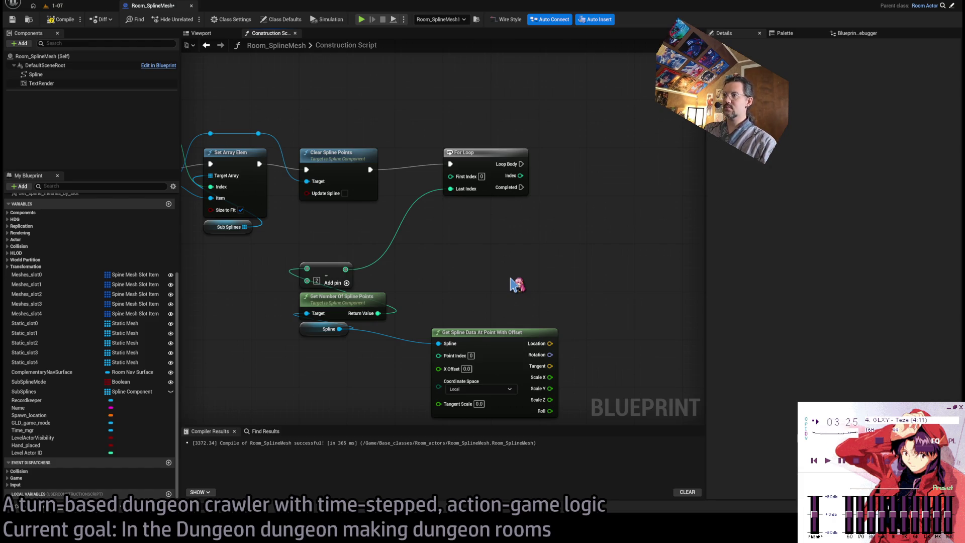
pyautogui.moveTo(347, 346)
pyautogui.mouseDown()
pyautogui.moveTo(328, 278)
pyautogui.moveTo(493, 217)
pyautogui.moveTo(472, 220)
pyautogui.mouseUp()
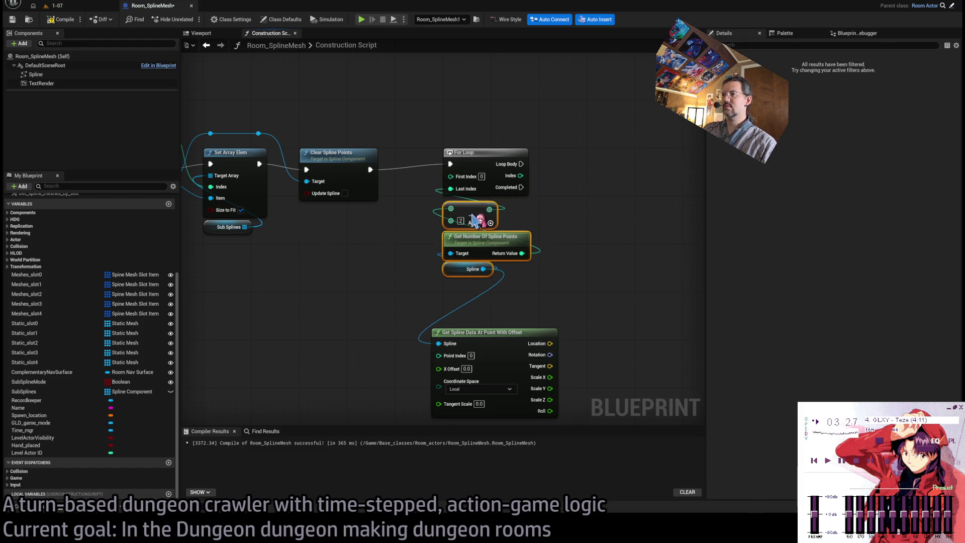
pyautogui.click(577, 260)
pyautogui.moveTo(399, 330)
pyautogui.mouseDown()
pyautogui.moveTo(561, 170)
pyautogui.moveTo(550, 147)
pyautogui.mouseUp()
pyautogui.moveTo(407, 173); pyautogui.dragTo(495, 178)
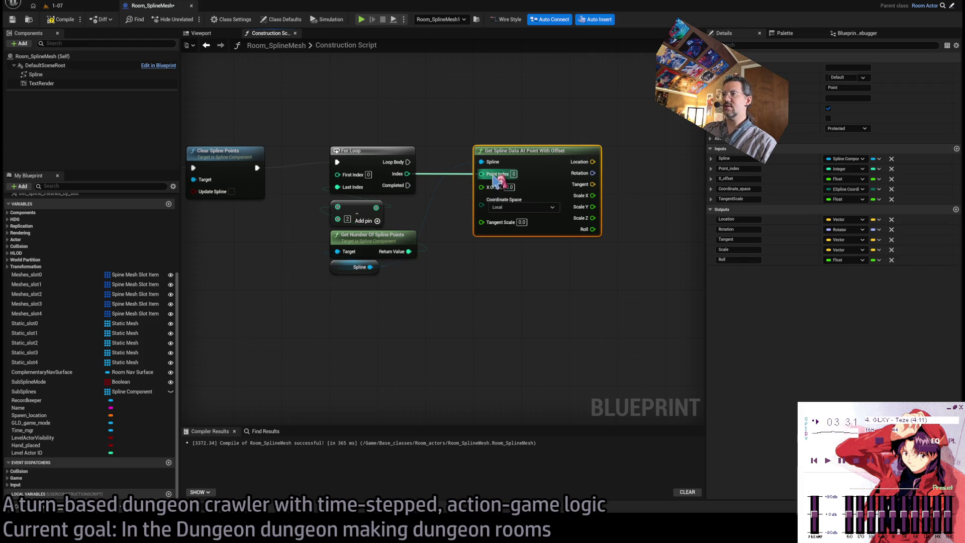
# Step: Duplicate the spline data node and feed it Index + 1
pyautogui.hotkey('ctrl', 'c')
pyautogui.hotkey('ctrl', 'v')
pyautogui.moveTo(502, 286)
pyautogui.mouseDown()
pyautogui.moveTo(515, 272)
pyautogui.moveTo(527, 279)
pyautogui.moveTo(527, 307)
pyautogui.mouseUp()
pyautogui.moveTo(407, 173)
pyautogui.mouseDown()
pyautogui.moveTo(480, 261)
pyautogui.moveTo(499, 336)
pyautogui.moveTo(455, 344)
pyautogui.moveTo(467, 268)
pyautogui.moveTo(511, 404)
pyautogui.mouseUp()
pyautogui.click(479, 267)
pyautogui.write('1')
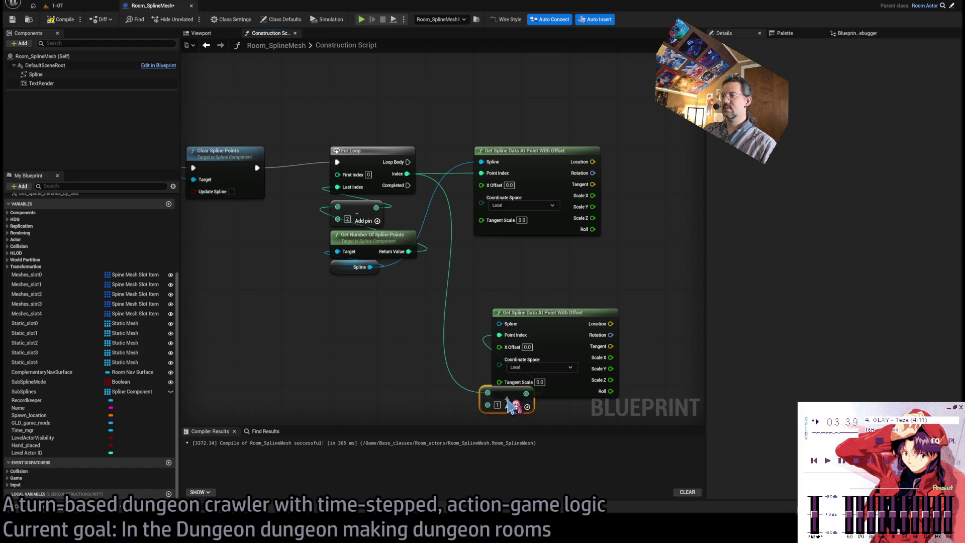
# Step: Stack the two spline data nodes and set both coordinate spaces to World
pyautogui.click(550, 313)
pyautogui.moveTo(549, 313); pyautogui.dragTo(535, 254)
pyautogui.click(523, 197)
pyautogui.click(517, 214)
pyautogui.click(522, 293)
pyautogui.click(519, 304)
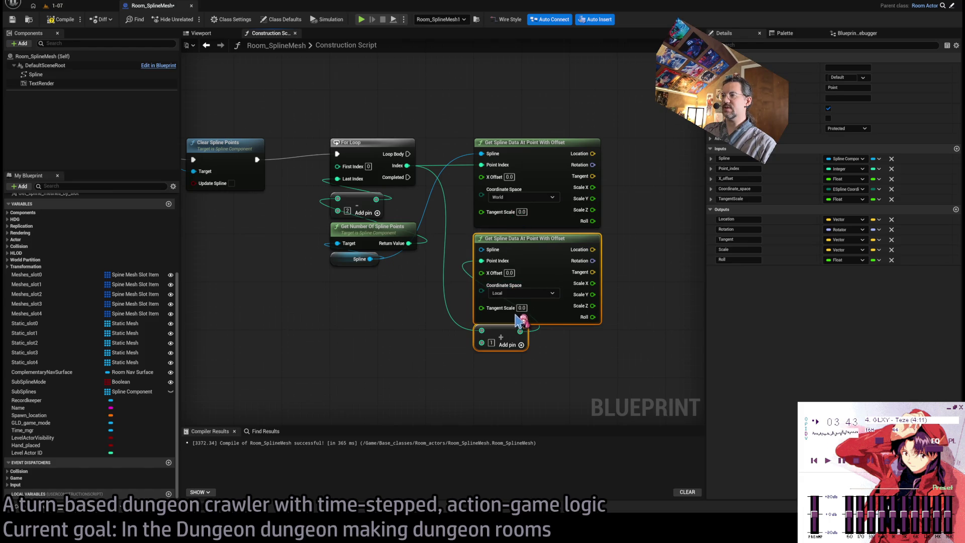
pyautogui.click(631, 312)
# Step: Set the upper node's Tangent Scale to 1 and open the spline data function graph
pyautogui.click(483, 220)
pyautogui.write('1')
pyautogui.press('Return')
pyautogui.moveTo(443, 317)
pyautogui.mouseDown()
pyautogui.moveTo(659, 372)
pyautogui.moveTo(491, 319)
pyautogui.mouseUp()
pyautogui.doubleClick(517, 280)
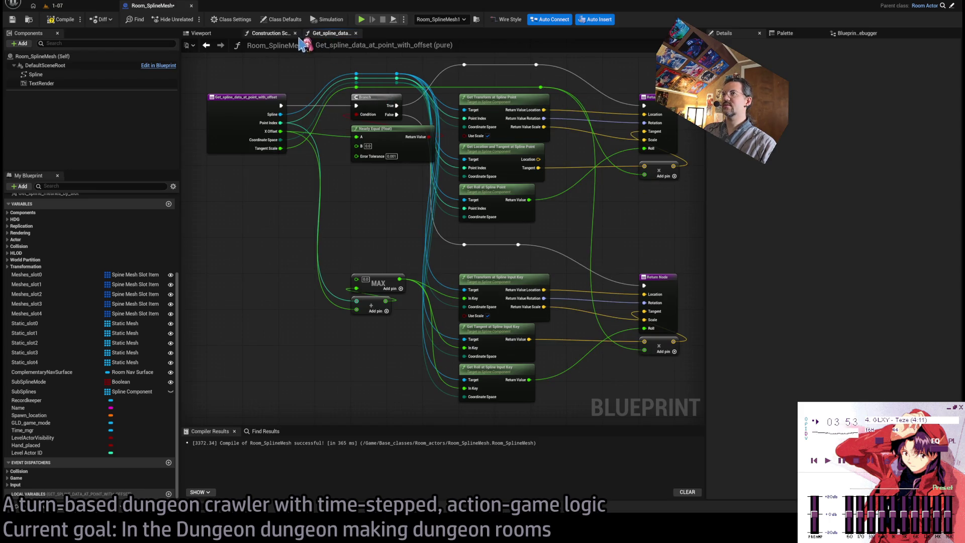
# Step: Reroute X Offset from Nearly Equal's A pin to the add node below MAX
pyautogui.click(355, 33)
pyautogui.moveTo(583, 236); pyautogui.dragTo(649, 241)
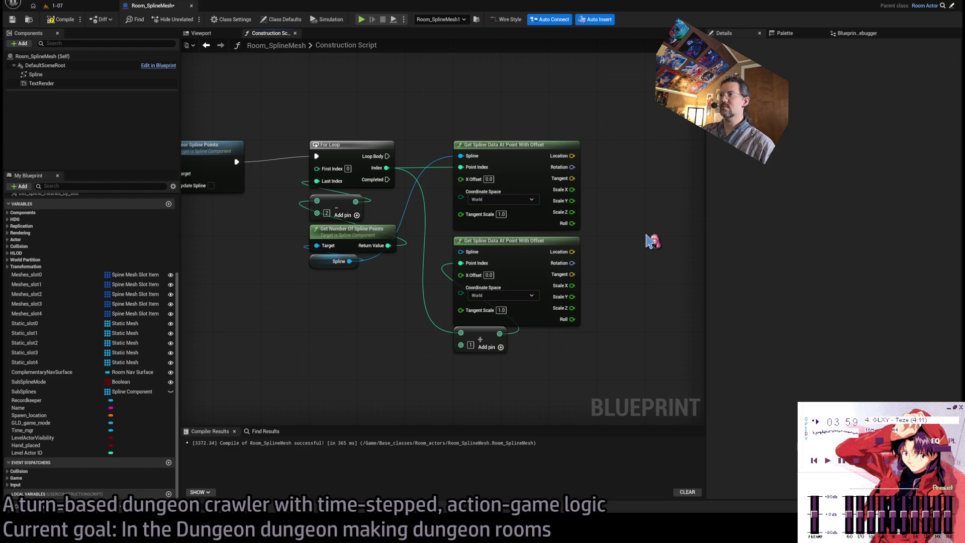
pyautogui.doubleClick(502, 153)
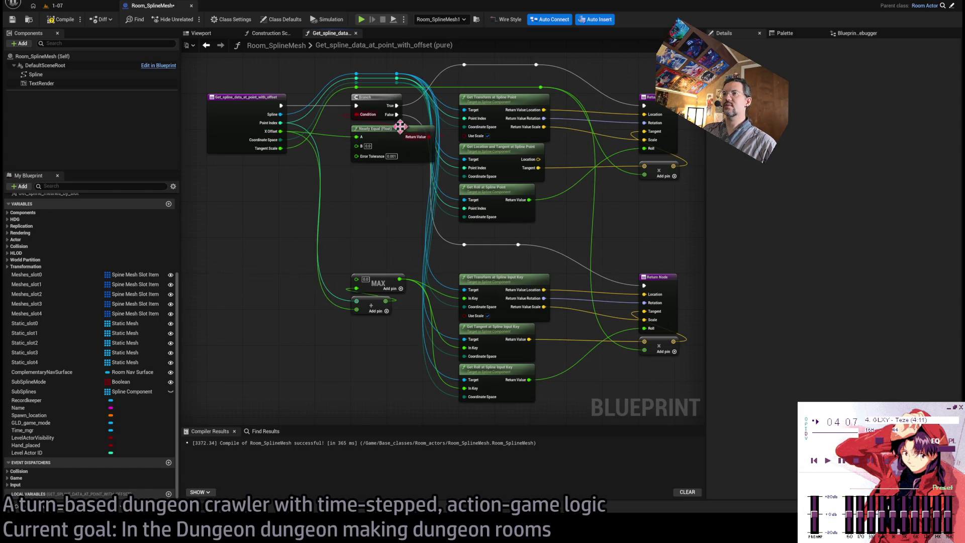
pyautogui.moveTo(334, 140)
pyautogui.mouseDown()
pyautogui.moveTo(323, 183)
pyautogui.moveTo(342, 314)
pyautogui.mouseUp()
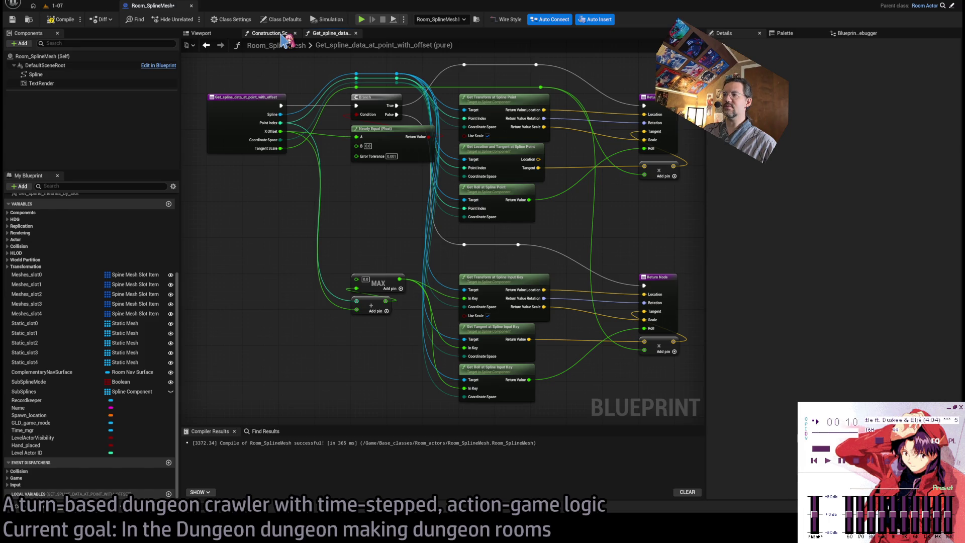
# Step: Close the function graph and shift both spline data nodes right in the Construction Script
pyautogui.click(282, 34)
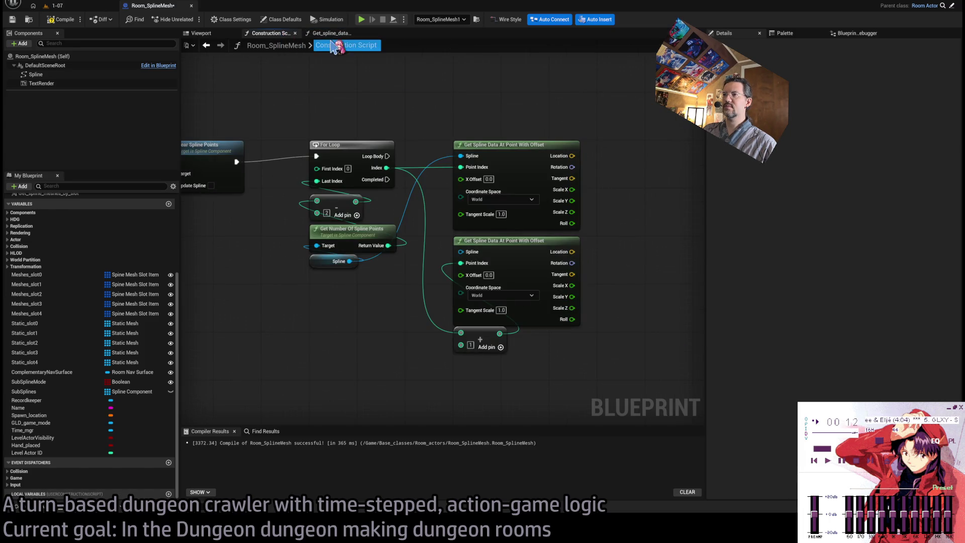
pyautogui.click(317, 34)
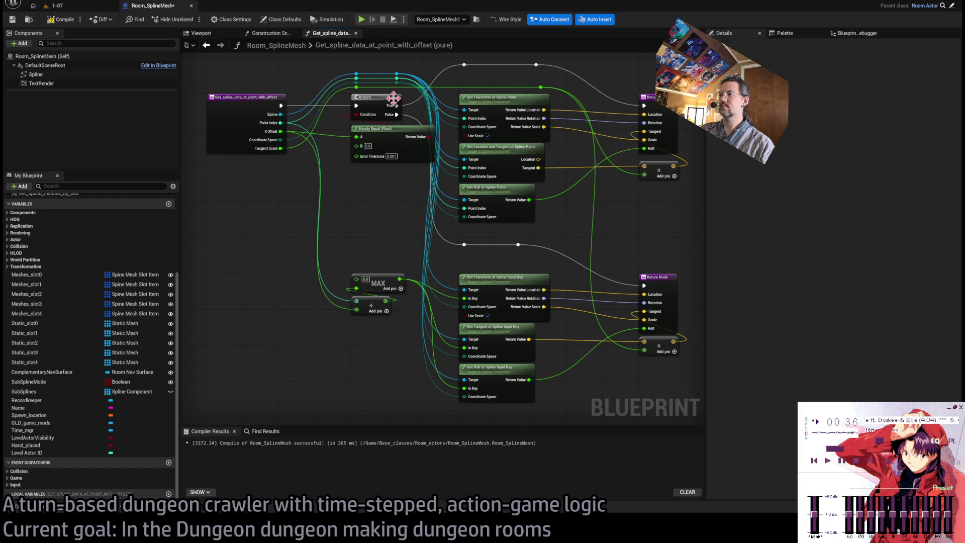
pyautogui.middleClick(334, 36)
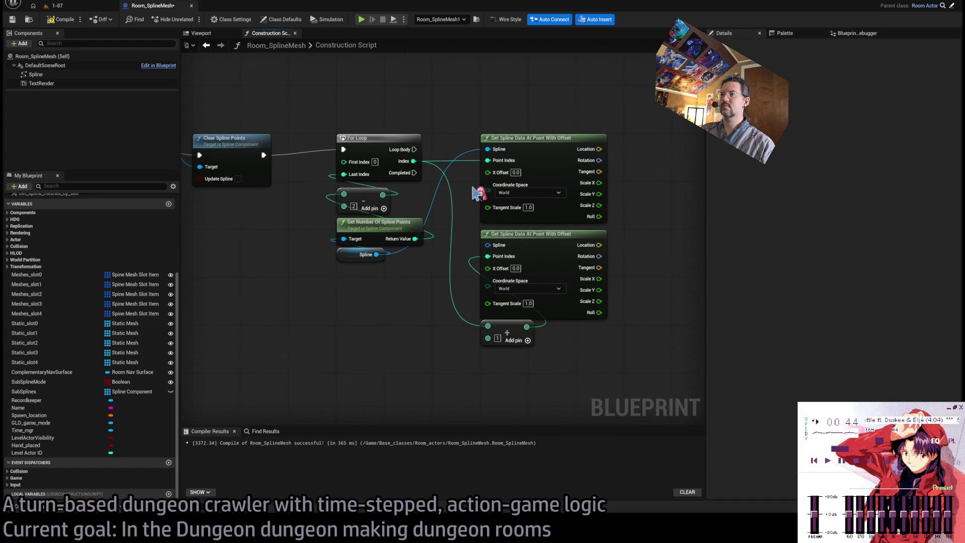
pyautogui.moveTo(438, 161); pyautogui.dragTo(594, 168)
# Step: Add a Make Array node and a Make Literal Float wired into its [0] input
pyautogui.click(460, 113)
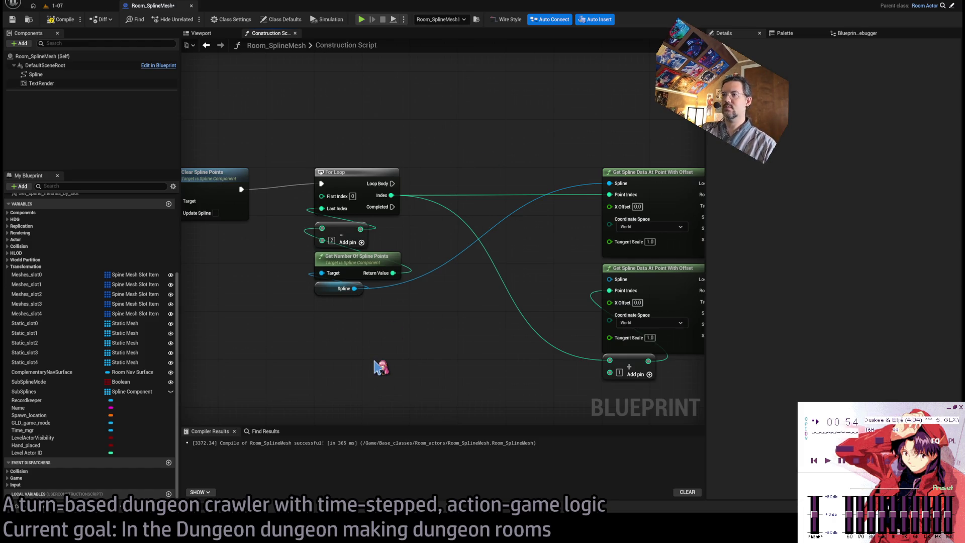
pyautogui.hotkey('ctrl', 'v')
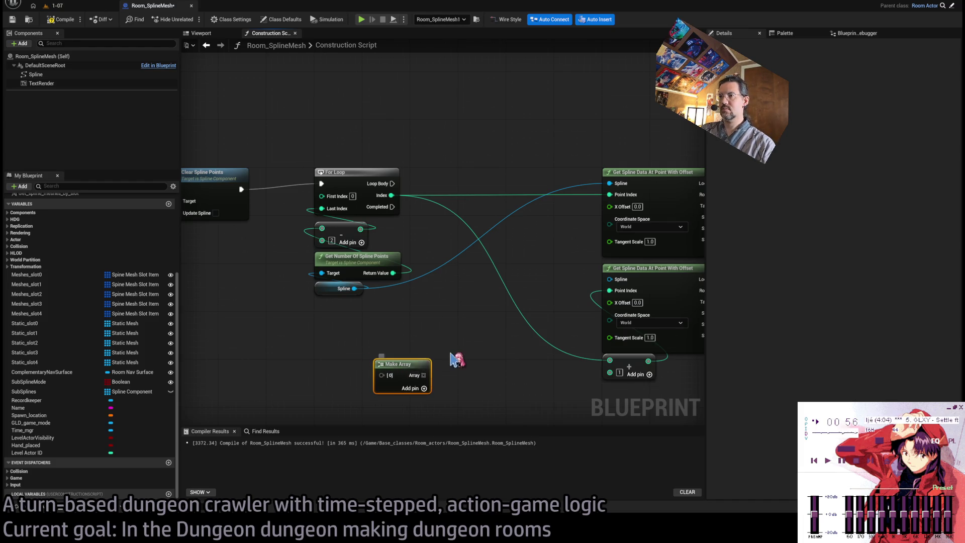
pyautogui.click(275, 375)
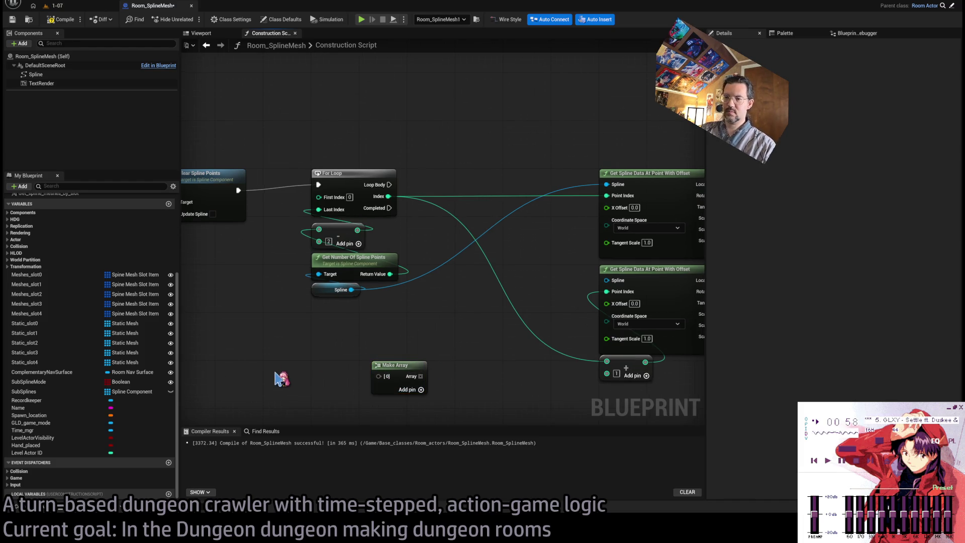
pyautogui.hotkey('ctrl', 'v')
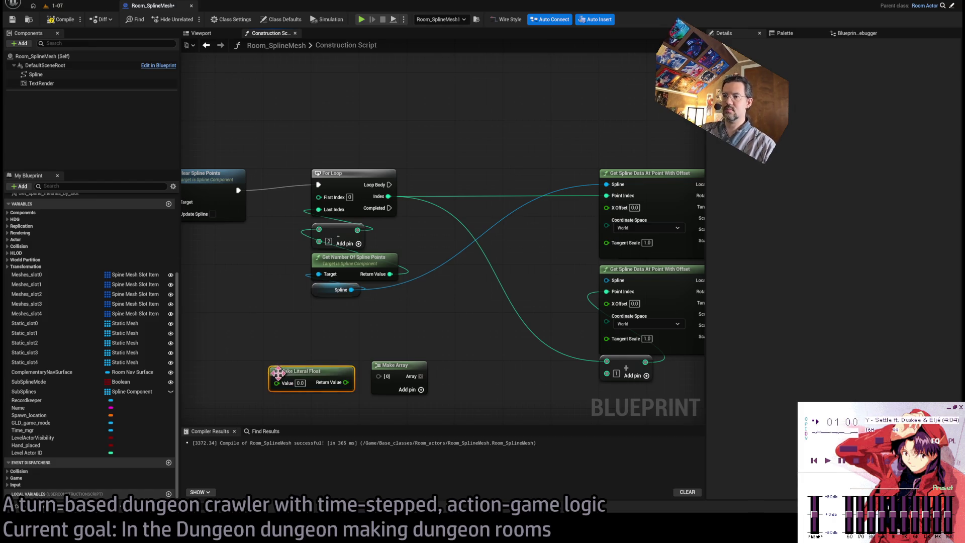
pyautogui.moveTo(346, 381); pyautogui.dragTo(378, 376)
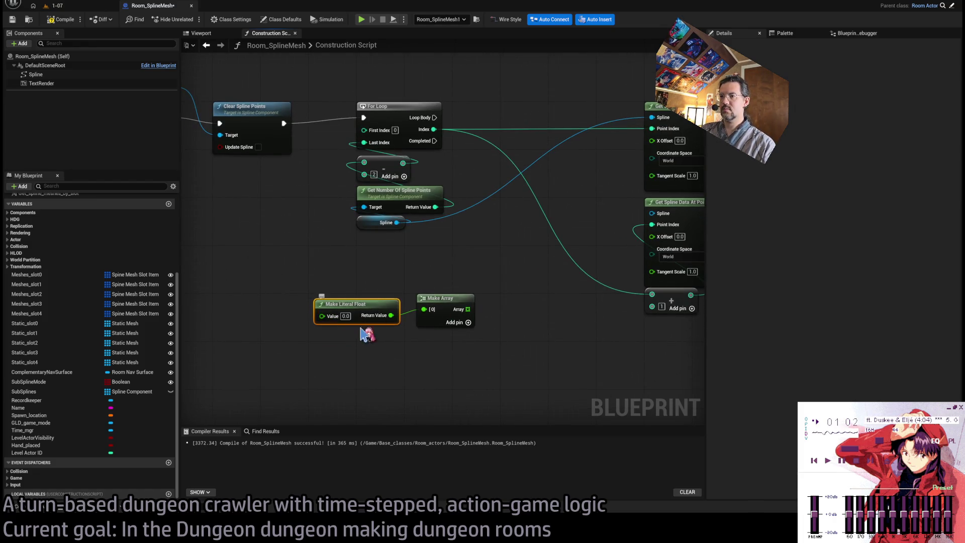
# Step: Add three more float literals set to 0.25, 0.5 and 0.75, and align them
pyautogui.hotkey('ctrl', 'v')
pyautogui.hotkey('ctrl', 'v')
pyautogui.hotkey('ctrl', 'v')
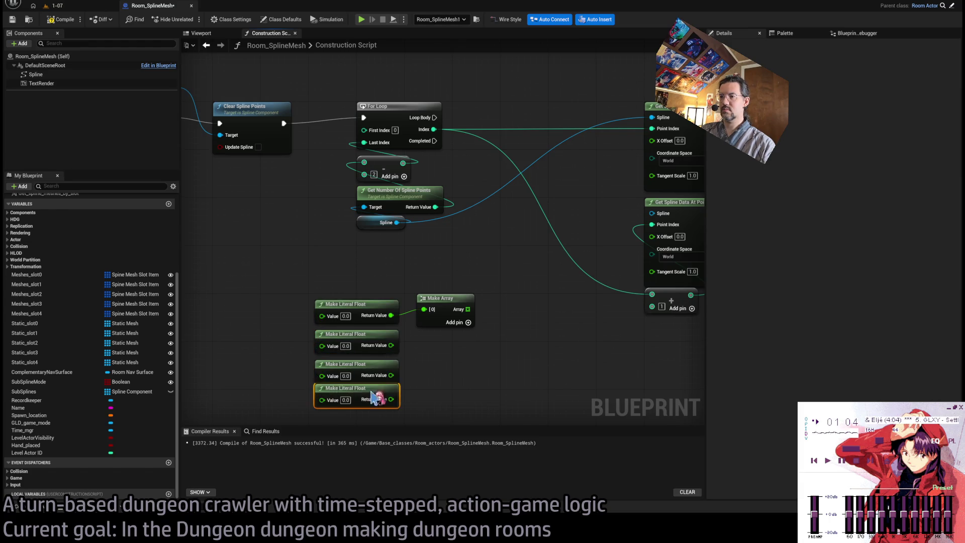
pyautogui.hotkey('ctrl', 'v')
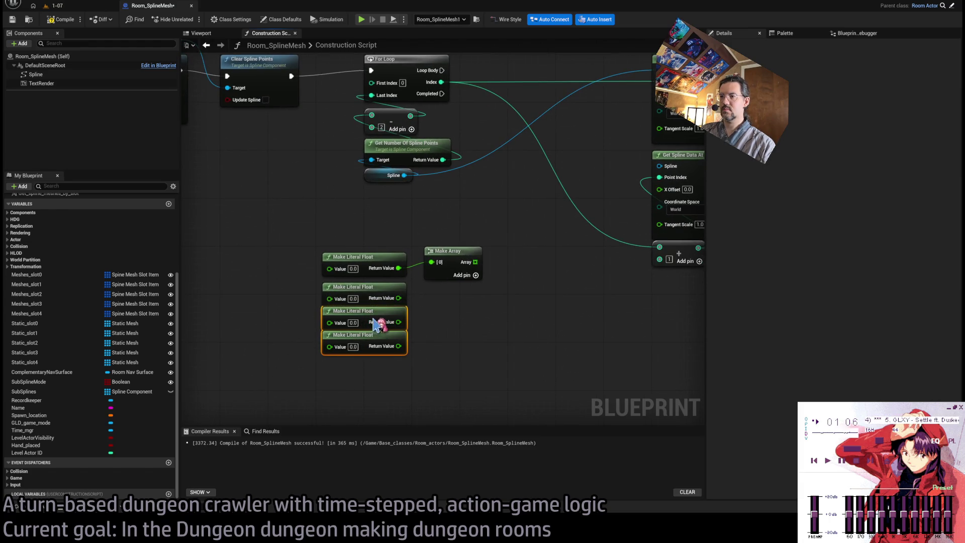
pyautogui.moveTo(367, 375); pyautogui.dragTo(367, 296)
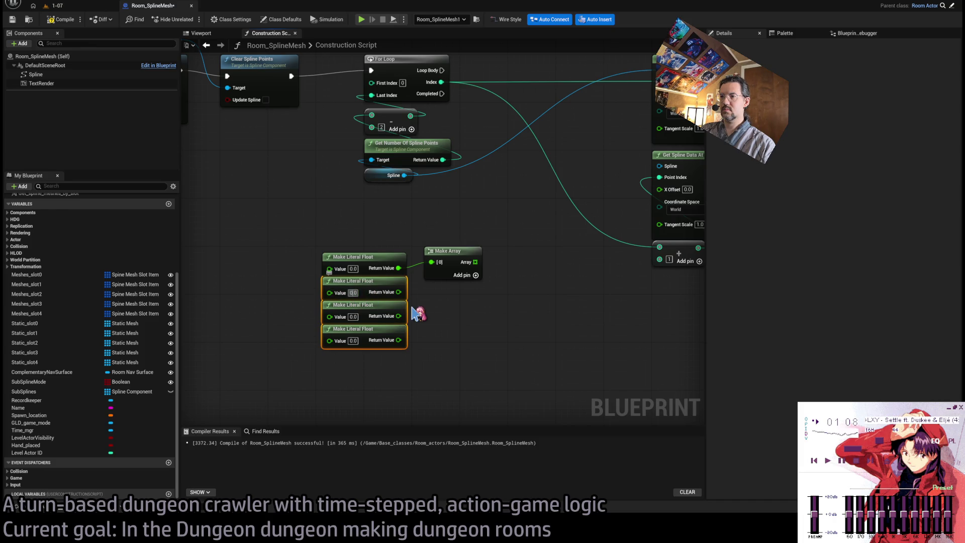
pyautogui.write('.25')
pyautogui.press('Tab')
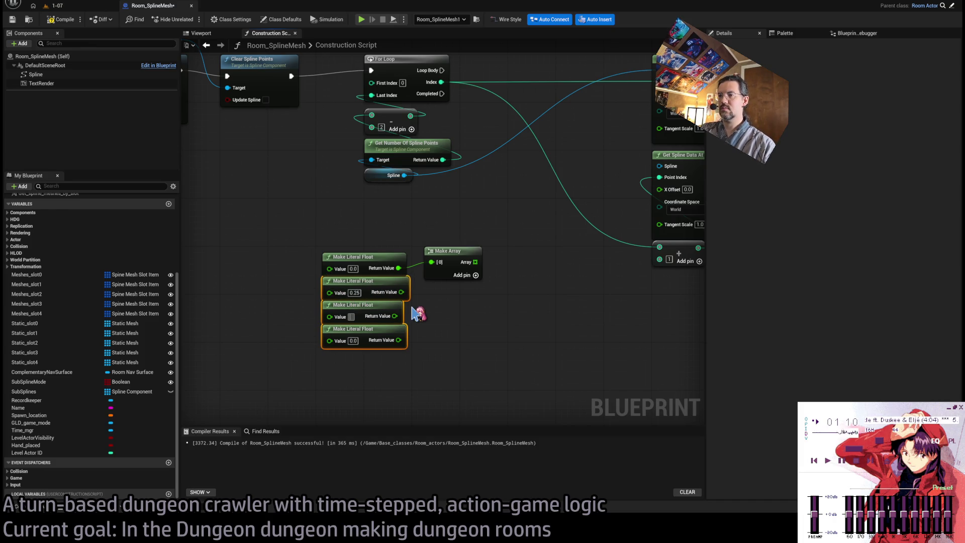
pyautogui.press('Tab')
pyautogui.write('0.75')
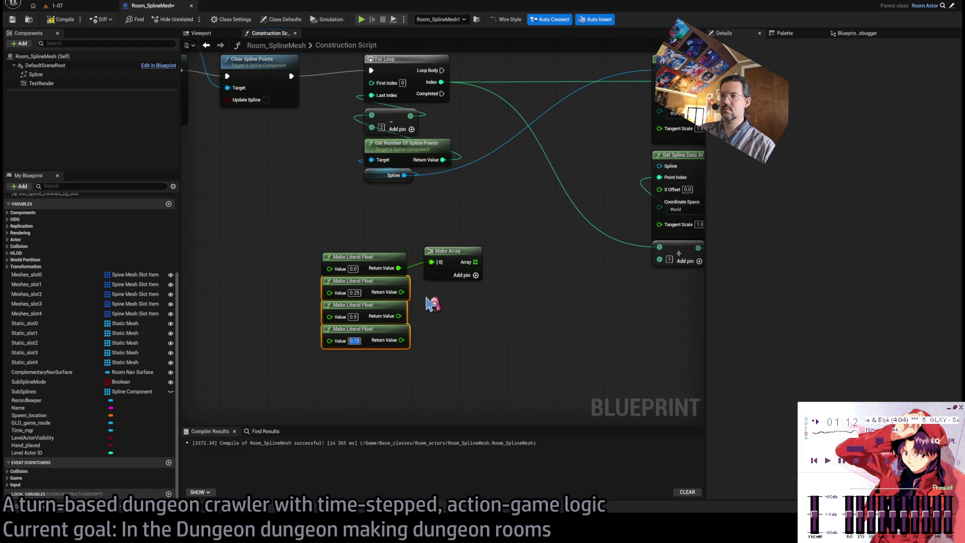
pyautogui.click(442, 293)
pyautogui.moveTo(422, 357); pyautogui.dragTo(338, 226)
pyautogui.moveTo(355, 258); pyautogui.dragTo(350, 252)
# Step: Reposition Make Array, discard a stray duplicate, and add input pins to it
pyautogui.click(454, 298)
pyautogui.moveTo(451, 253); pyautogui.dragTo(486, 254)
pyautogui.hotkey('ctrl', 'c')
pyautogui.hotkey('ctrl', 'v')
pyautogui.moveTo(480, 301); pyautogui.dragTo(485, 296)
pyautogui.moveTo(471, 328); pyautogui.dragTo(472, 366)
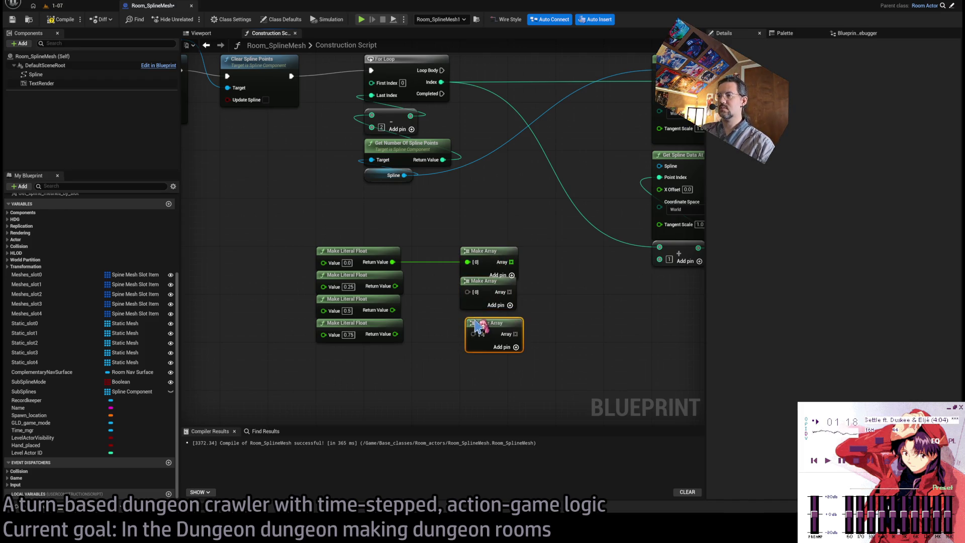
pyautogui.press('Delete')
pyautogui.click(511, 274)
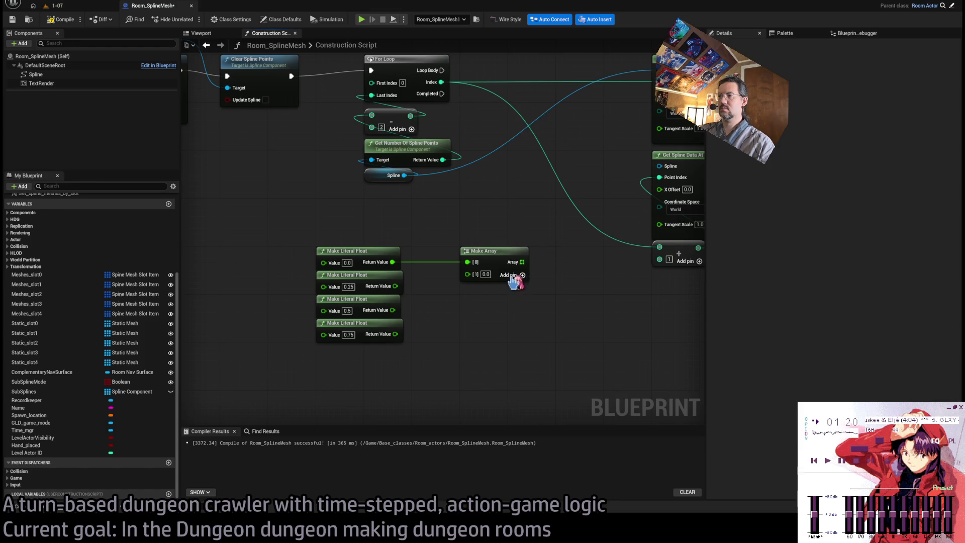
pyautogui.click(522, 275)
pyautogui.click(522, 275)
# Step: Wire the floats into array slots [1] and [3], and a duplicated float into slot [4]
pyautogui.moveTo(395, 286)
pyautogui.mouseDown()
pyautogui.moveTo(467, 273)
pyautogui.moveTo(393, 310)
pyautogui.mouseUp()
pyautogui.moveTo(473, 301); pyautogui.dragTo(472, 299)
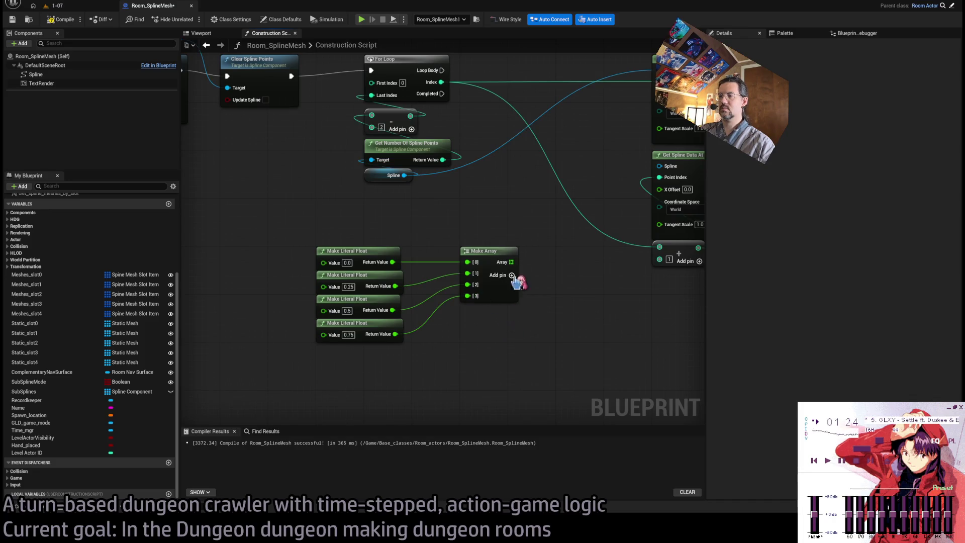
pyautogui.click(512, 276)
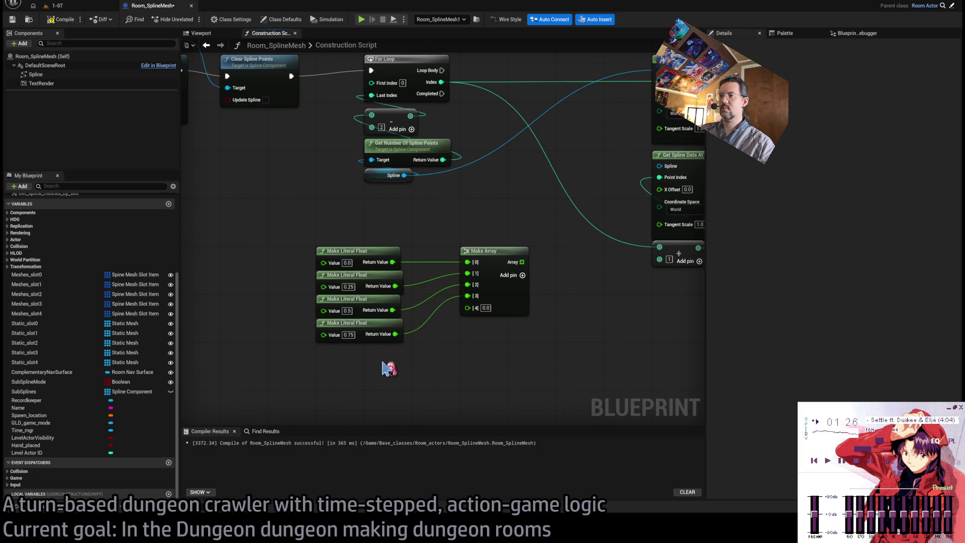
pyautogui.click(352, 336)
pyautogui.hotkey('ctrl', 'd')
pyautogui.moveTo(395, 358); pyautogui.dragTo(468, 306)
# Step: Edit the float literals to 0.4, 0.6 and 0.8 so values run 0.0 to 0.8
pyautogui.click(348, 286)
pyautogui.write('2')
pyautogui.write('0.4')
pyautogui.press('Tab')
pyautogui.write('0.6')
pyautogui.press('Tab')
pyautogui.write('0.8')
pyautogui.press('Return')
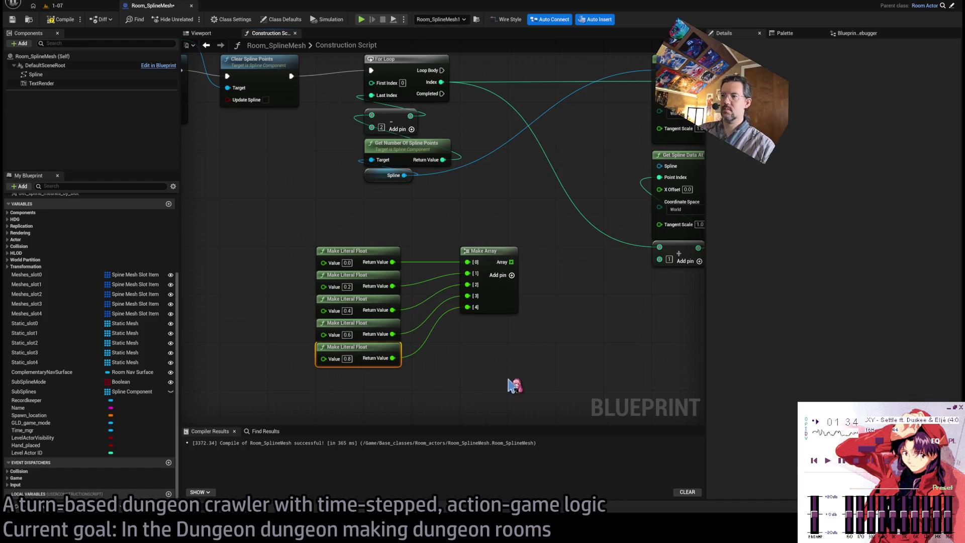
# Step: Feed the array into a For Each Loop run from the For Loop's body
pyautogui.click(510, 385)
pyautogui.moveTo(469, 311)
pyautogui.mouseDown()
pyautogui.moveTo(483, 278)
pyautogui.moveTo(493, 113)
pyautogui.mouseUp()
pyautogui.moveTo(399, 120); pyautogui.dragTo(472, 120)
pyautogui.click(551, 107)
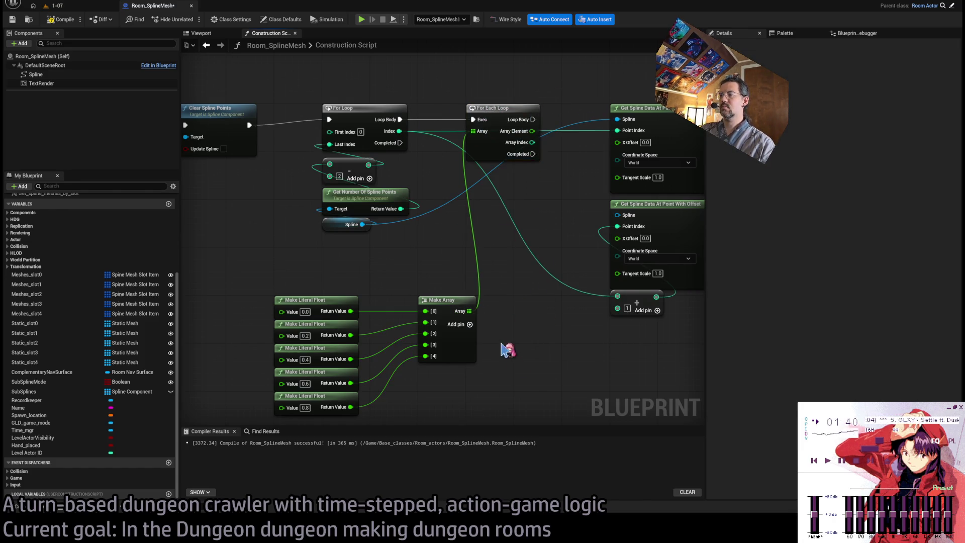
# Step: Collapse the five floats and Make Array into a graph named Floats_zero_through_pointeight
pyautogui.moveTo(387, 352); pyautogui.dragTo(492, 250)
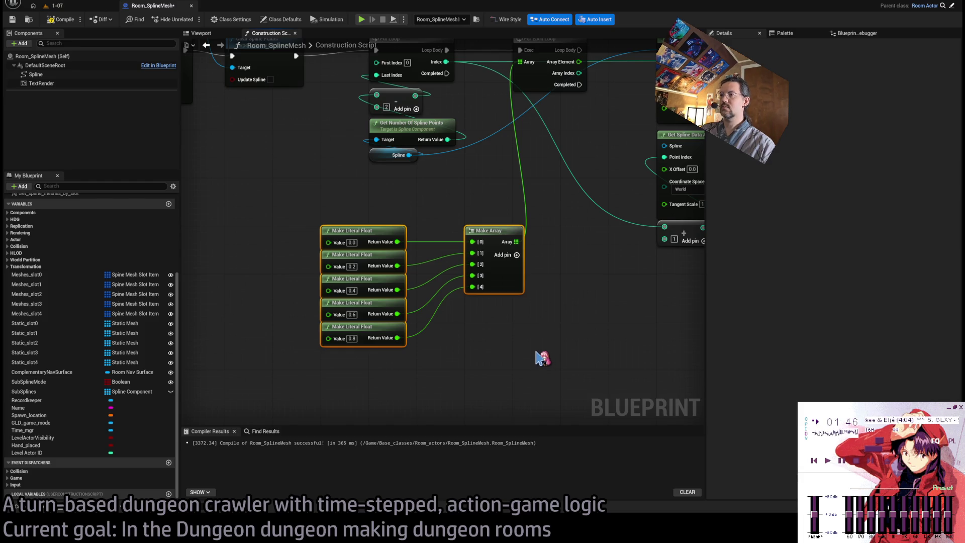
pyautogui.hotkey('ctrl', 'shift', 'c')
pyautogui.write('Floats')
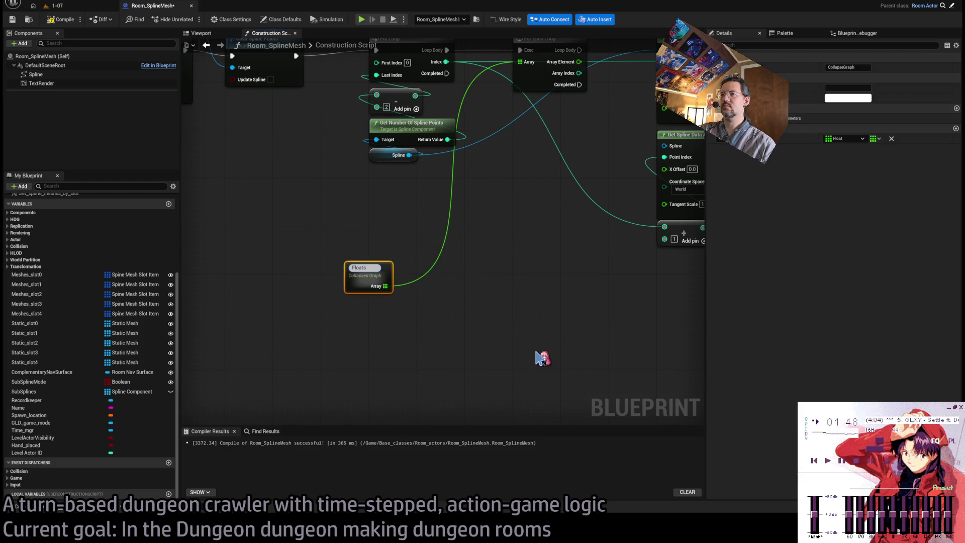
pyautogui.write('_zero_thro')
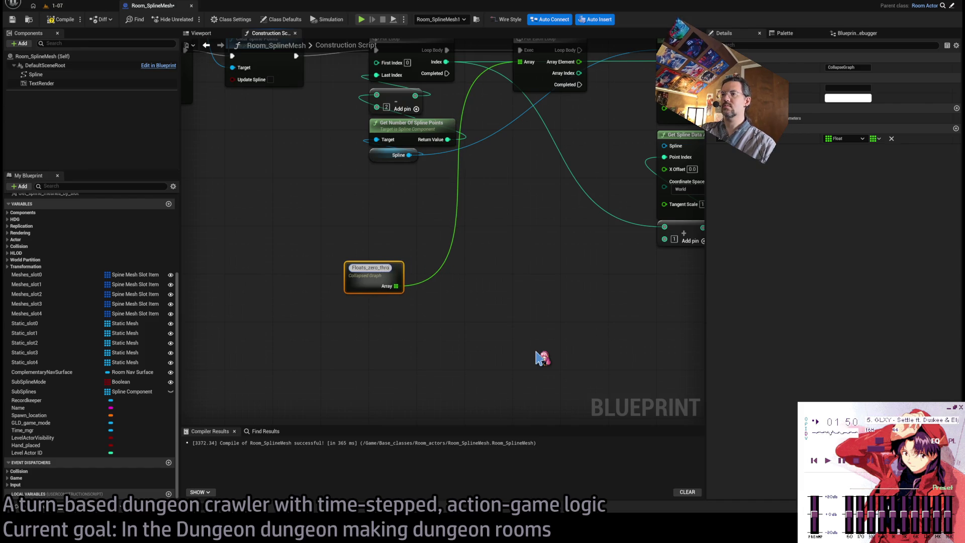
pyautogui.write('ugh_pointeight')
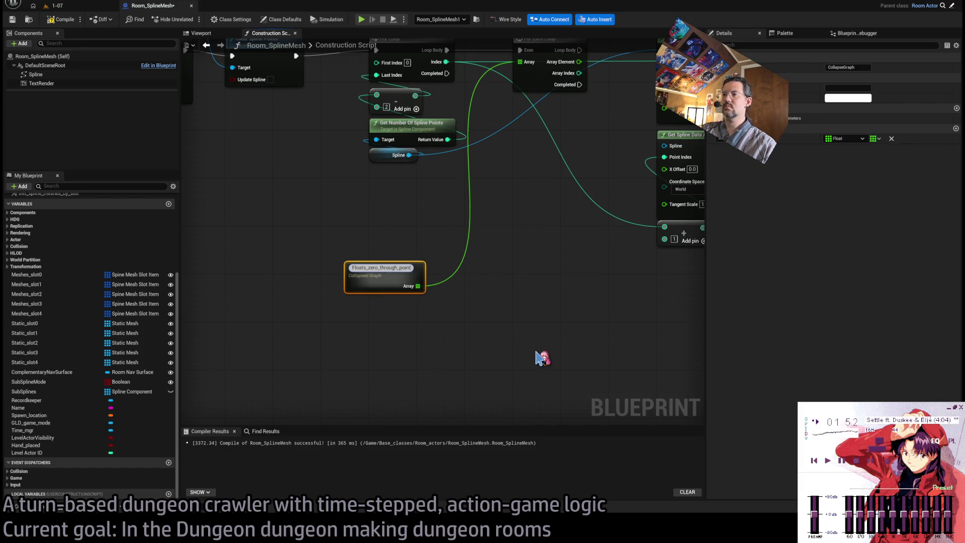
# Step: Rename the collapsed node to Floats_zero_through_ZeroPointEight and move it near the For Each Loop
pyautogui.press('BackSpace')
pyautogui.press('BackSpace')
pyautogui.press('BackSpace')
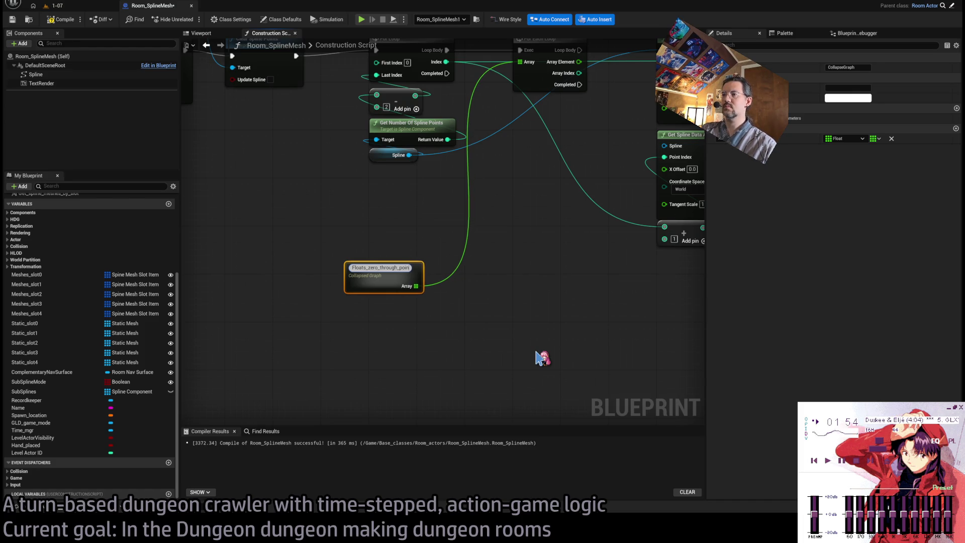
pyautogui.write('PointEight')
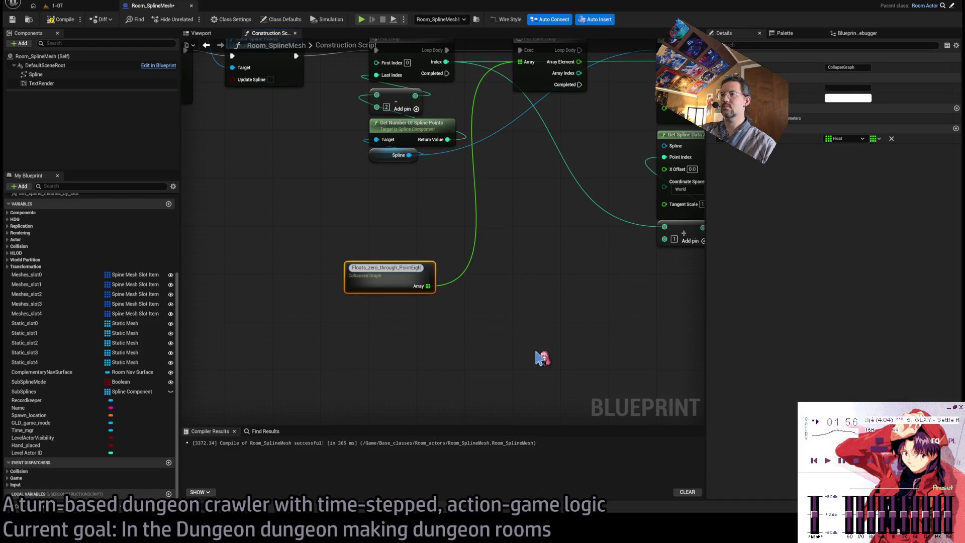
pyautogui.press('Return')
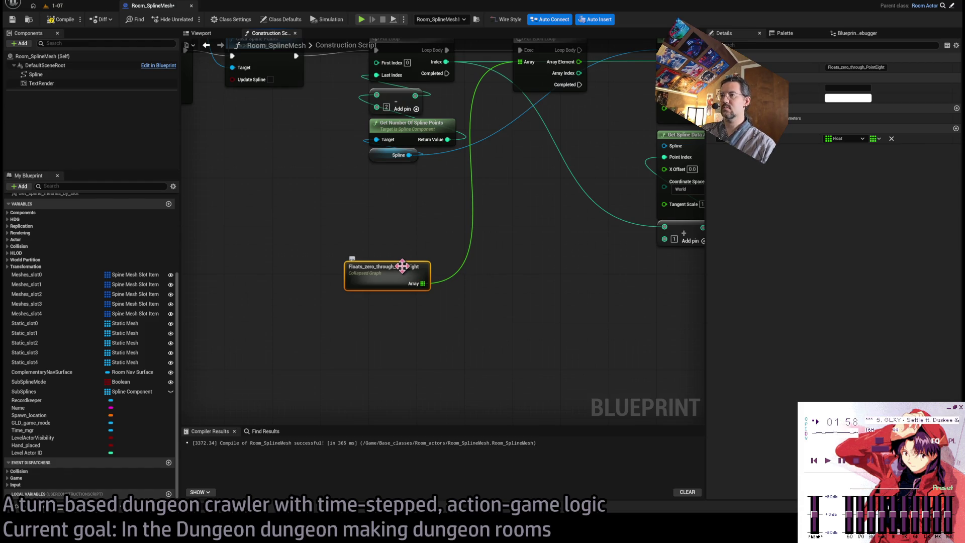
pyautogui.click(401, 270)
pyautogui.write('Zero')
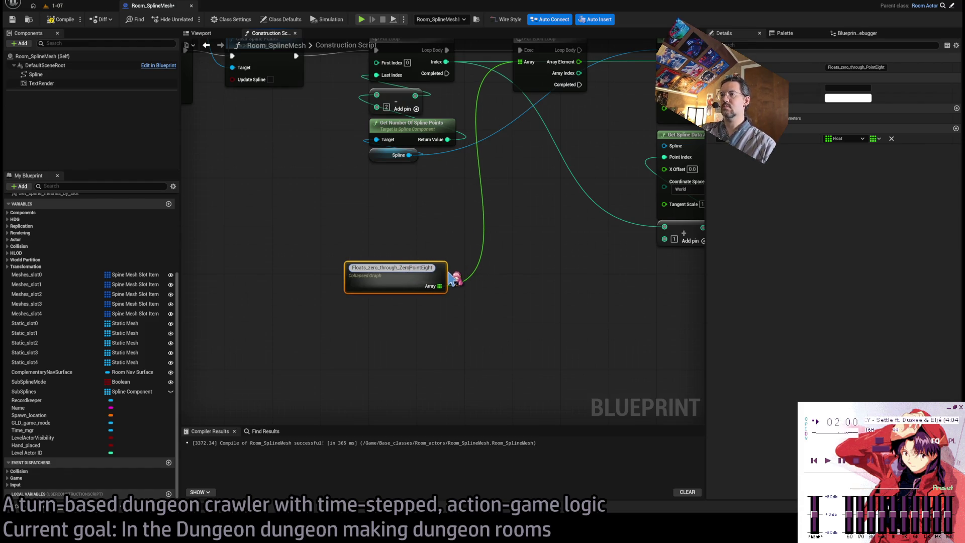
pyautogui.press('Return')
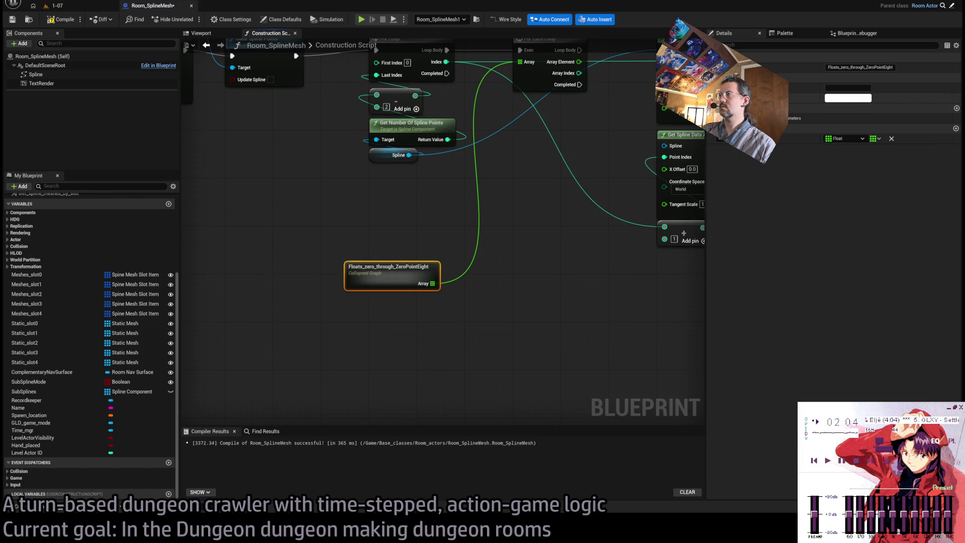
pyautogui.moveTo(342, 313)
pyautogui.mouseDown()
pyautogui.moveTo(458, 226)
pyautogui.moveTo(498, 161)
pyautogui.mouseUp()
# Step: Add two reroute points above the loop and connect Array Element to X Offset
pyautogui.moveTo(498, 228); pyautogui.dragTo(503, 324)
pyautogui.click(497, 316)
pyautogui.doubleClick(513, 228)
pyautogui.moveTo(511, 225)
pyautogui.mouseDown()
pyautogui.moveTo(408, 182)
pyautogui.moveTo(465, 183)
pyautogui.mouseUp()
pyautogui.doubleClick(433, 182)
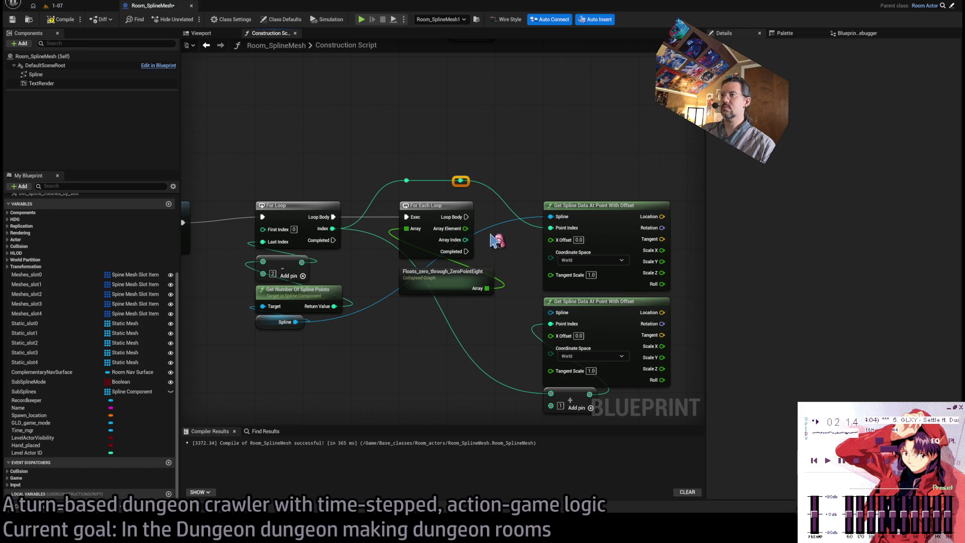
pyautogui.moveTo(466, 228); pyautogui.dragTo(551, 240)
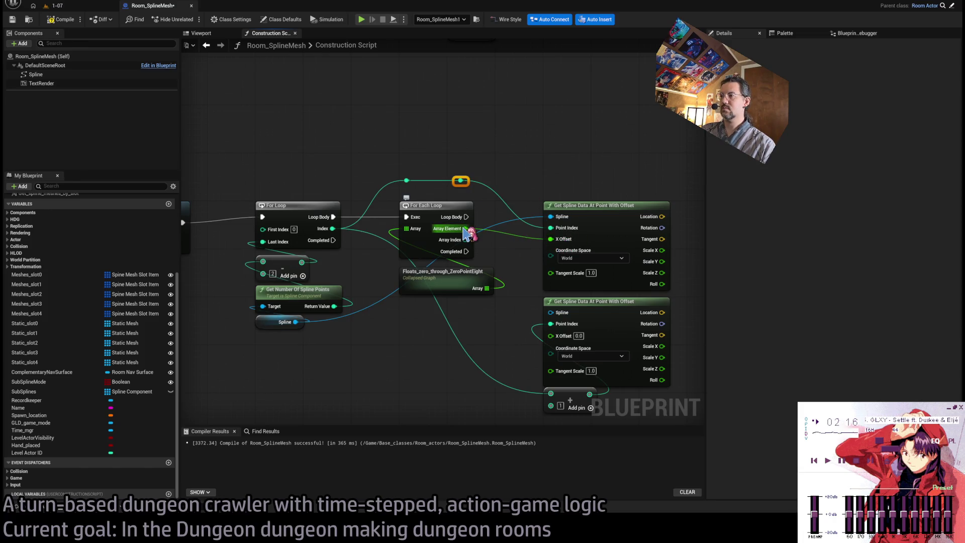
# Step: Remove the second spline data node and pull an execution wire from Loop Body
pyautogui.moveTo(523, 353); pyautogui.dragTo(500, 332)
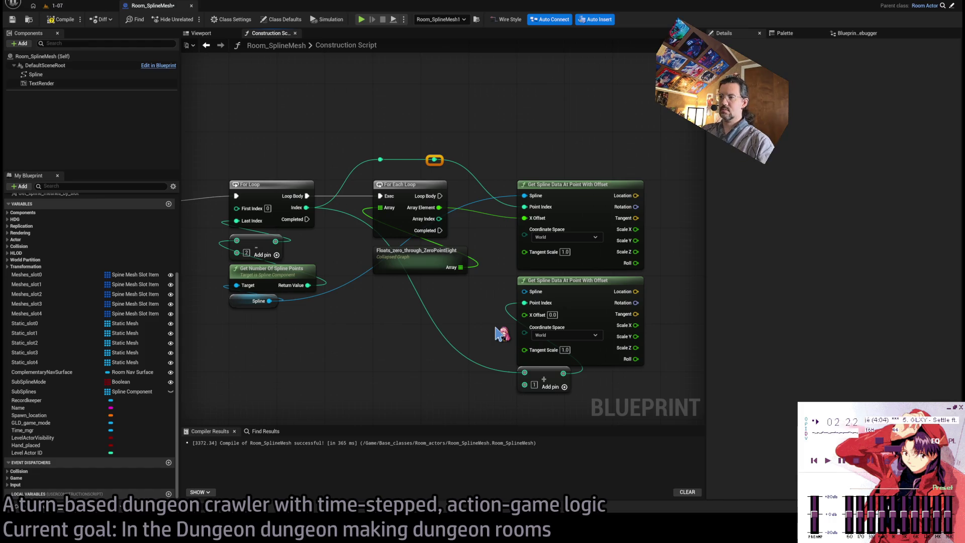
pyautogui.hotkey('ctrl', 'z')
pyautogui.hotkey('ctrl', 'z')
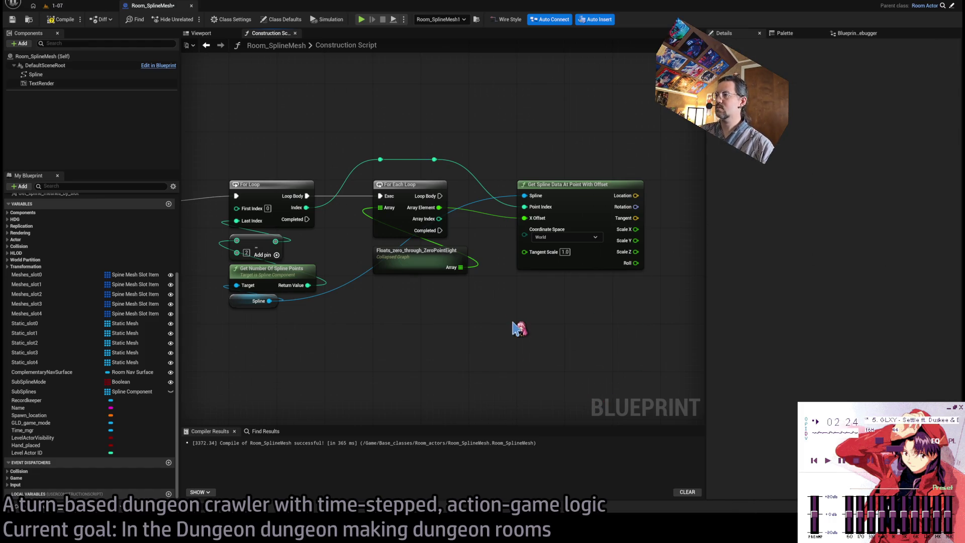
pyautogui.moveTo(438, 139); pyautogui.dragTo(413, 166)
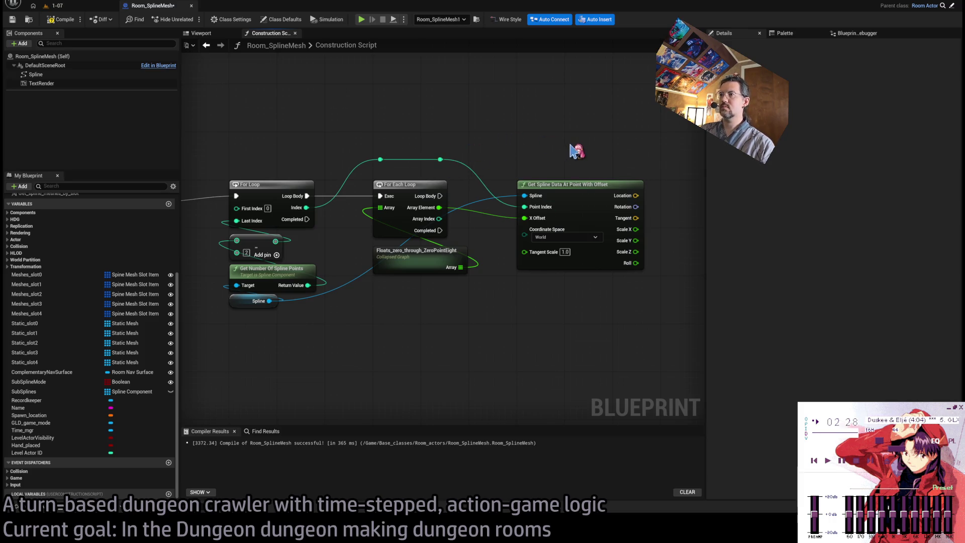
pyautogui.moveTo(575, 151); pyautogui.dragTo(510, 191)
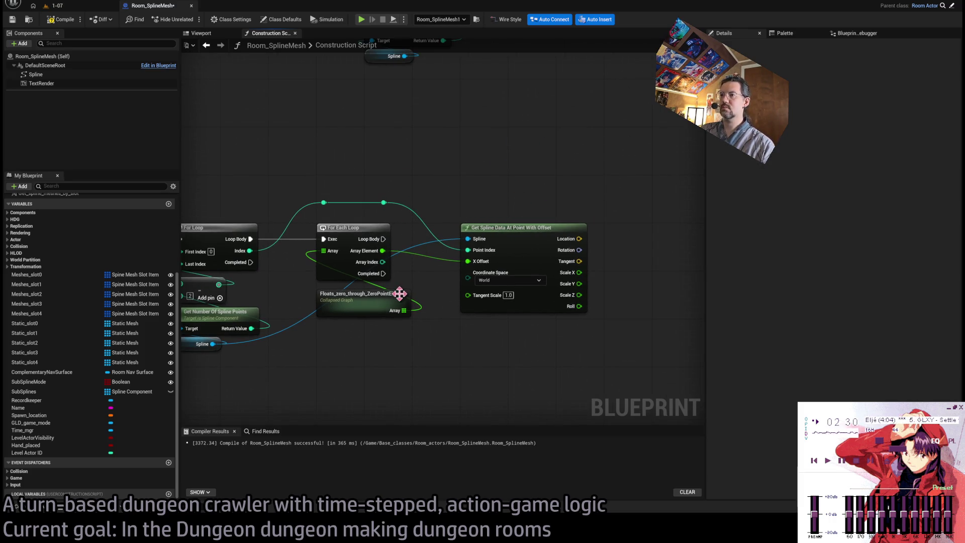
pyautogui.moveTo(383, 239)
pyautogui.mouseDown()
pyautogui.moveTo(449, 196)
pyautogui.moveTo(467, 204)
pyautogui.moveTo(576, 196)
pyautogui.mouseUp()
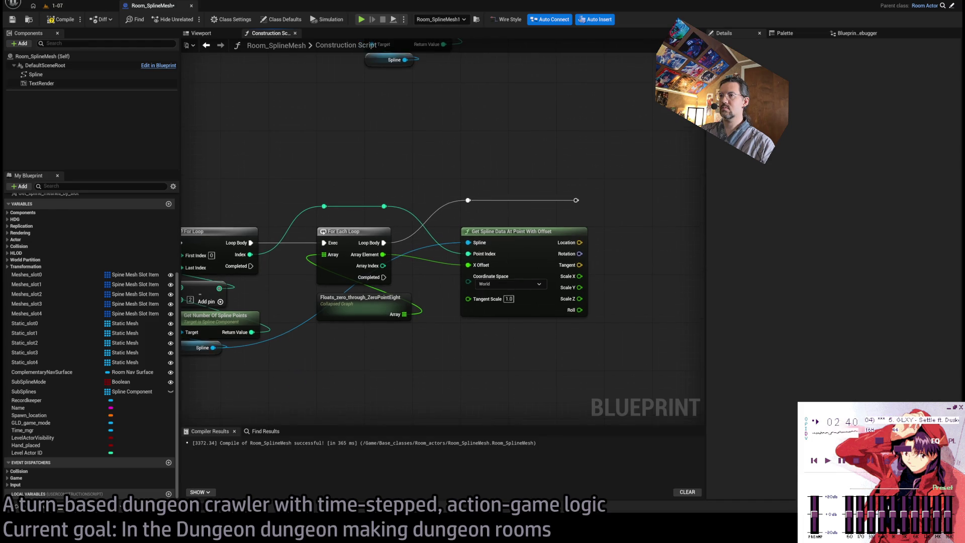
# Step: Add a World-space Add Spline Point from the spline reroute, with Location wired to Position
pyautogui.moveTo(311, 355); pyautogui.dragTo(614, 349)
pyautogui.moveTo(382, 295)
pyautogui.mouseDown()
pyautogui.moveTo(657, 289)
pyautogui.moveTo(487, 304)
pyautogui.moveTo(326, 301)
pyautogui.mouseUp()
pyautogui.moveTo(227, 206)
pyautogui.mouseDown()
pyautogui.moveTo(722, 215)
pyautogui.moveTo(634, 205)
pyautogui.mouseUp()
pyautogui.moveTo(651, 159); pyautogui.dragTo(445, 180)
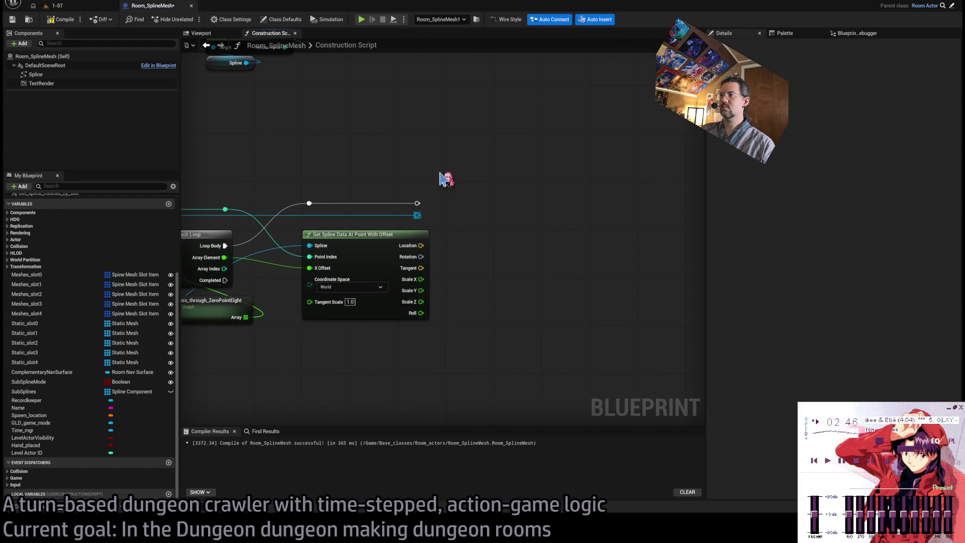
pyautogui.moveTo(418, 215); pyautogui.dragTo(488, 261)
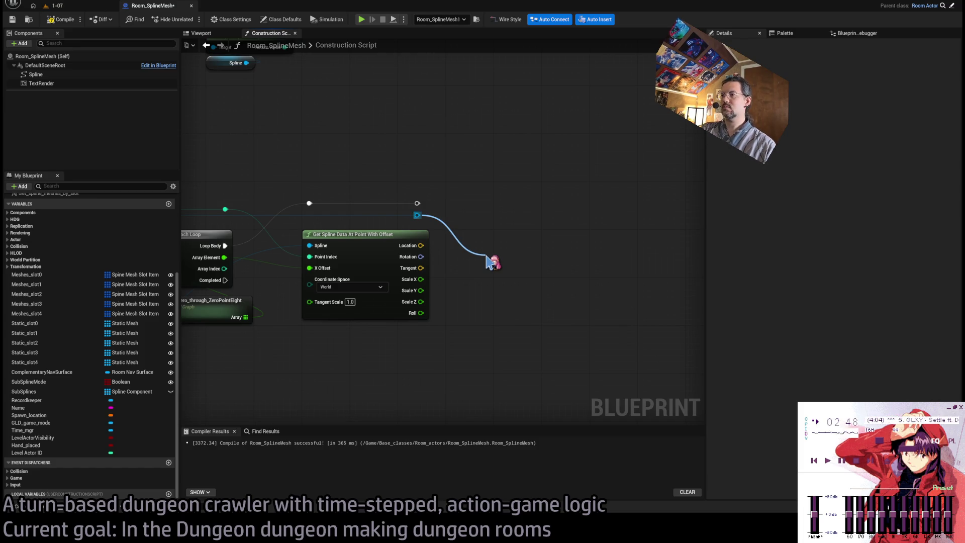
pyautogui.moveTo(490, 262); pyautogui.dragTo(490, 262)
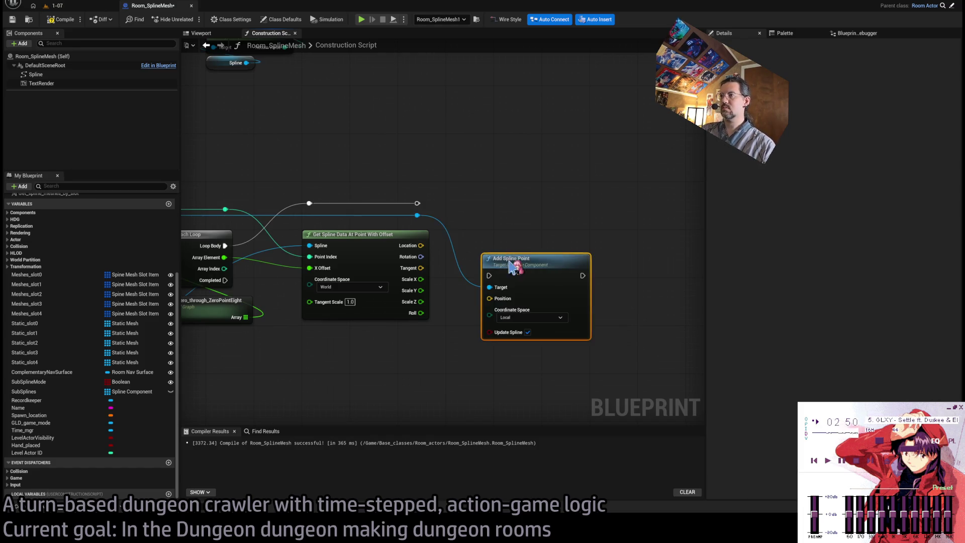
pyautogui.click(542, 206)
pyautogui.click(543, 293)
pyautogui.click(546, 318)
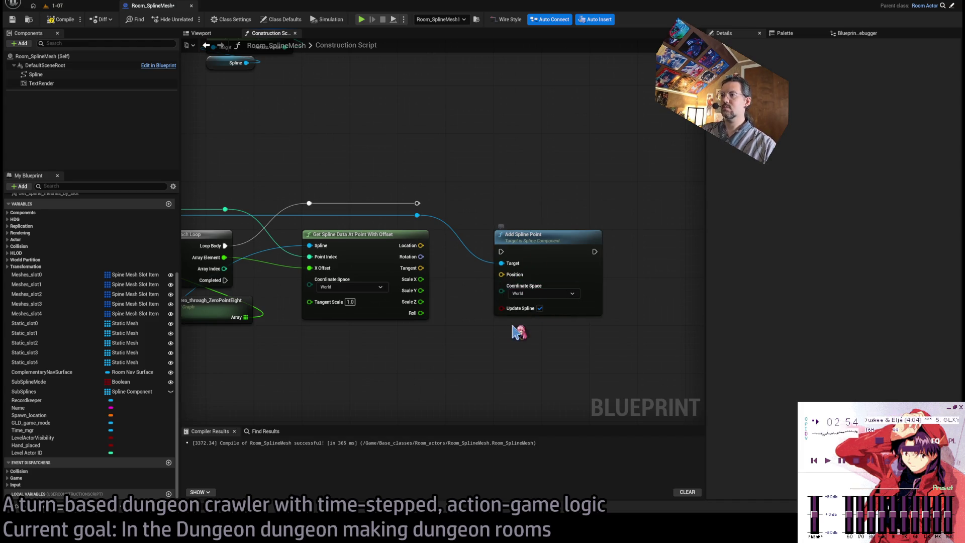
pyautogui.moveTo(472, 207)
pyautogui.mouseDown()
pyautogui.moveTo(505, 213)
pyautogui.moveTo(538, 267)
pyautogui.moveTo(535, 258)
pyautogui.mouseUp()
pyautogui.moveTo(454, 253); pyautogui.dragTo(536, 281)
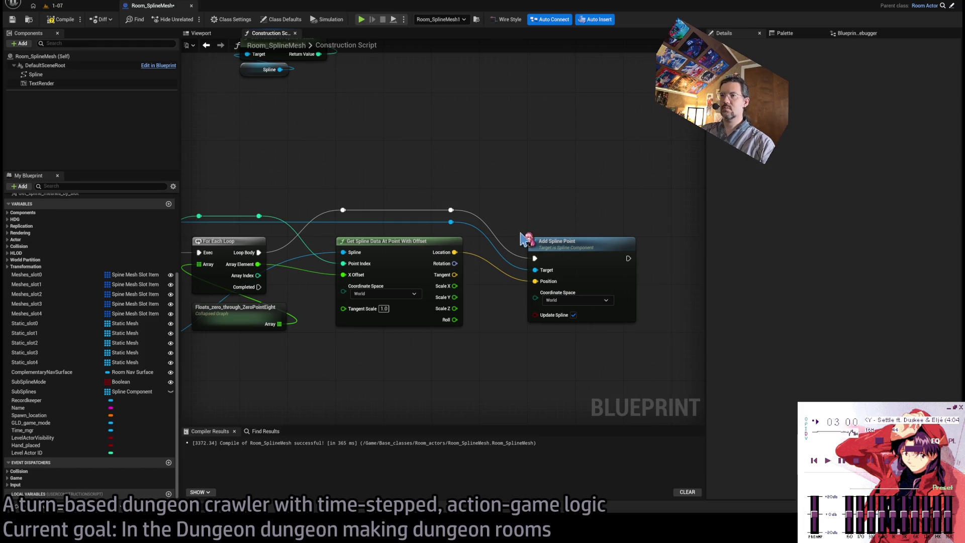
# Step: Connect the spline reroute to Add Spline Point's Target
pyautogui.moveTo(332, 363); pyautogui.dragTo(382, 350)
pyautogui.click(279, 295)
pyautogui.click(304, 338)
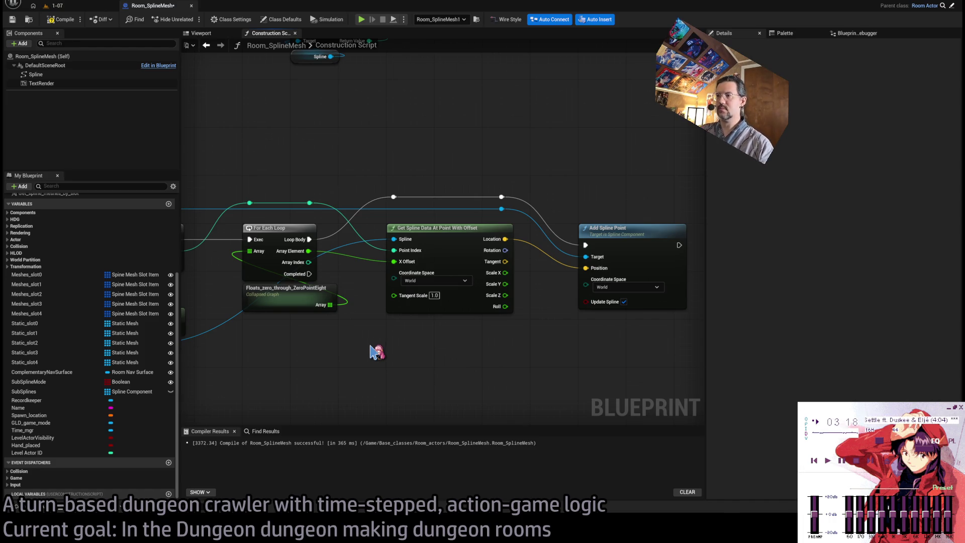
pyautogui.moveTo(402, 334); pyautogui.dragTo(514, 317)
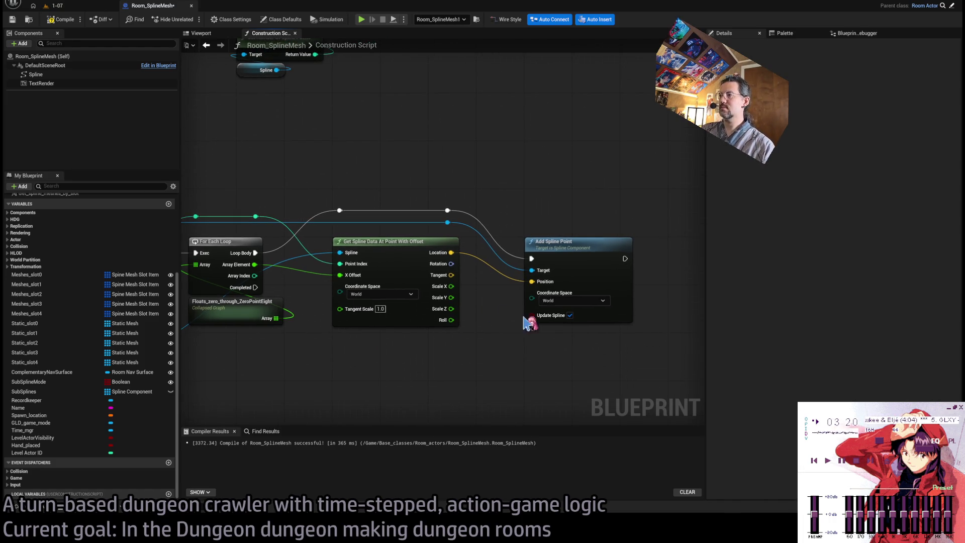
pyautogui.moveTo(482, 312)
pyautogui.mouseDown()
pyautogui.moveTo(603, 271)
pyautogui.moveTo(642, 276)
pyautogui.moveTo(382, 259)
pyautogui.mouseUp()
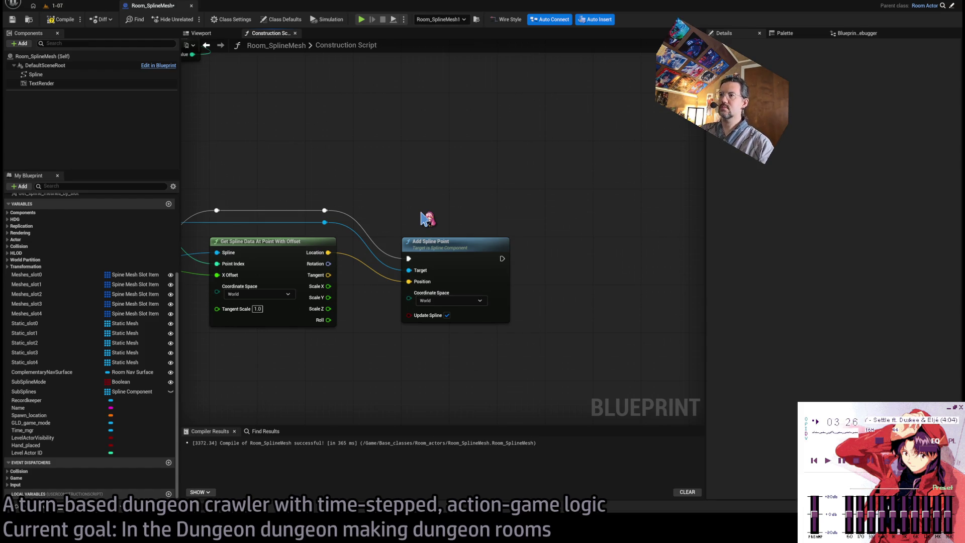
pyautogui.moveTo(414, 354); pyautogui.dragTo(498, 347)
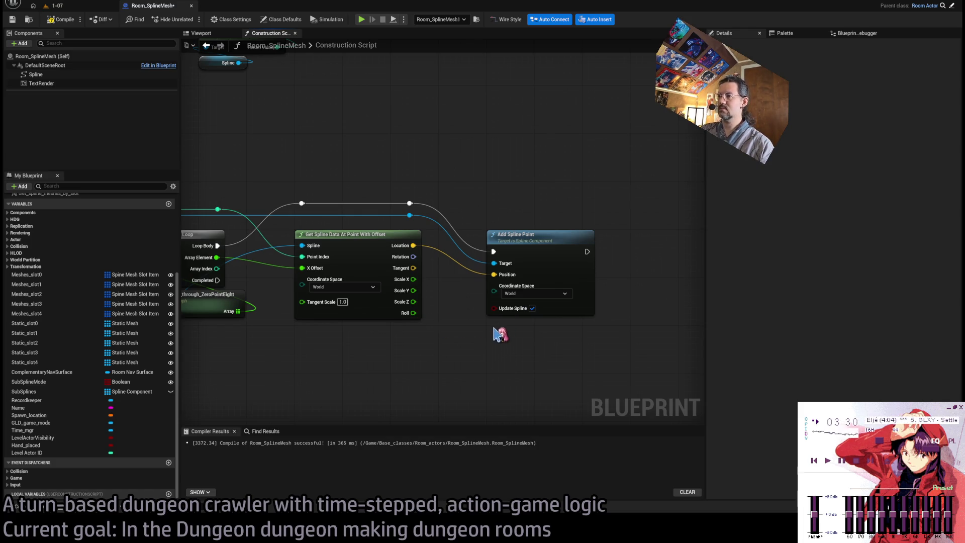
pyautogui.moveTo(585, 287); pyautogui.dragTo(523, 287)
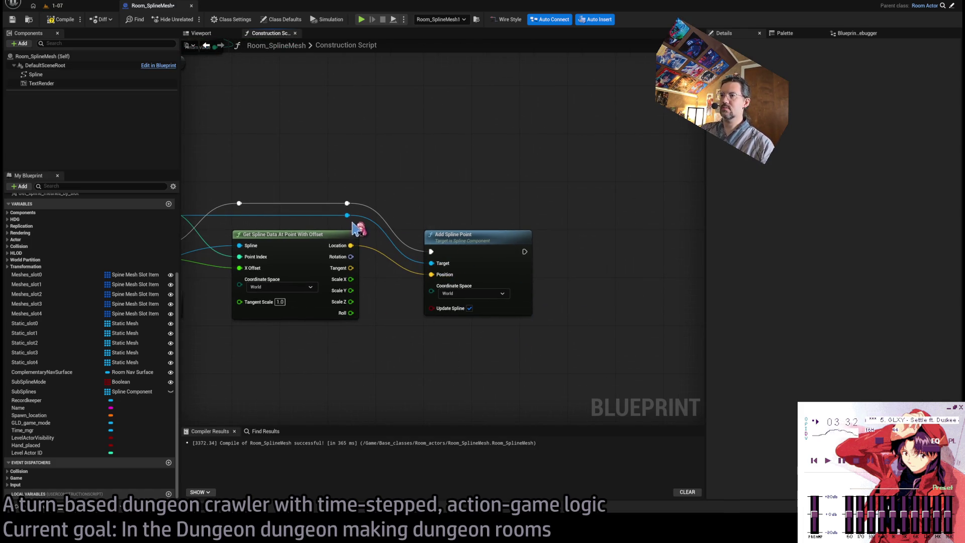
pyautogui.moveTo(348, 216); pyautogui.dragTo(488, 195)
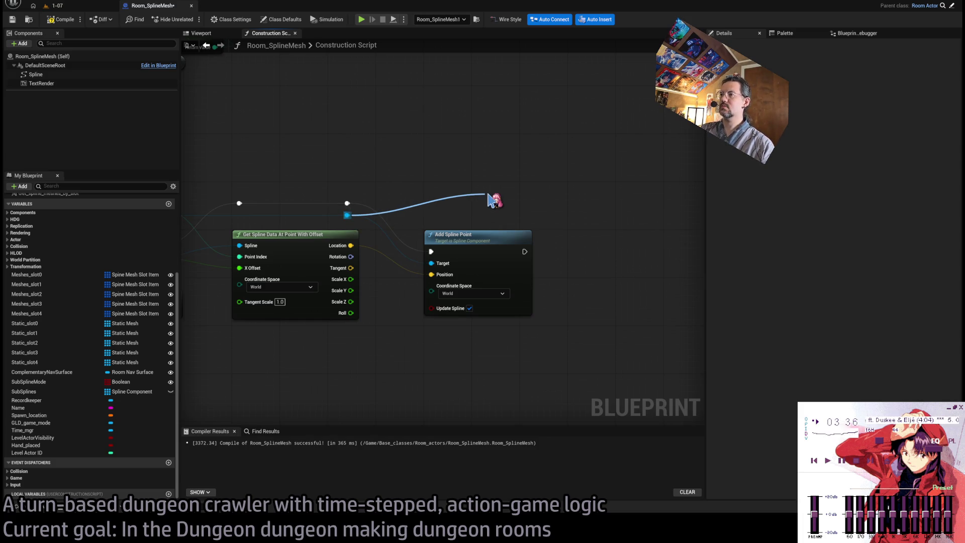
pyautogui.moveTo(488, 195); pyautogui.dragTo(431, 263)
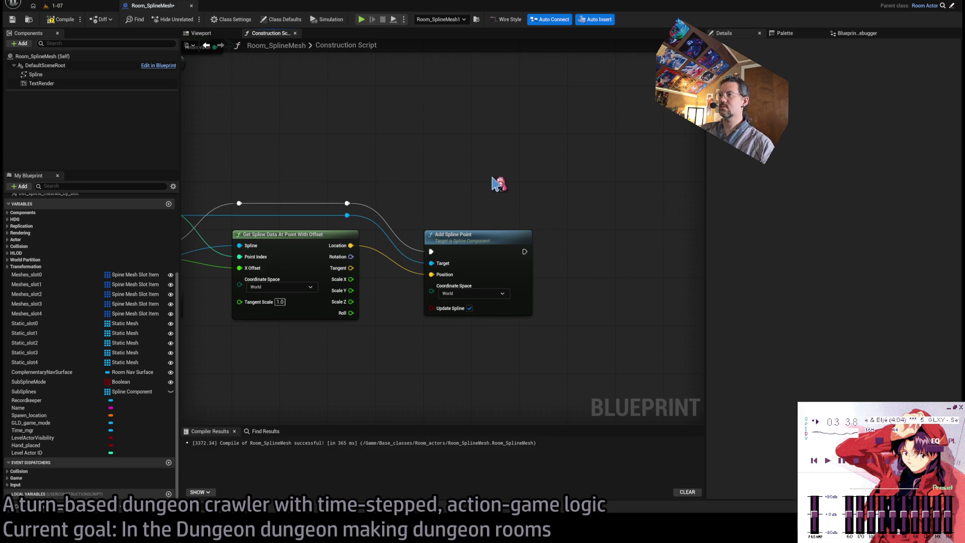
# Step: Add an Add Points node on the spline, fed by a Make Spline Point array
pyautogui.moveTo(422, 302); pyautogui.dragTo(461, 279)
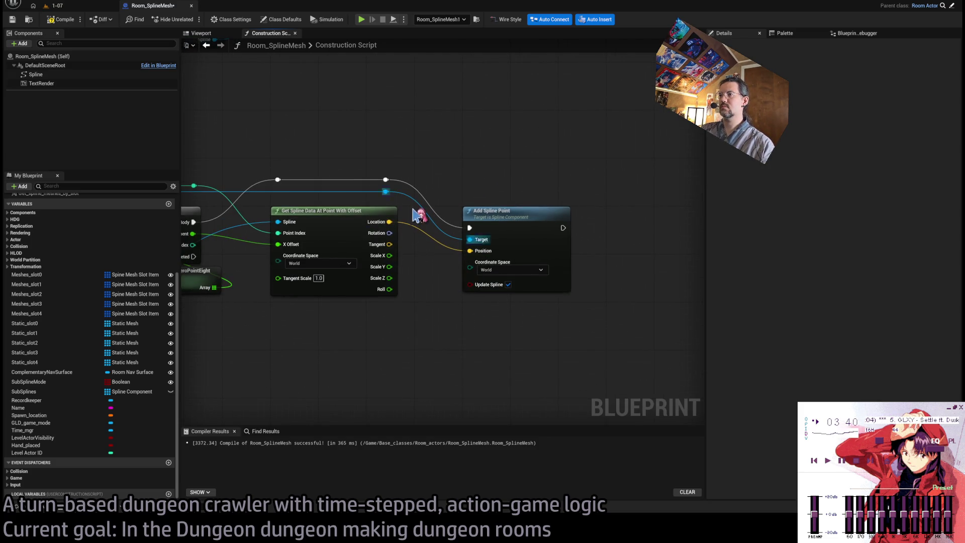
pyautogui.moveTo(385, 191); pyautogui.dragTo(482, 143)
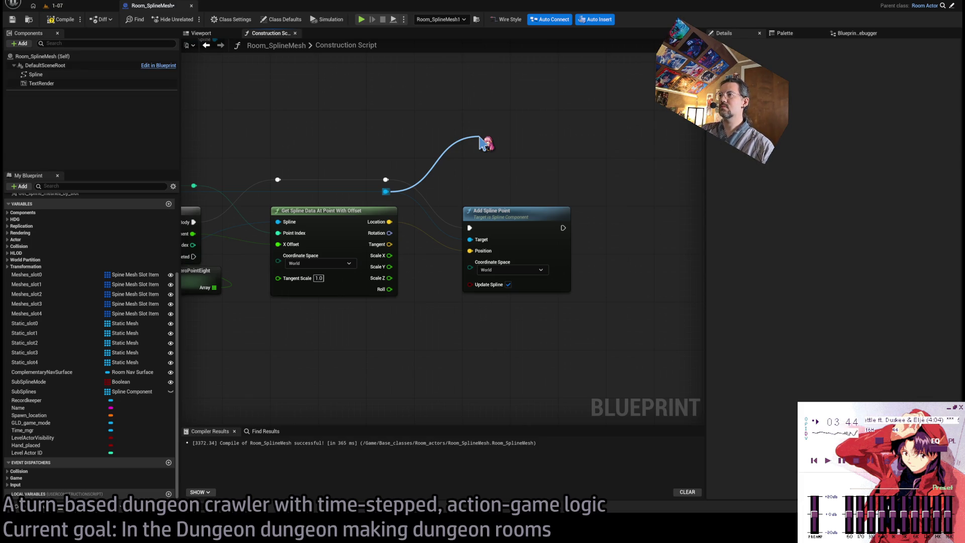
pyautogui.moveTo(483, 143); pyautogui.dragTo(483, 143)
pyautogui.moveTo(482, 179)
pyautogui.mouseDown()
pyautogui.moveTo(512, 375)
pyautogui.moveTo(409, 381)
pyautogui.mouseUp()
pyautogui.click(433, 362)
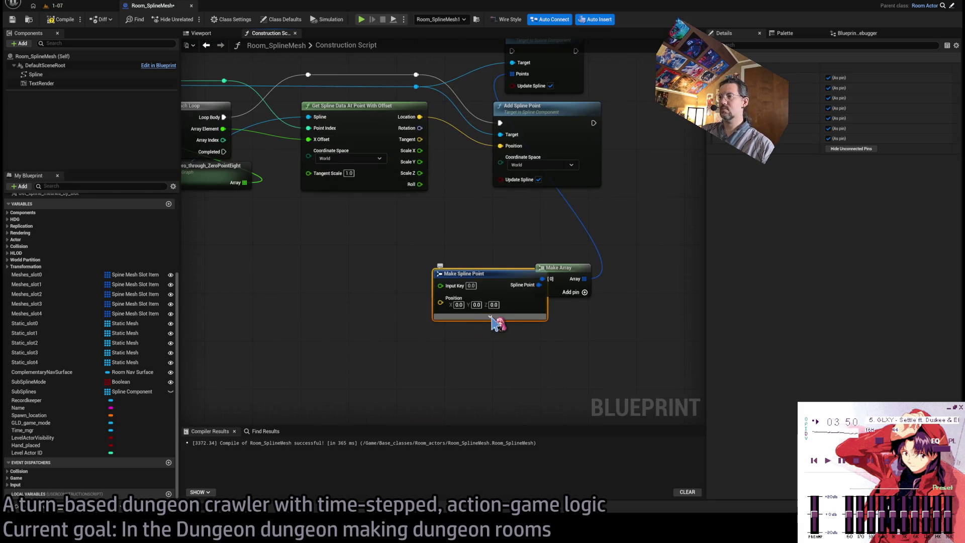
# Step: Add an Add Point node on the spline and delete the Add Points and Add Spline Point nodes
pyautogui.click(498, 323)
pyautogui.moveTo(554, 277); pyautogui.dragTo(510, 211)
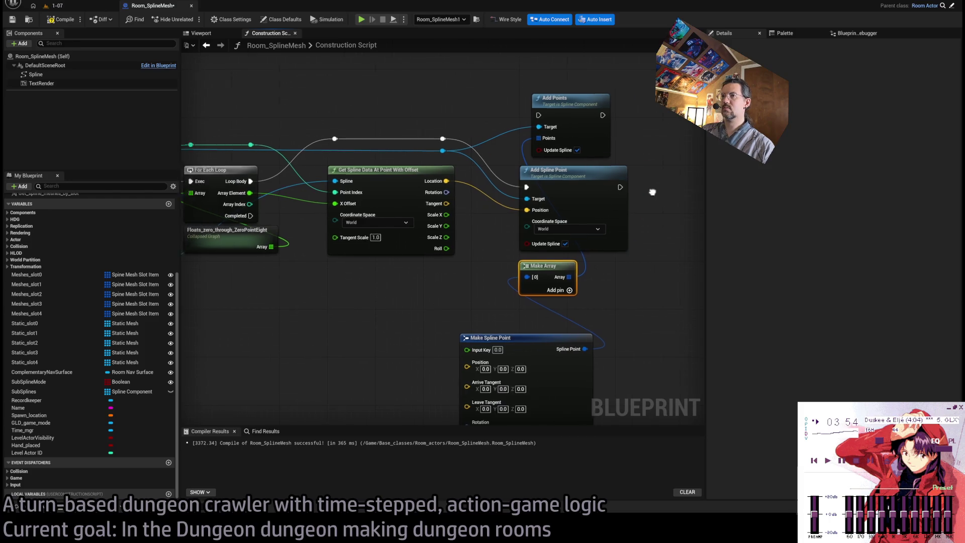
pyautogui.click(503, 208)
pyautogui.click(632, 162)
pyautogui.moveTo(383, 208); pyautogui.dragTo(422, 115)
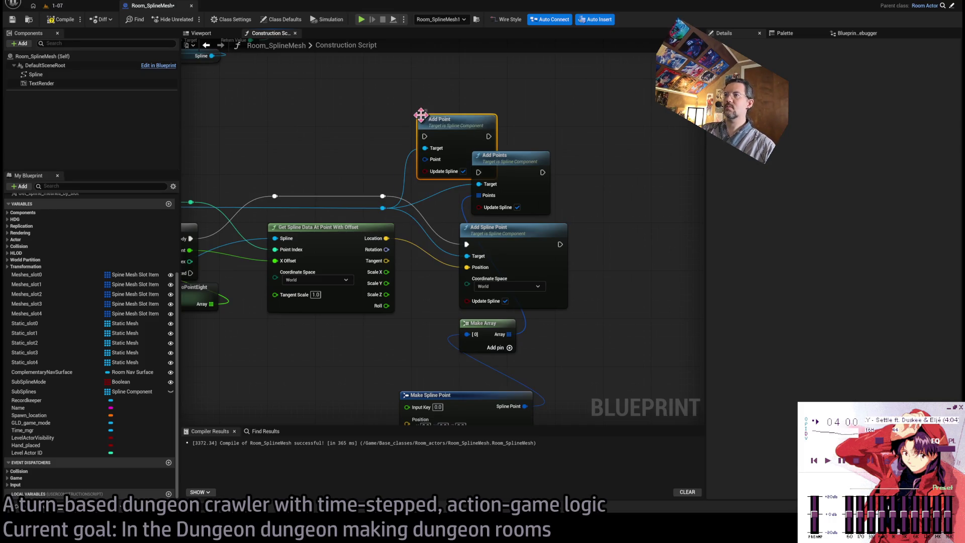
pyautogui.moveTo(600, 193); pyautogui.dragTo(533, 302)
pyautogui.press('Delete')
# Step: Delete Make Array and wire Make Spline Point into Add Point's Point input
pyautogui.moveTo(426, 160)
pyautogui.mouseDown()
pyautogui.moveTo(474, 220)
pyautogui.moveTo(498, 221)
pyautogui.mouseUp()
pyautogui.click(477, 323)
pyautogui.press('Delete')
pyautogui.moveTo(525, 406); pyautogui.dragTo(429, 165)
pyautogui.moveTo(457, 133); pyautogui.dragTo(498, 242)
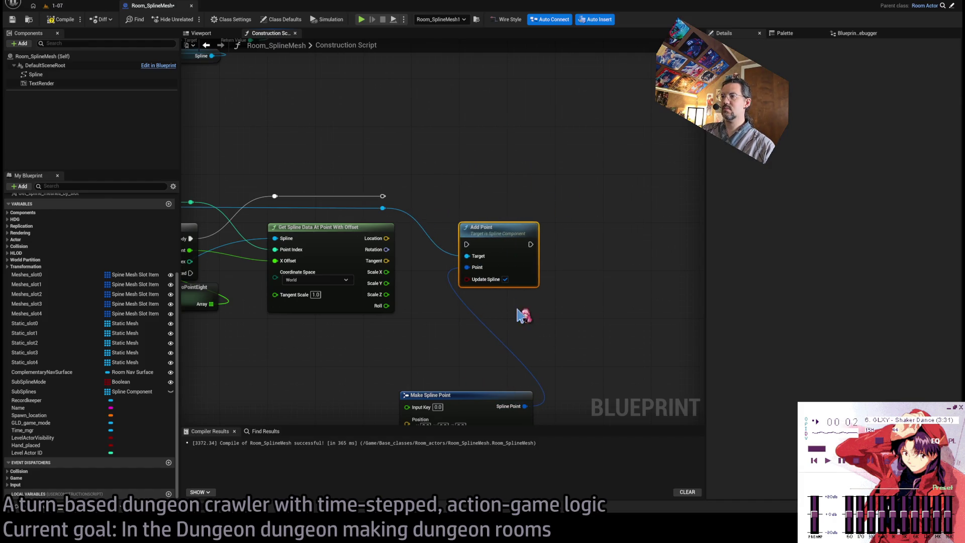
pyautogui.moveTo(466, 321); pyautogui.dragTo(523, 224)
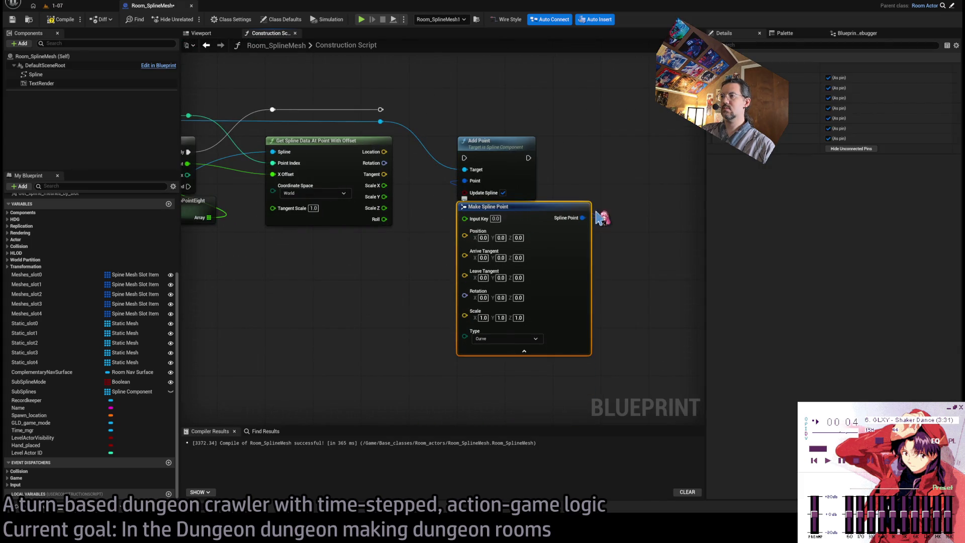
# Step: Delete Make Spline Point, run the loop into Add Point, and wire Location and Rotation to its Point pins
pyautogui.press('Delete')
pyautogui.click(473, 194)
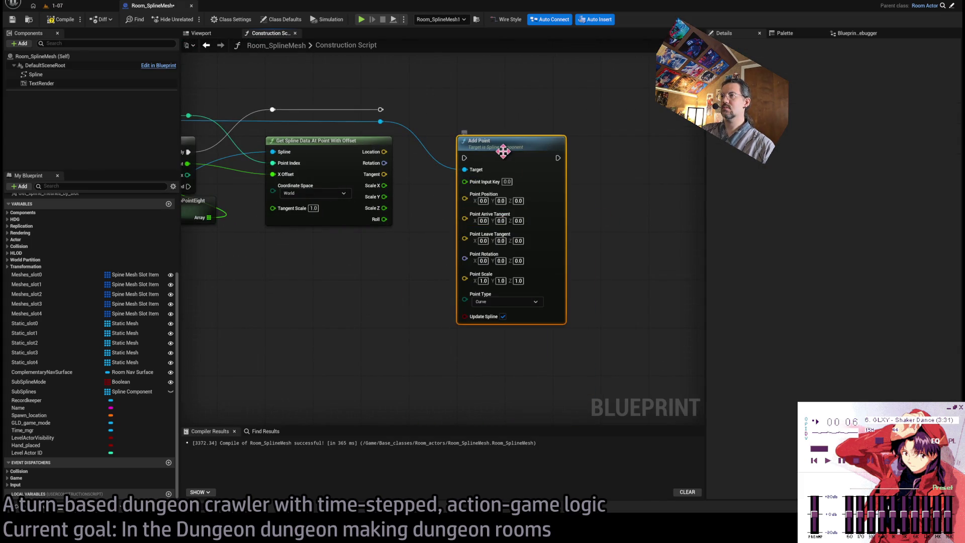
pyautogui.moveTo(381, 113); pyautogui.dragTo(464, 158)
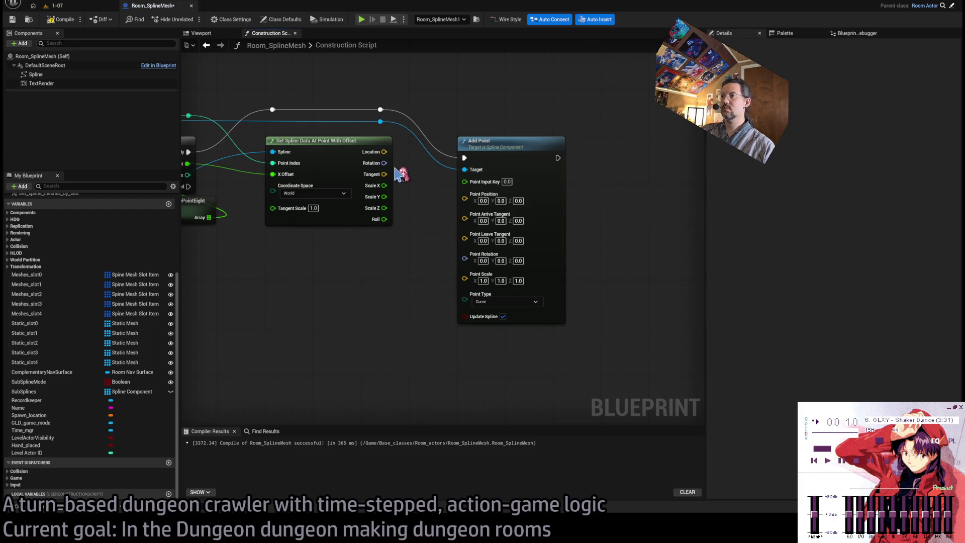
pyautogui.moveTo(384, 152); pyautogui.dragTo(460, 195)
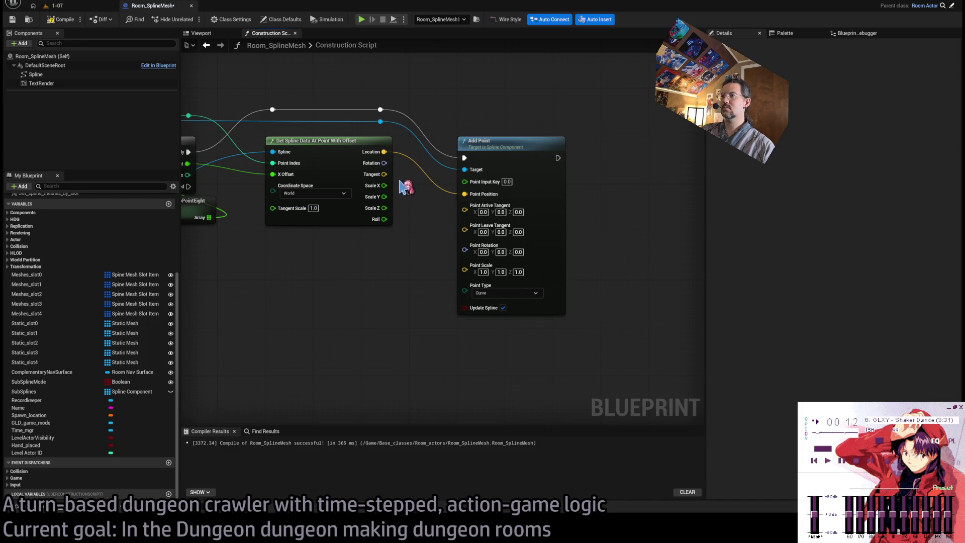
pyautogui.moveTo(384, 163)
pyautogui.mouseDown()
pyautogui.moveTo(452, 255)
pyautogui.moveTo(466, 250)
pyautogui.mouseUp()
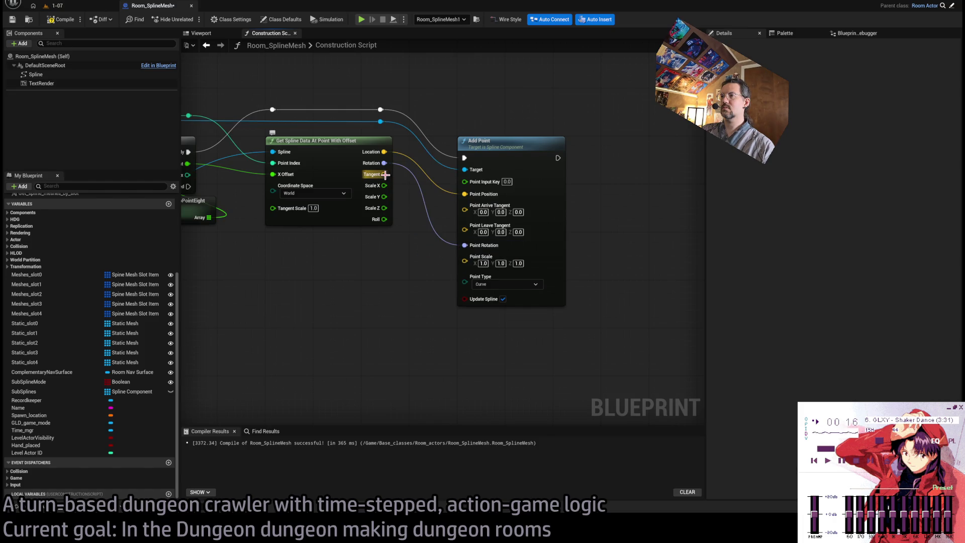
pyautogui.keyDown('alt'); pyautogui.click(464, 246); pyautogui.keyUp('alt')
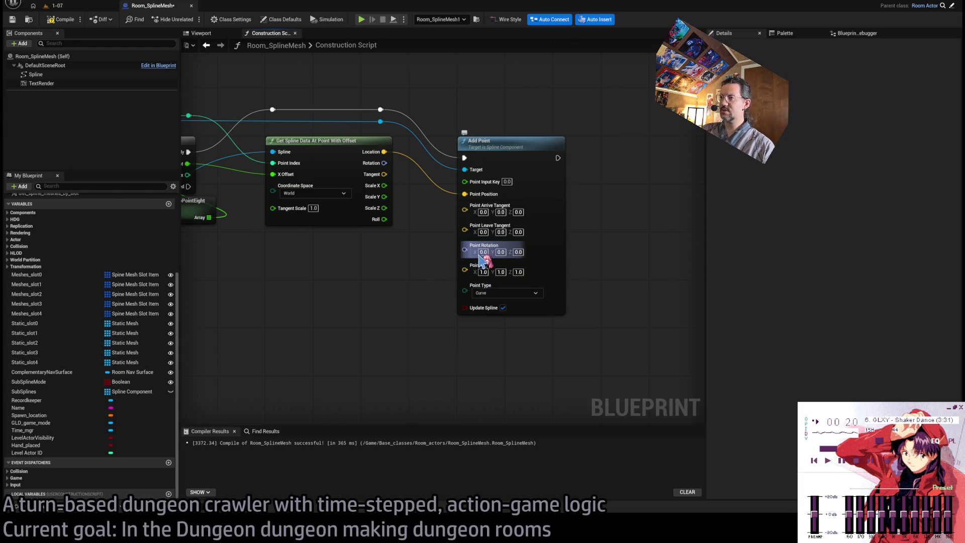
pyautogui.moveTo(384, 163); pyautogui.dragTo(464, 246)
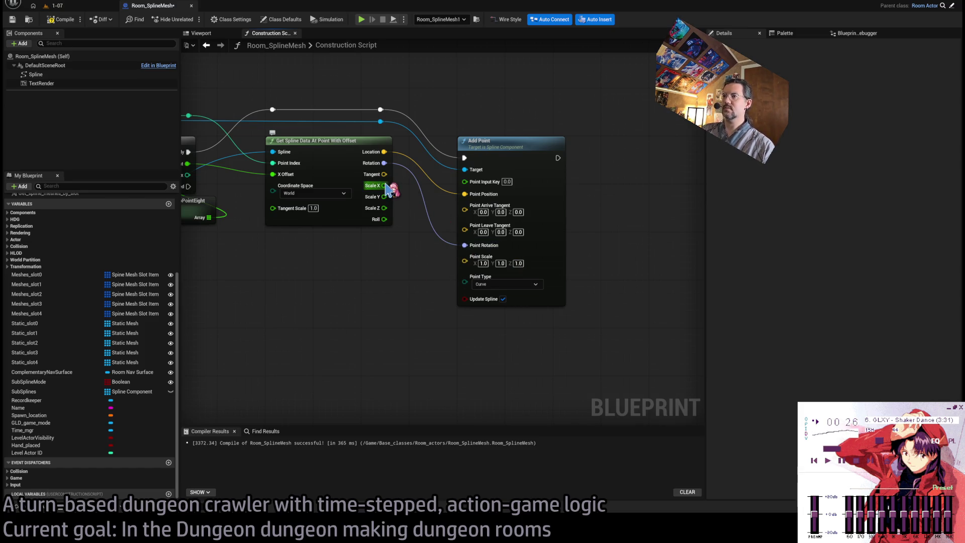
pyautogui.moveTo(497, 155); pyautogui.dragTo(546, 156)
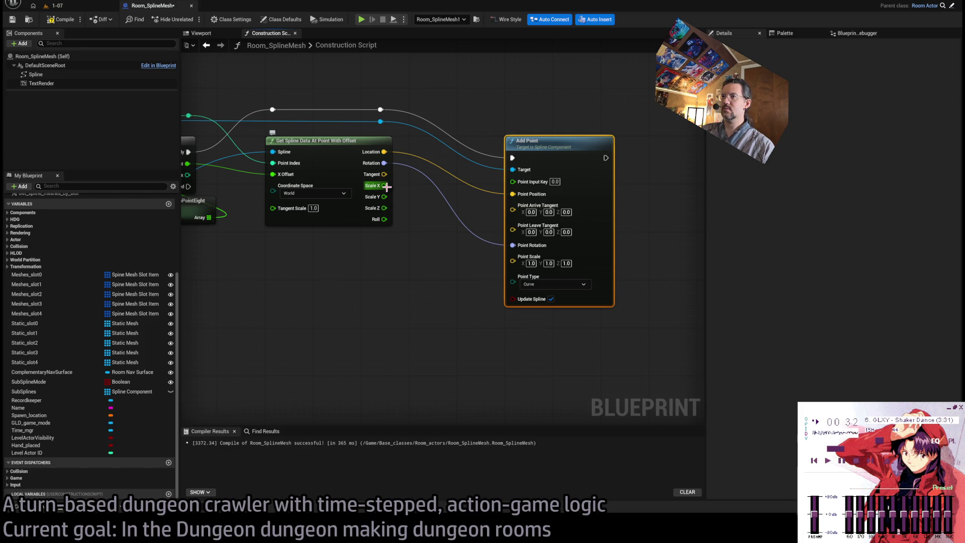
pyautogui.rightClick(512, 260)
# Step: Split Point Scale and connect Scale X, Y and Z to Add Point
pyautogui.click(538, 308)
pyautogui.moveTo(384, 185)
pyautogui.mouseDown()
pyautogui.moveTo(511, 257)
pyautogui.moveTo(512, 267)
pyautogui.mouseUp()
pyautogui.moveTo(384, 208); pyautogui.dragTo(512, 279)
pyautogui.click(475, 321)
pyautogui.moveTo(459, 308); pyautogui.dragTo(406, 308)
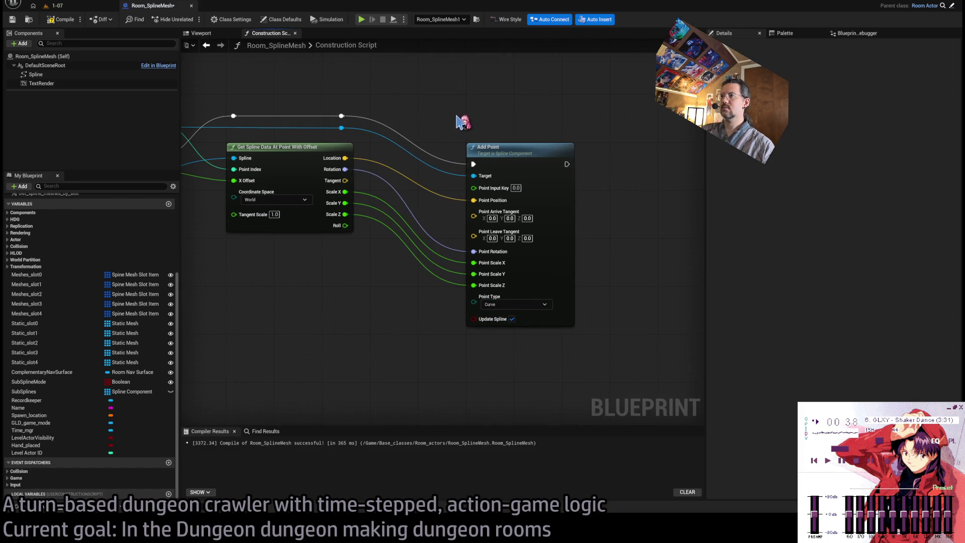
pyautogui.moveTo(461, 123); pyautogui.dragTo(461, 156)
# Step: Move Add Point left and open the Get_spline_data_at_point_with_offset function graph
pyautogui.moveTo(344, 160); pyautogui.dragTo(528, 154)
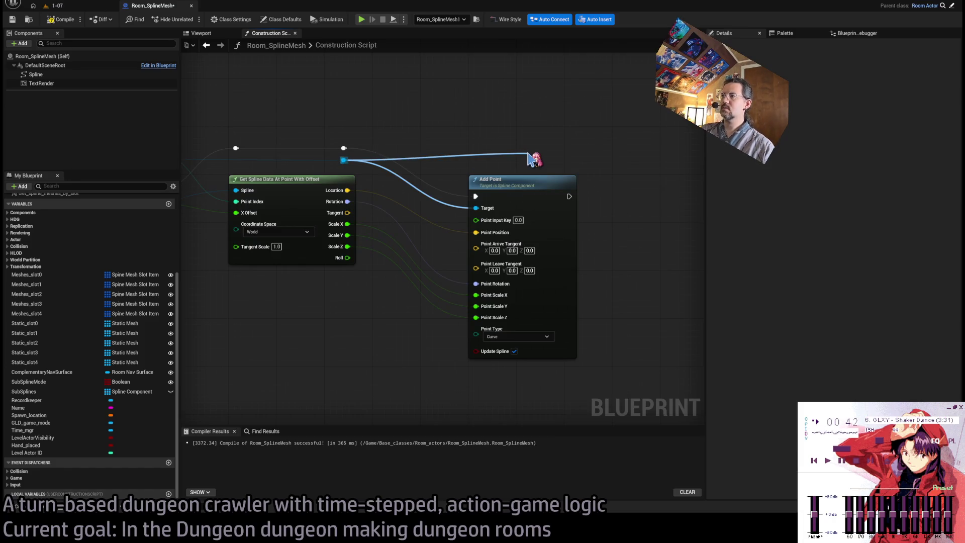
pyautogui.hotkey('ctrl', 'z')
pyautogui.moveTo(514, 118); pyautogui.dragTo(521, 111)
pyautogui.moveTo(527, 186); pyautogui.dragTo(479, 186)
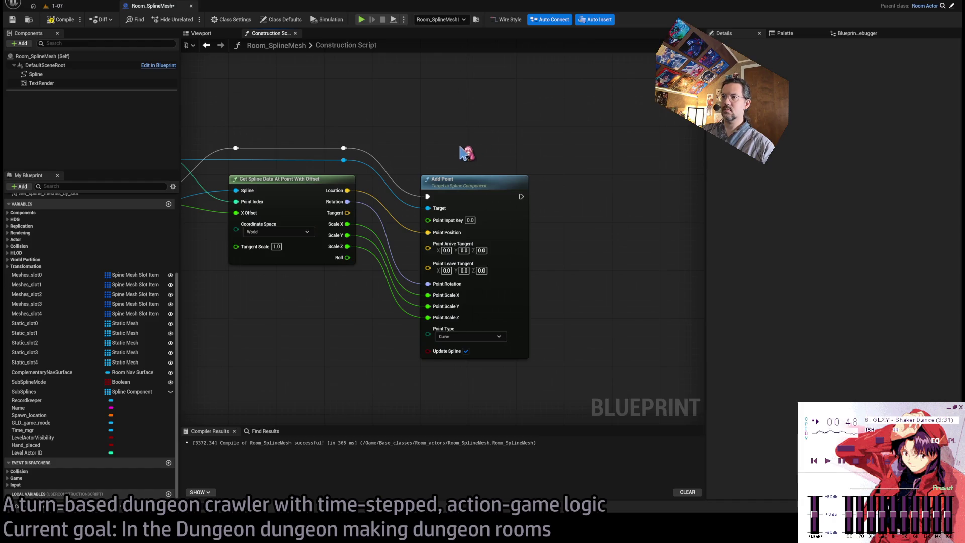
pyautogui.doubleClick(383, 181)
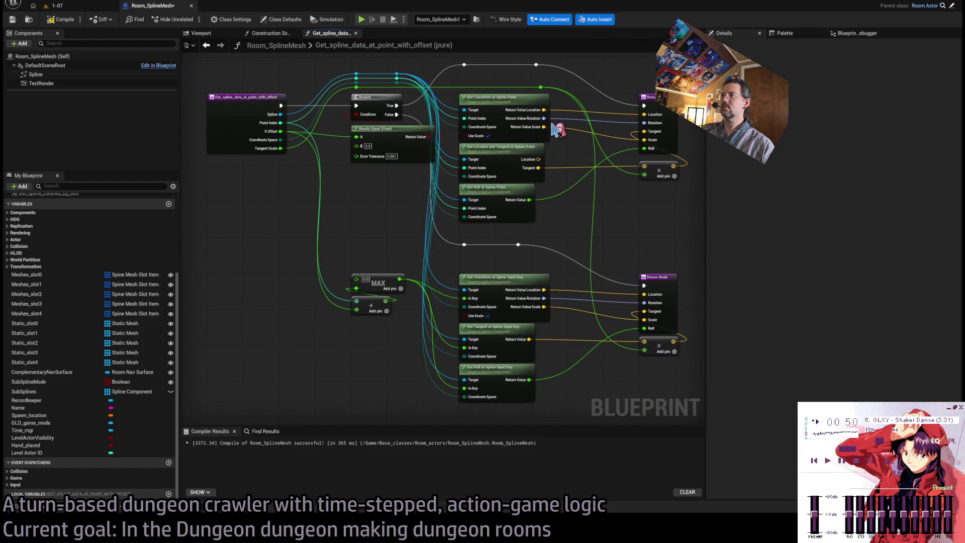
pyautogui.moveTo(588, 183); pyautogui.dragTo(553, 240)
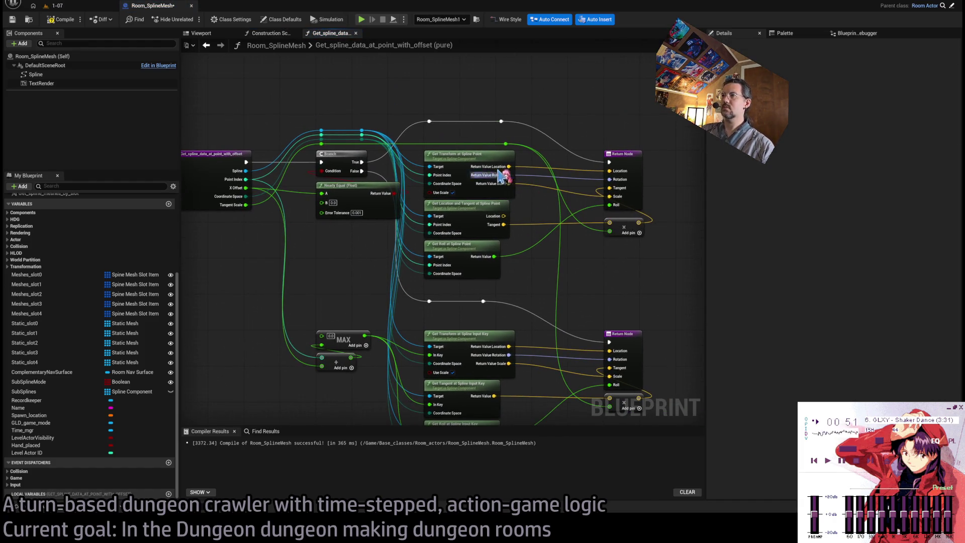
# Step: In the Construction Script, delete the old Add Point and add an Add Spline Point from the spline reroute
pyautogui.click(282, 36)
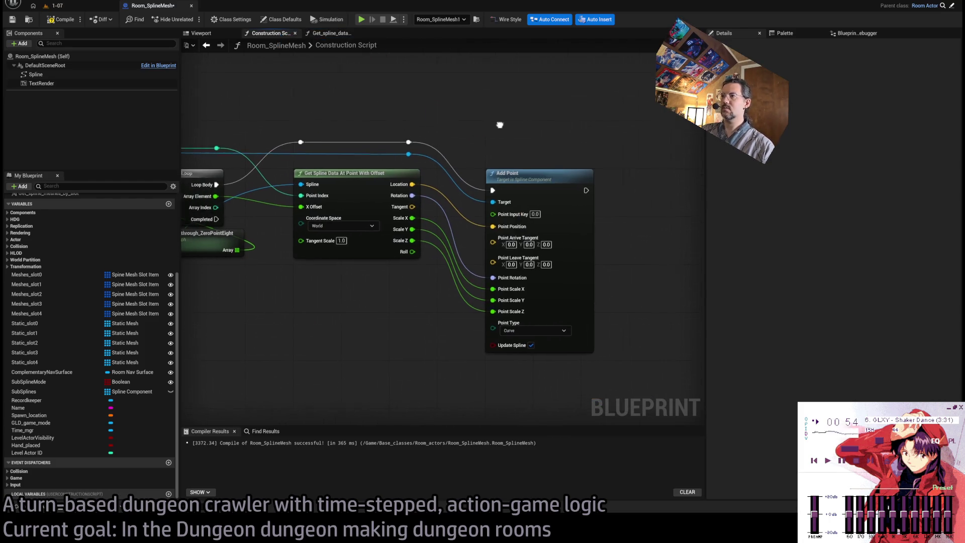
pyautogui.moveTo(524, 144)
pyautogui.mouseDown()
pyautogui.moveTo(655, 140)
pyautogui.moveTo(597, 163)
pyautogui.mouseUp()
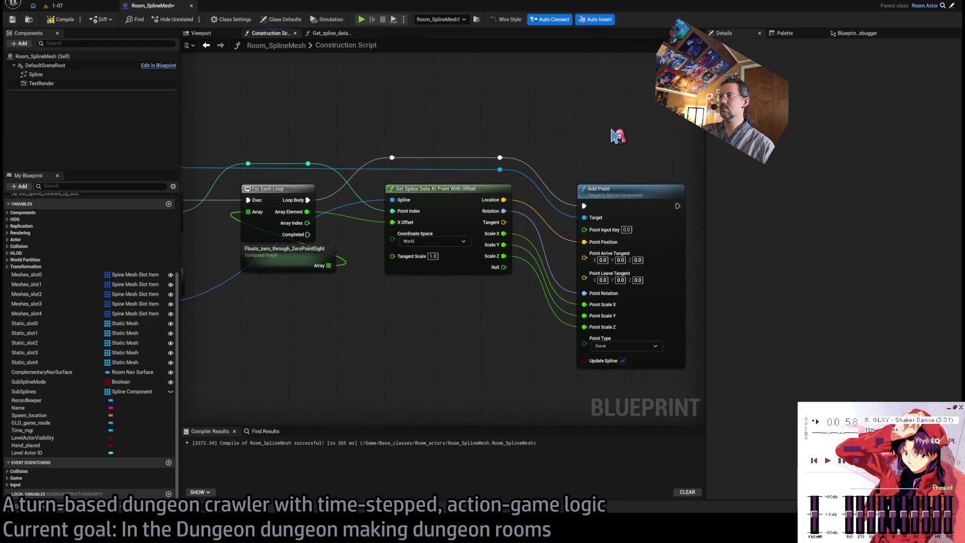
pyautogui.moveTo(603, 238); pyautogui.dragTo(579, 244)
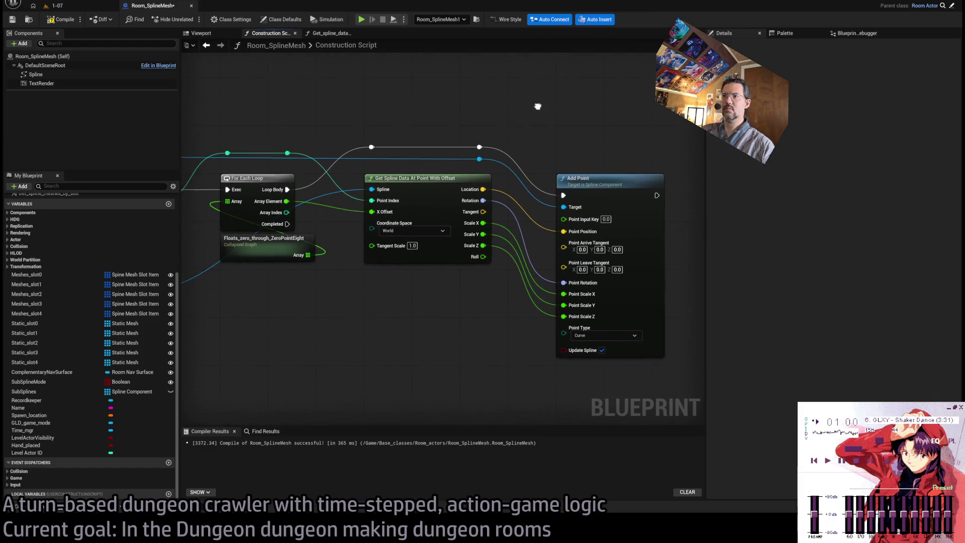
pyautogui.moveTo(565, 119)
pyautogui.mouseDown()
pyautogui.moveTo(622, 115)
pyautogui.moveTo(628, 138)
pyautogui.moveTo(557, 161)
pyautogui.moveTo(539, 149)
pyautogui.mouseUp()
pyautogui.click(544, 246)
pyautogui.press('Delete')
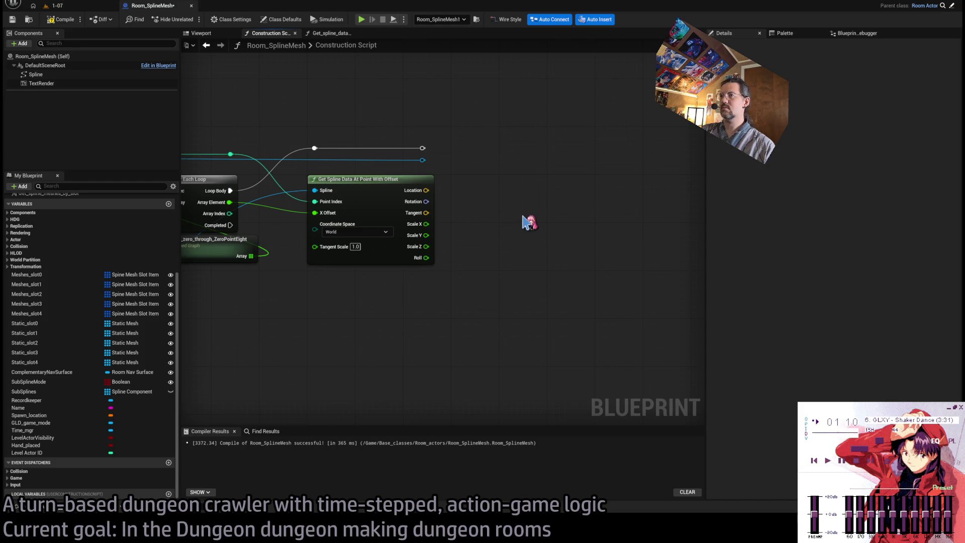
pyautogui.moveTo(423, 161); pyautogui.dragTo(502, 201)
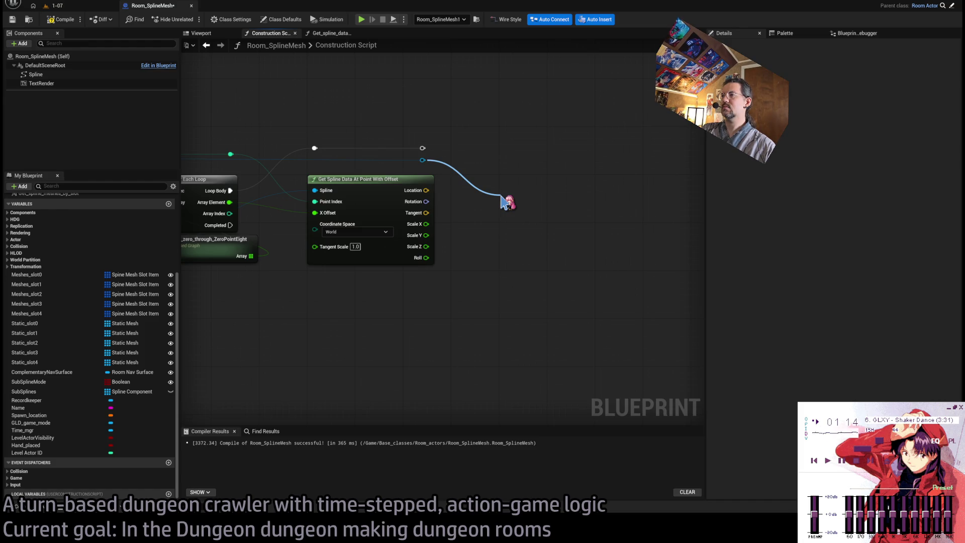
pyautogui.press('Return')
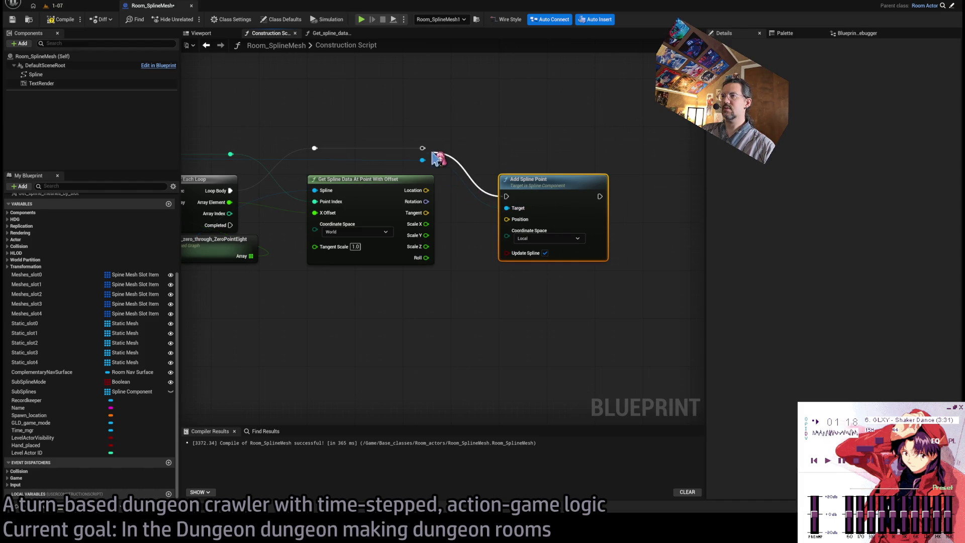
# Step: Feed Location into Add Spline Point and chain a Set Rotation at Spline Point after it
pyautogui.moveTo(426, 190); pyautogui.dragTo(507, 220)
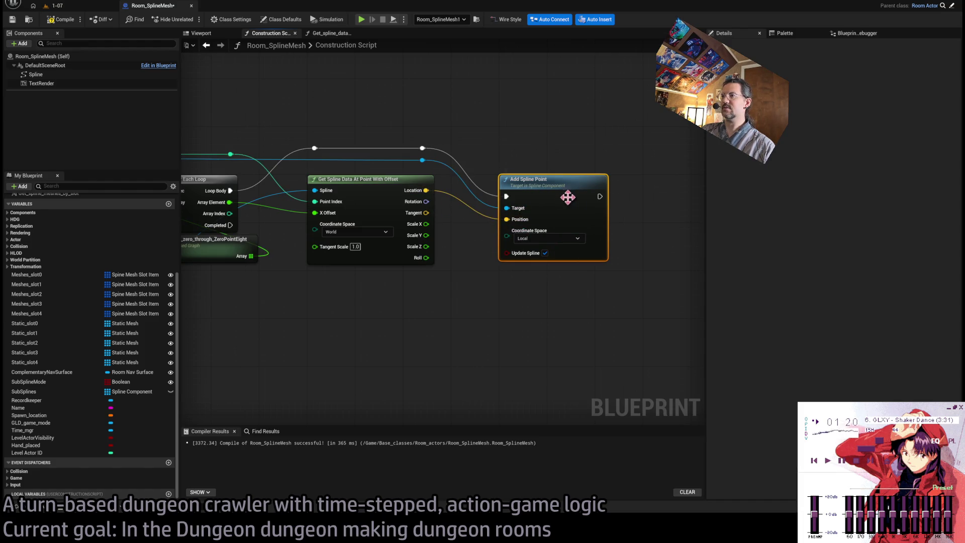
pyautogui.click(491, 158)
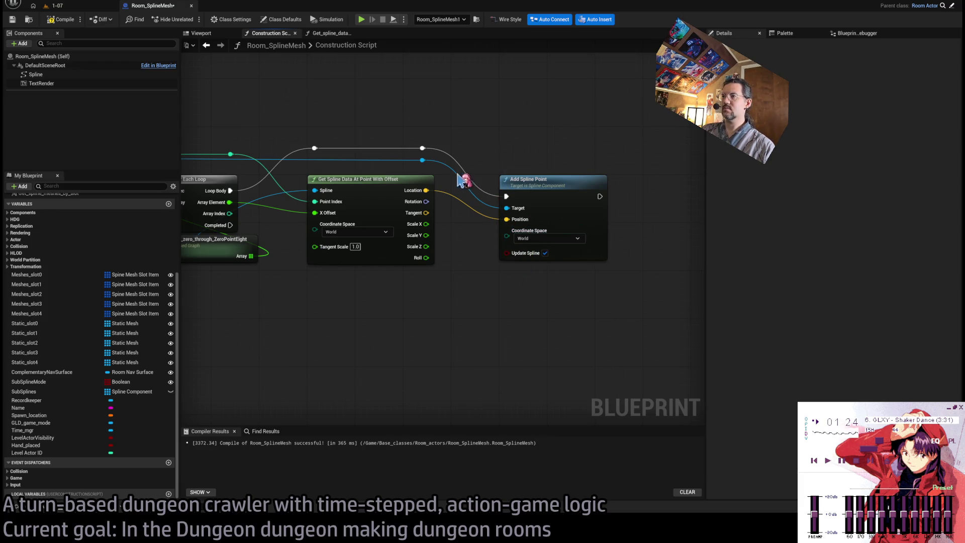
pyautogui.moveTo(422, 159); pyautogui.dragTo(535, 164)
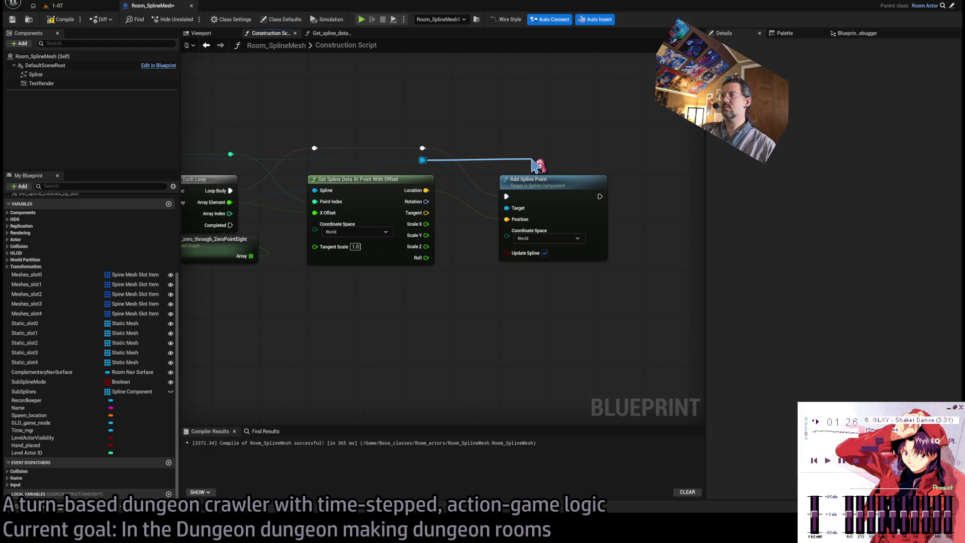
pyautogui.moveTo(580, 161)
pyautogui.mouseDown()
pyautogui.moveTo(547, 84)
pyautogui.moveTo(555, 200)
pyautogui.mouseUp()
pyautogui.keyDown('ctrl'); pyautogui.click(540, 254); pyautogui.keyUp('ctrl')
pyautogui.moveTo(600, 298); pyautogui.dragTo(507, 197)
pyautogui.click(538, 141)
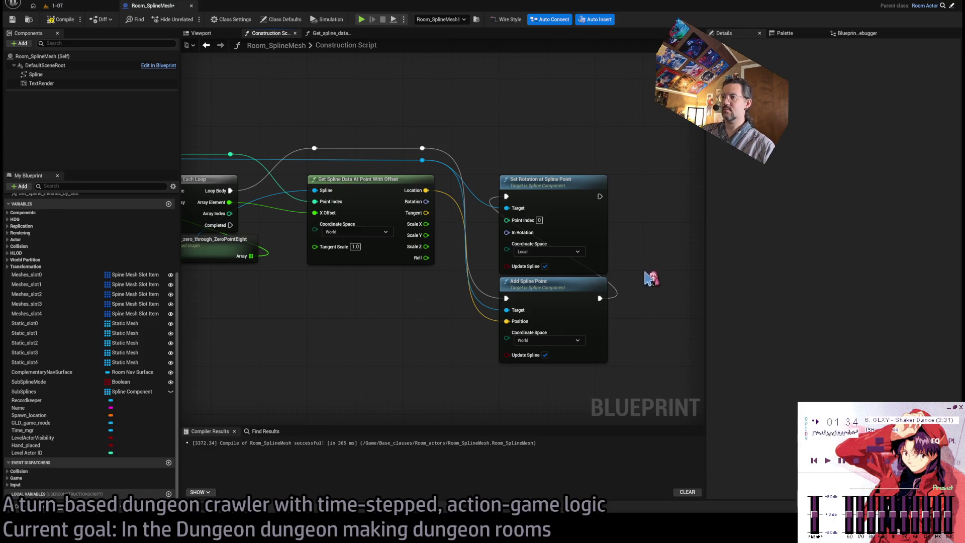
pyautogui.moveTo(652, 199); pyautogui.dragTo(578, 203)
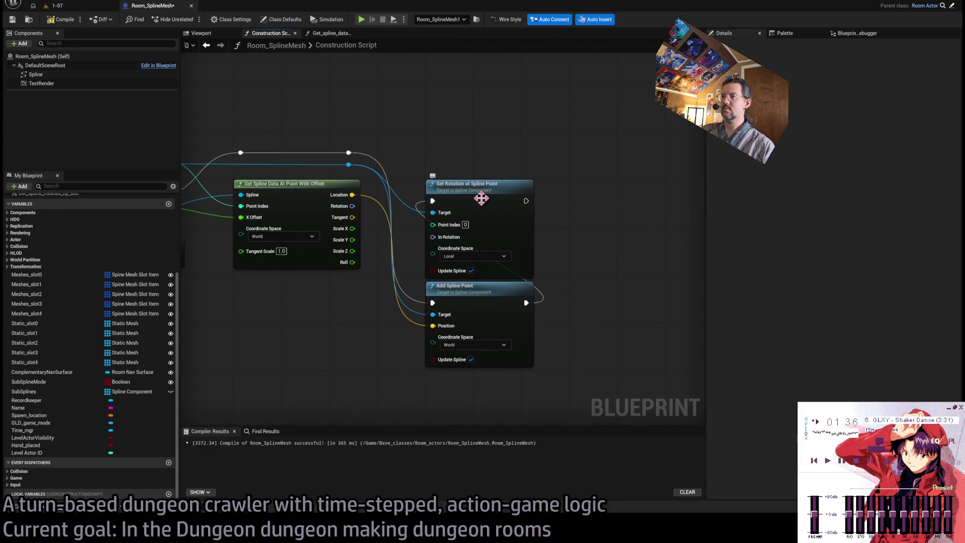
pyautogui.moveTo(488, 226); pyautogui.dragTo(631, 226)
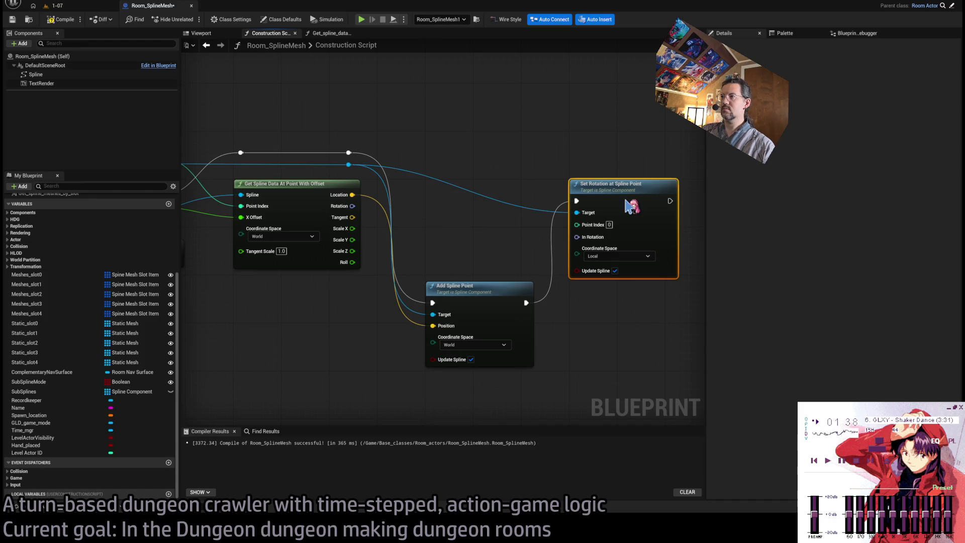
# Step: Use Get Number Of Spline Points minus 1 as Set Rotation's Point Index
pyautogui.moveTo(349, 165); pyautogui.dragTo(479, 229)
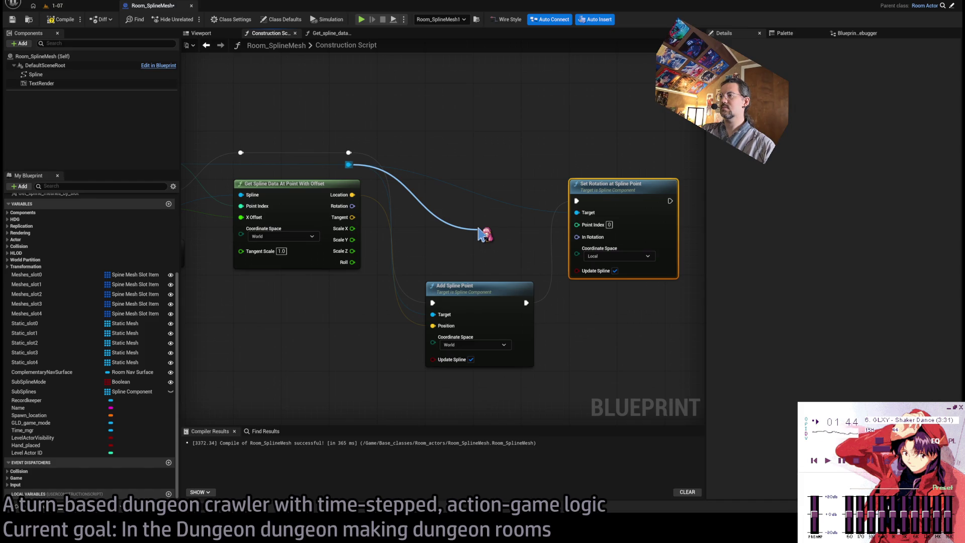
pyautogui.moveTo(479, 229)
pyautogui.mouseDown()
pyautogui.moveTo(604, 357)
pyautogui.moveTo(577, 224)
pyautogui.mouseUp()
pyautogui.write('-')
pyautogui.press('Return')
pyautogui.moveTo(605, 334); pyautogui.dragTo(593, 335)
pyautogui.moveTo(608, 399); pyautogui.dragTo(600, 370)
pyautogui.moveTo(603, 364); pyautogui.dragTo(597, 317)
pyautogui.moveTo(468, 304); pyautogui.dragTo(468, 202)
# Step: Set Set Rotation to World space and route Rotation into In Rotation through reroute knots
pyautogui.doubleClick(422, 172)
pyautogui.moveTo(421, 171); pyautogui.dragTo(523, 165)
pyautogui.click(586, 166)
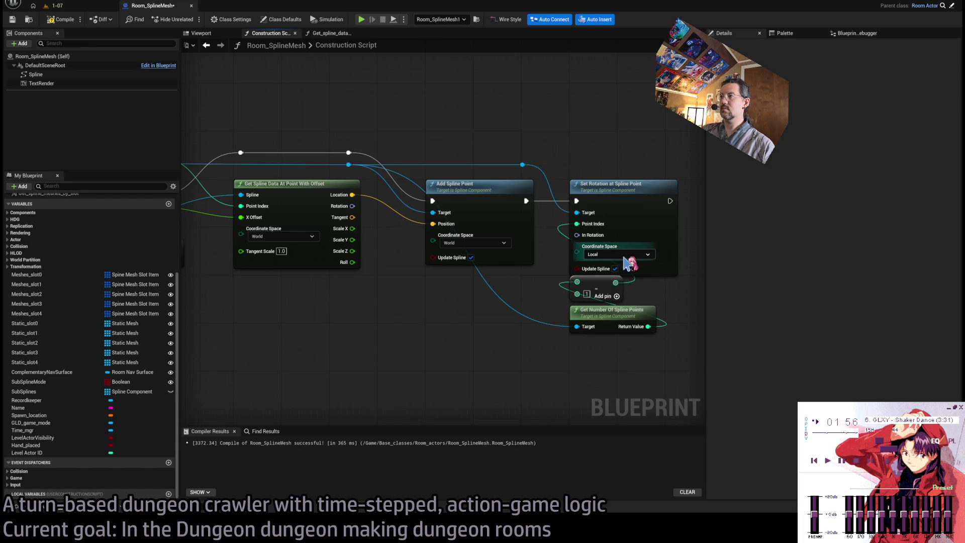
pyautogui.click(593, 253)
pyautogui.click(590, 237)
pyautogui.moveTo(353, 206); pyautogui.dragTo(577, 234)
pyautogui.doubleClick(401, 208)
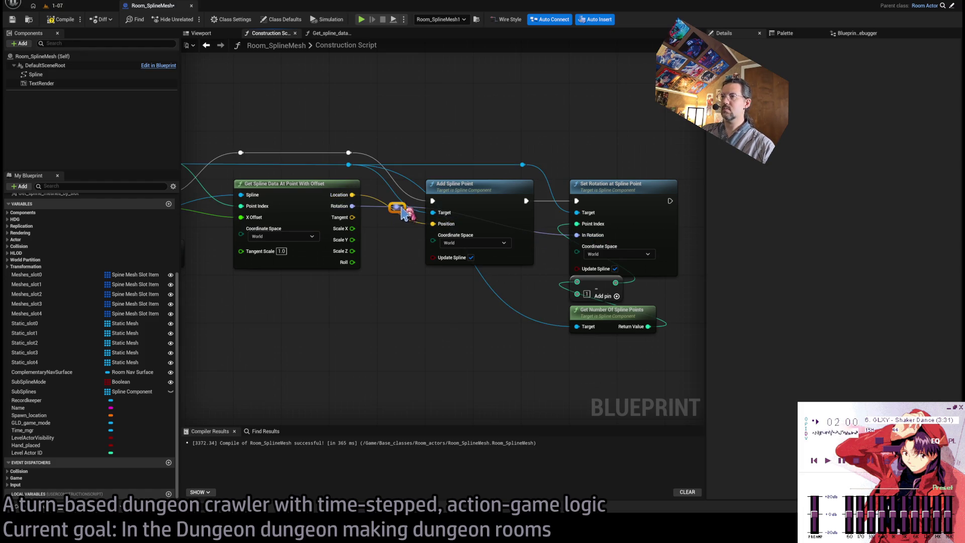
pyautogui.moveTo(398, 207)
pyautogui.mouseDown()
pyautogui.moveTo(451, 174)
pyautogui.moveTo(521, 168)
pyautogui.mouseUp()
pyautogui.moveTo(648, 205); pyautogui.dragTo(583, 212)
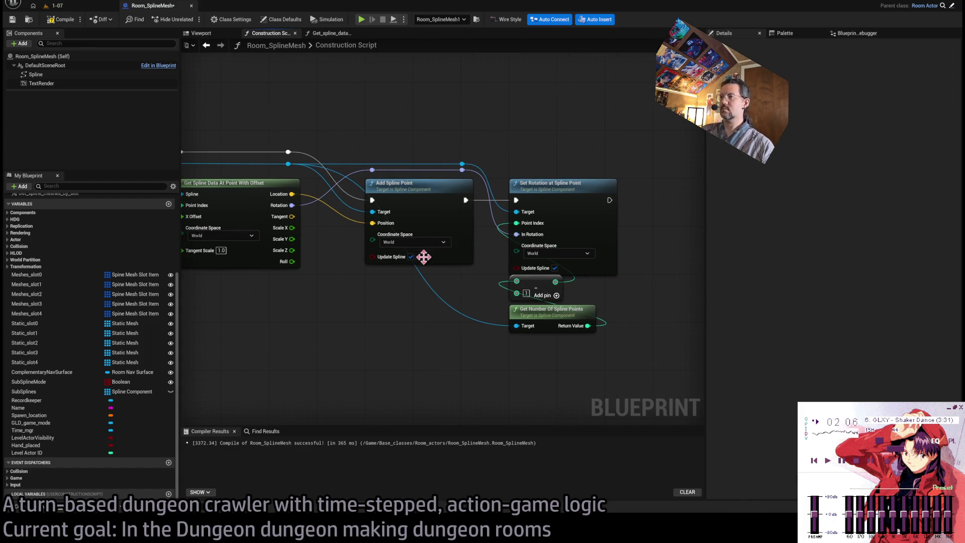
# Step: Connect the point count node's Target to the spline reroute knot
pyautogui.scroll(-1, 668, 315)
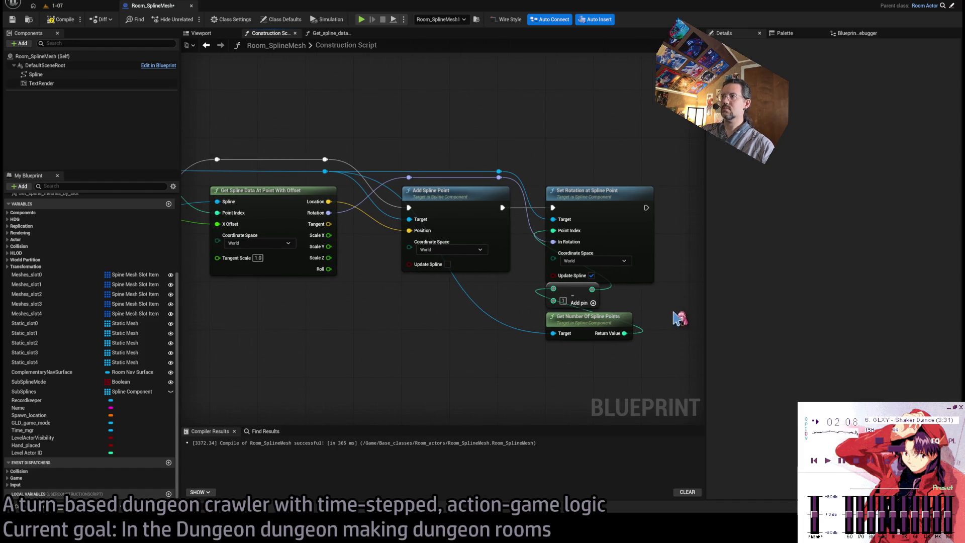
pyautogui.scroll(-1, 678, 319)
pyautogui.scroll(-1, 641, 309)
pyautogui.moveTo(615, 326); pyautogui.dragTo(675, 298)
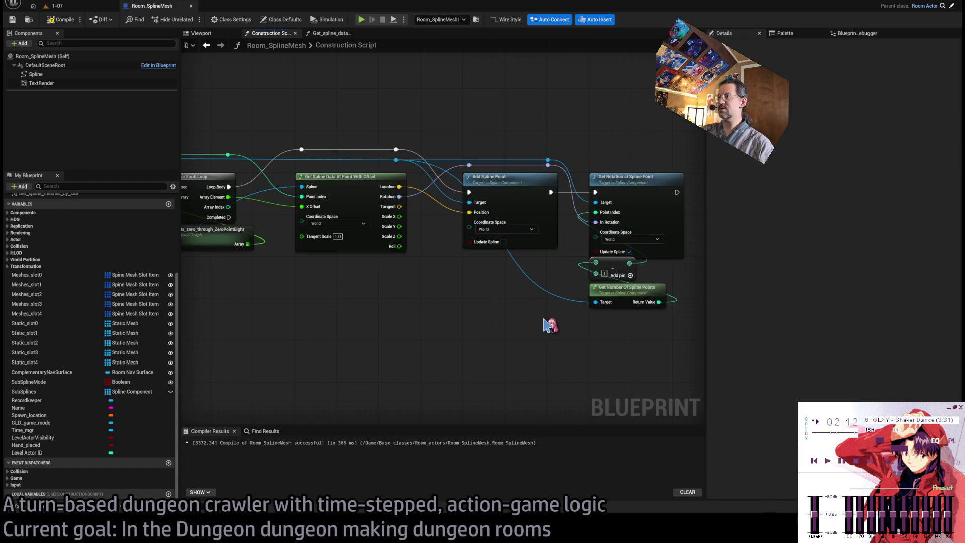
pyautogui.moveTo(546, 325); pyautogui.dragTo(483, 328)
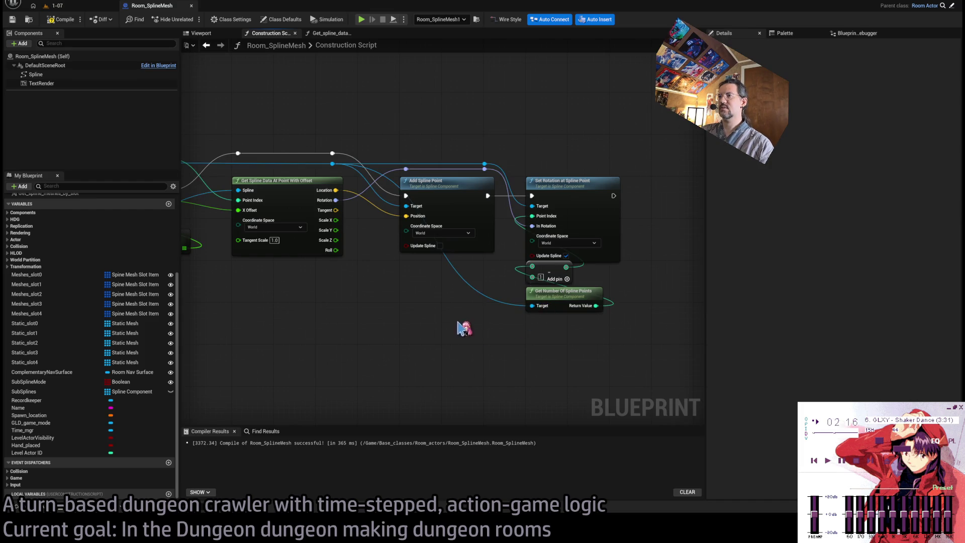
pyautogui.moveTo(489, 169); pyautogui.dragTo(533, 305)
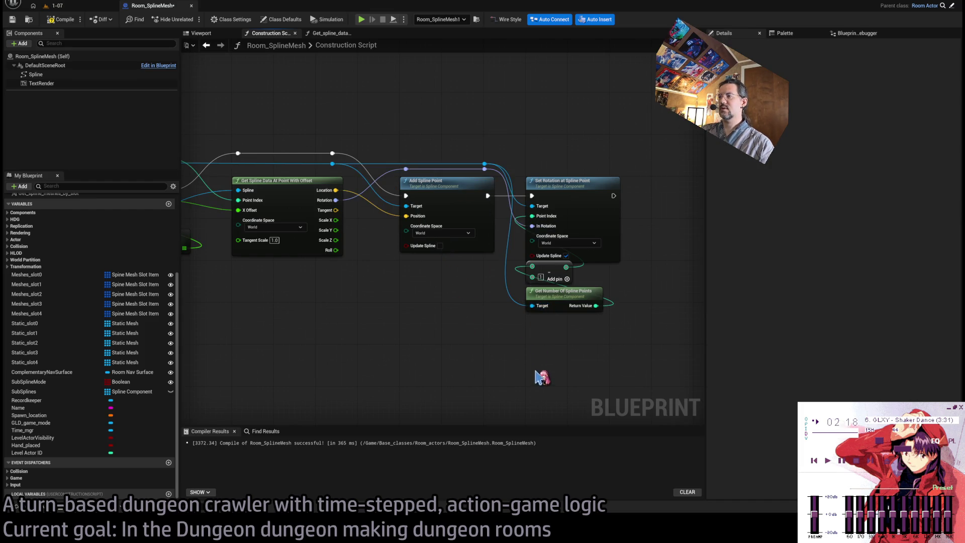
pyautogui.moveTo(547, 355); pyautogui.dragTo(515, 348)
pyautogui.moveTo(576, 269); pyautogui.dragTo(557, 327)
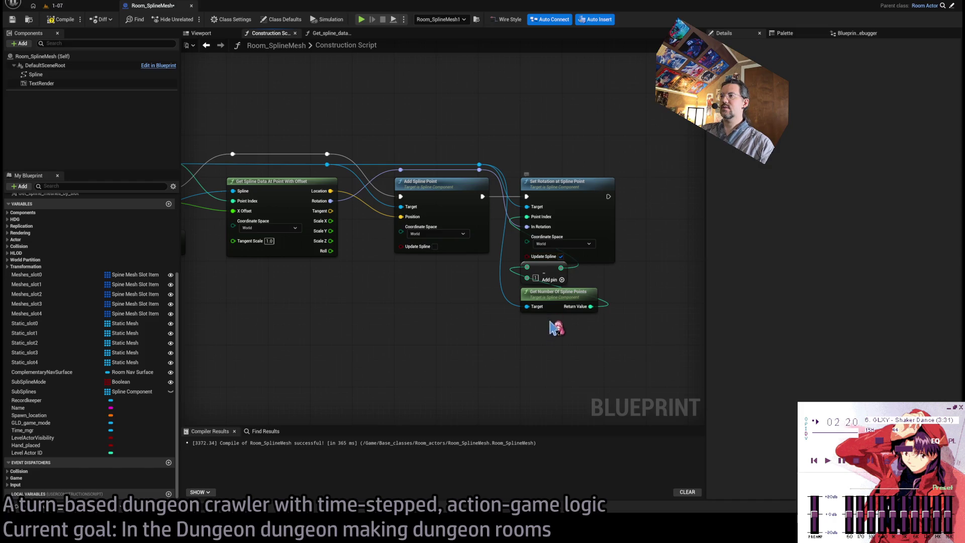
pyautogui.click(438, 305)
# Step: Add another Get Number Of Spline Points and a Get Transform at Spline Point from the Spline reference
pyautogui.moveTo(437, 305); pyautogui.dragTo(513, 307)
pyautogui.moveTo(437, 284)
pyautogui.mouseDown()
pyautogui.moveTo(607, 274)
pyautogui.moveTo(476, 230)
pyautogui.mouseUp()
pyautogui.scroll(-2, 552, 280)
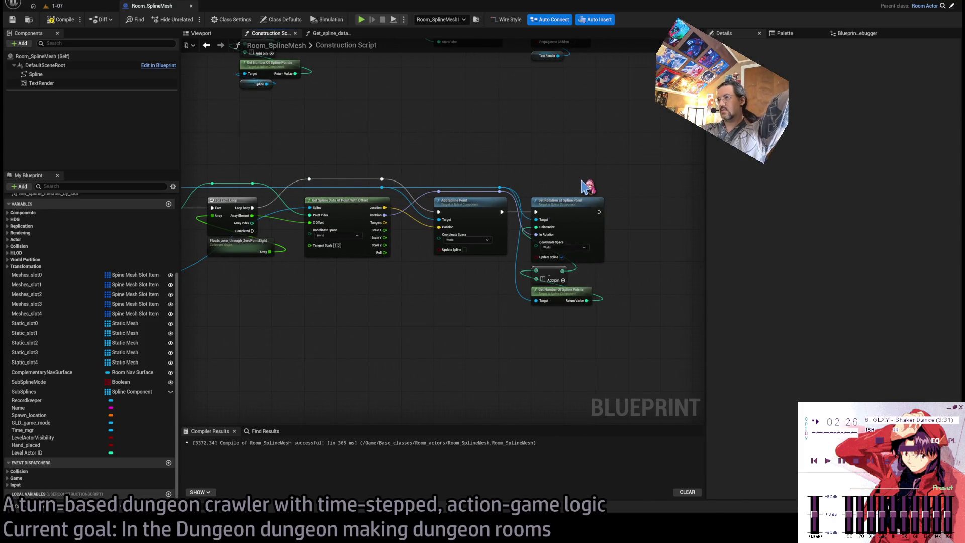
pyautogui.moveTo(527, 174)
pyautogui.mouseDown()
pyautogui.moveTo(388, 234)
pyautogui.moveTo(556, 258)
pyautogui.moveTo(379, 210)
pyautogui.mouseUp()
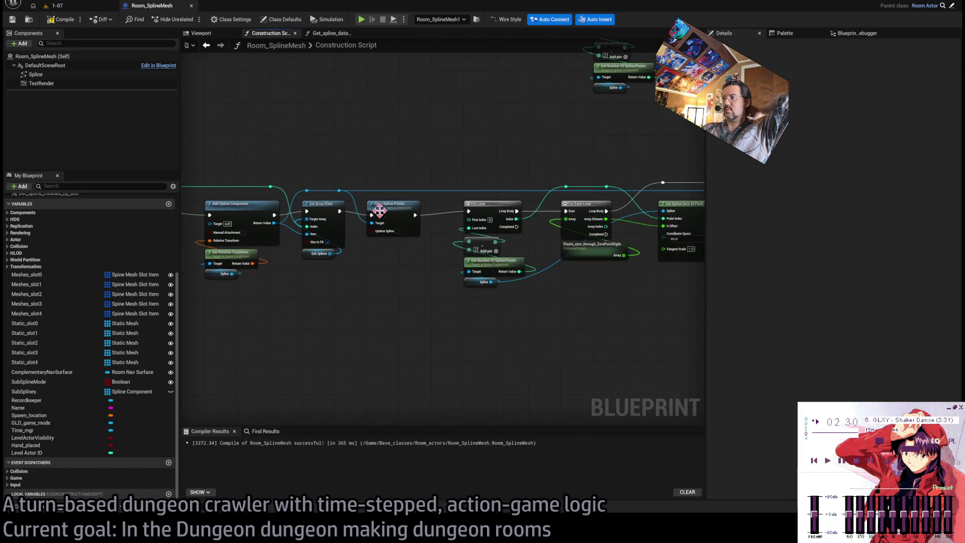
pyautogui.moveTo(562, 257); pyautogui.dragTo(402, 270)
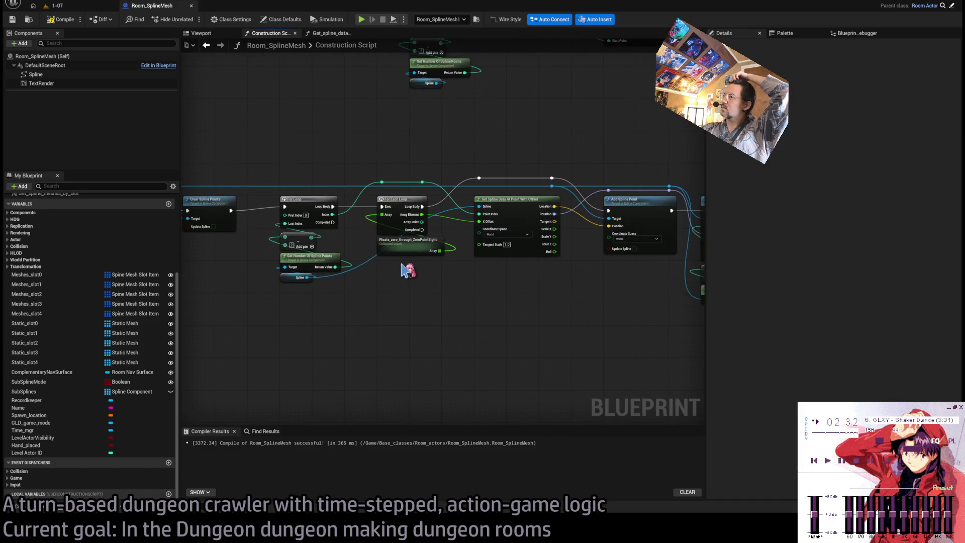
pyautogui.moveTo(526, 254)
pyautogui.mouseDown()
pyautogui.moveTo(360, 276)
pyautogui.moveTo(416, 256)
pyautogui.mouseUp()
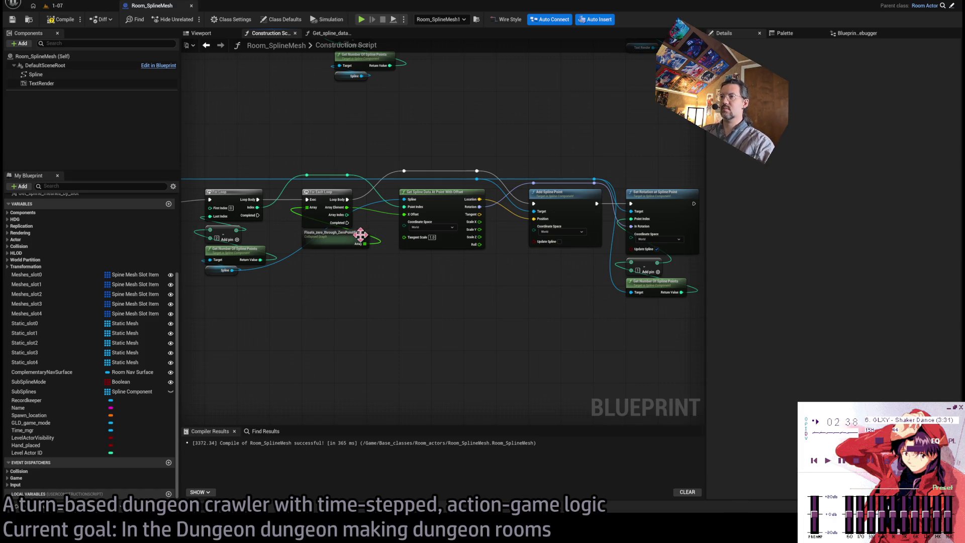
pyautogui.moveTo(307, 236)
pyautogui.mouseDown()
pyautogui.moveTo(333, 267)
pyautogui.moveTo(374, 252)
pyautogui.mouseUp()
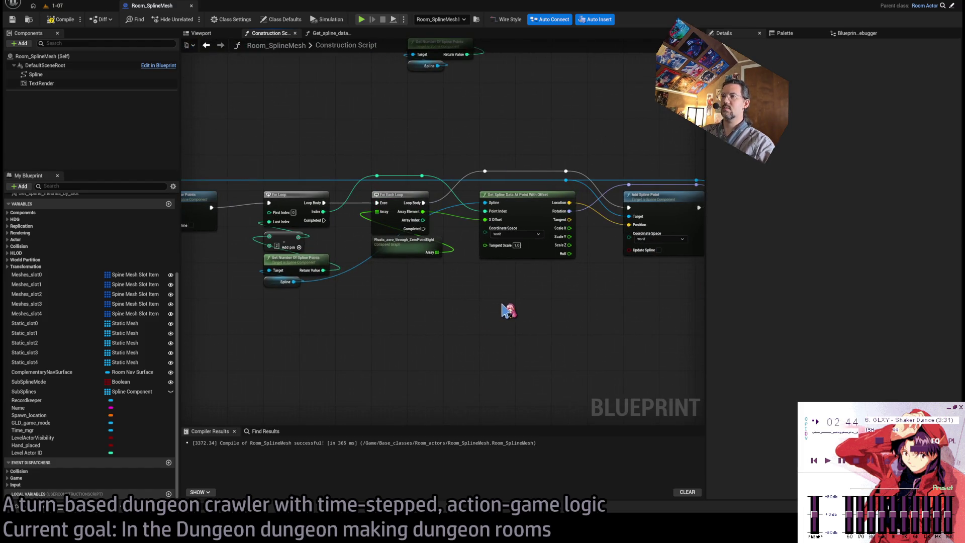
pyautogui.moveTo(508, 310)
pyautogui.mouseDown()
pyautogui.moveTo(276, 308)
pyautogui.moveTo(448, 319)
pyautogui.moveTo(341, 321)
pyautogui.moveTo(453, 315)
pyautogui.mouseUp()
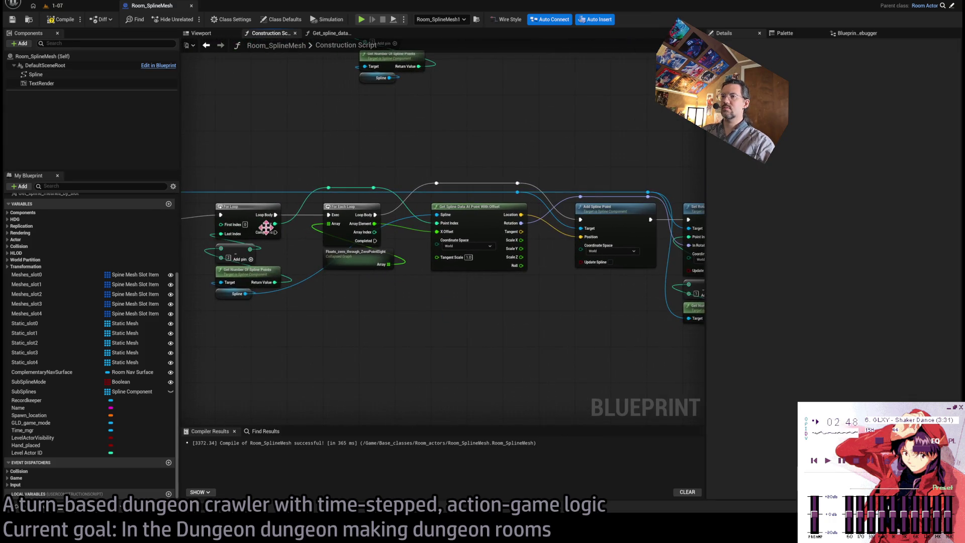
pyautogui.moveTo(276, 233)
pyautogui.mouseDown()
pyautogui.moveTo(325, 343)
pyautogui.moveTo(269, 312)
pyautogui.moveTo(309, 360)
pyautogui.mouseUp()
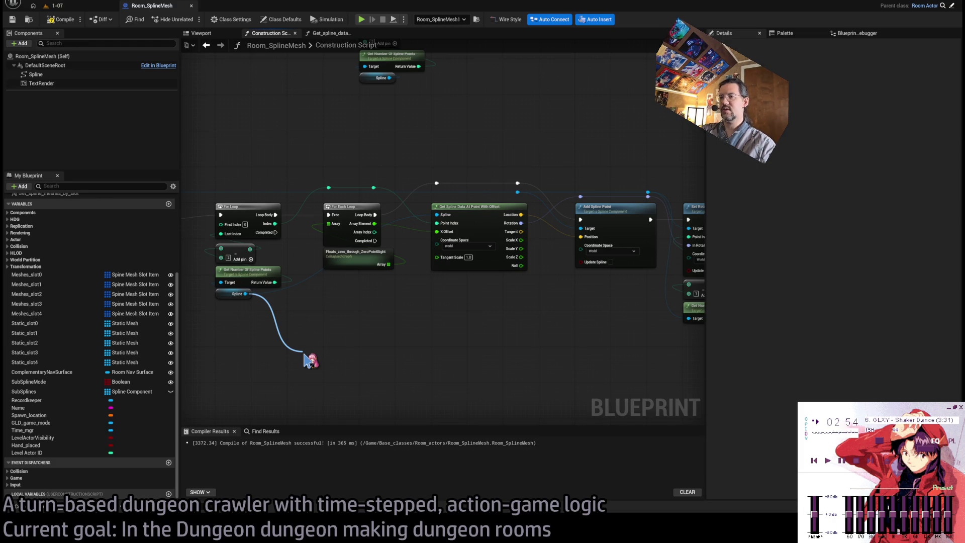
pyautogui.moveTo(309, 360); pyautogui.dragTo(320, 380)
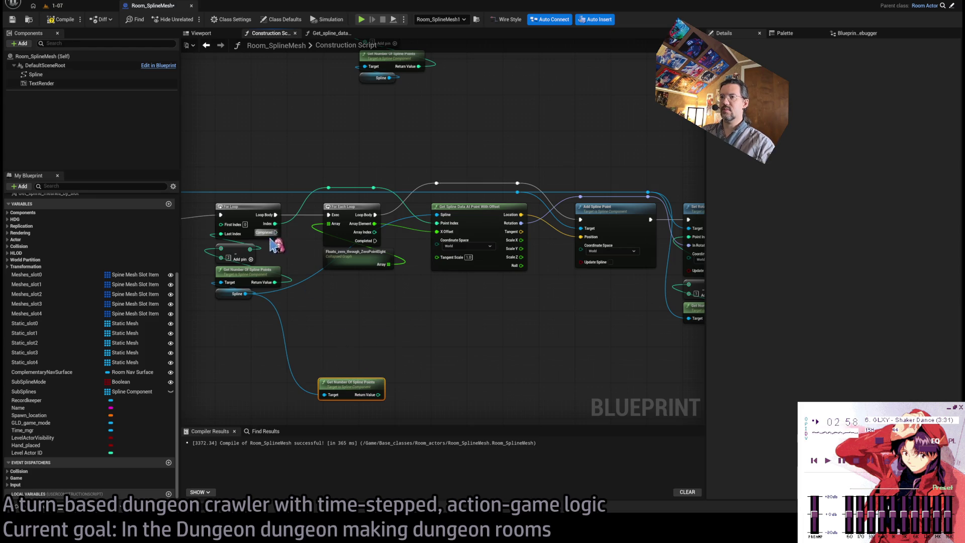
pyautogui.moveTo(245, 294); pyautogui.dragTo(333, 345)
pyautogui.click(335, 347)
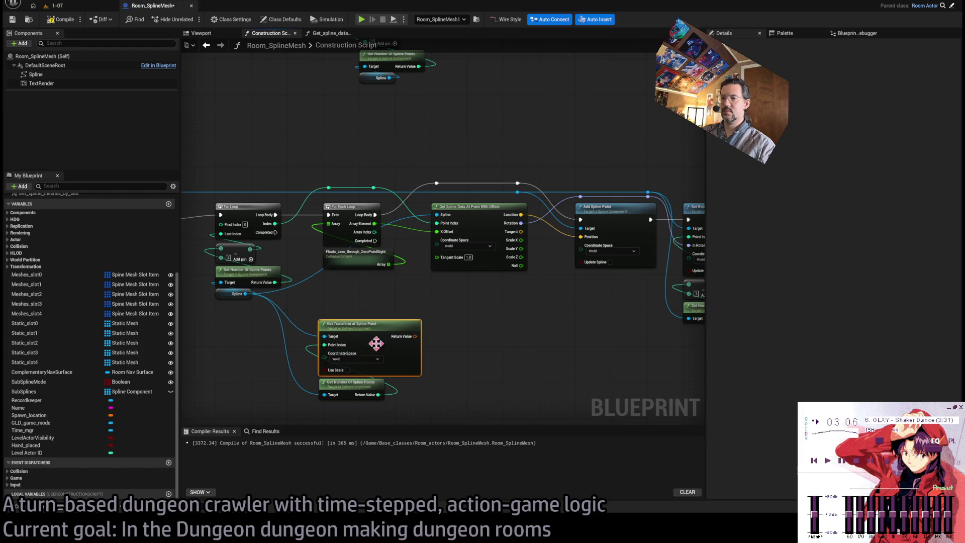
# Step: Move those nodes aside, then select the spline-point nodes and collapse them into a macro
pyautogui.moveTo(344, 333)
pyautogui.mouseDown()
pyautogui.moveTo(371, 317)
pyautogui.moveTo(361, 316)
pyautogui.moveTo(498, 289)
pyautogui.mouseUp()
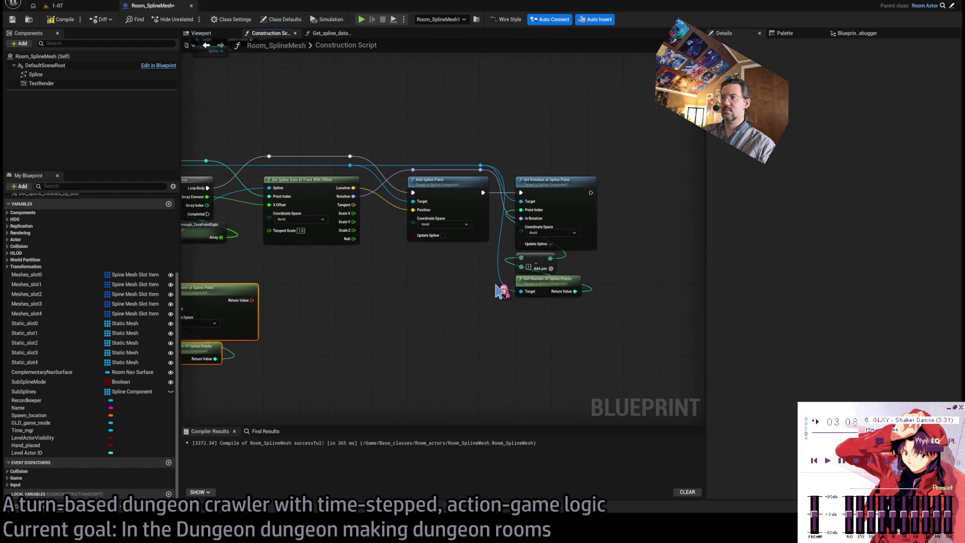
pyautogui.moveTo(643, 144)
pyautogui.mouseDown()
pyautogui.moveTo(611, 201)
pyautogui.moveTo(422, 330)
pyautogui.moveTo(506, 262)
pyautogui.moveTo(599, 129)
pyautogui.moveTo(598, 179)
pyautogui.moveTo(401, 327)
pyautogui.mouseUp()
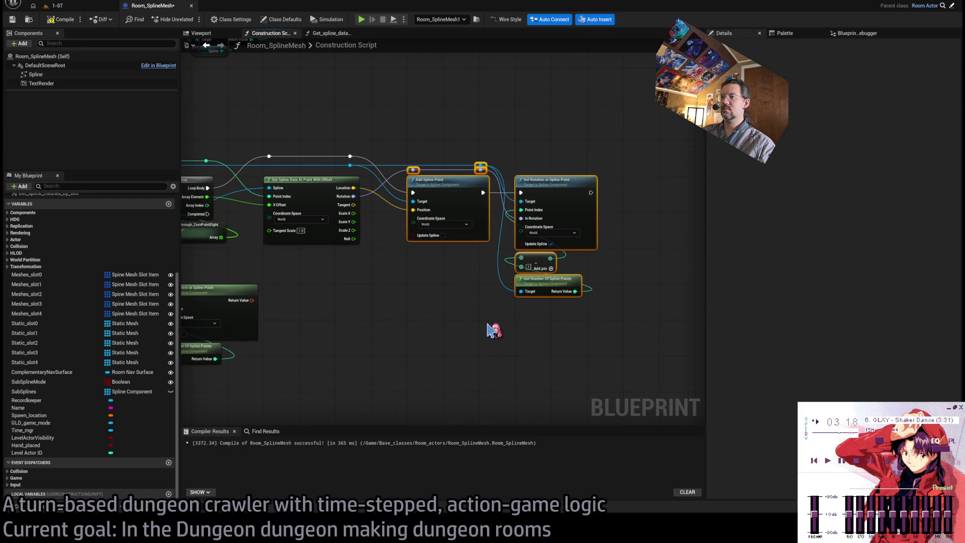
pyautogui.hotkey('ctrl', 'shift', 'm')
pyautogui.write('Add_new_splinep')
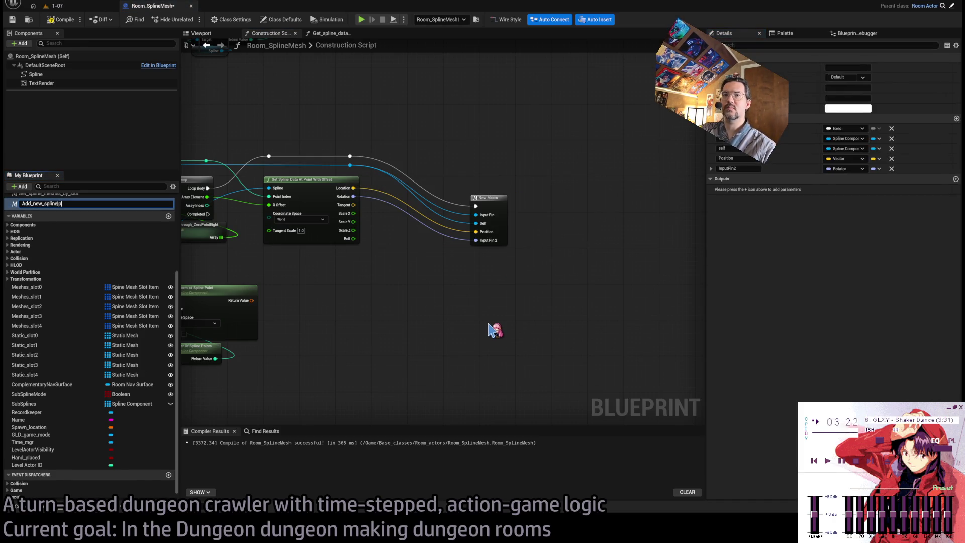
# Step: Name the macro Add_new_spline_point, rename its inputs to Location and Rotation, and remove the self input
pyautogui.press('Return')
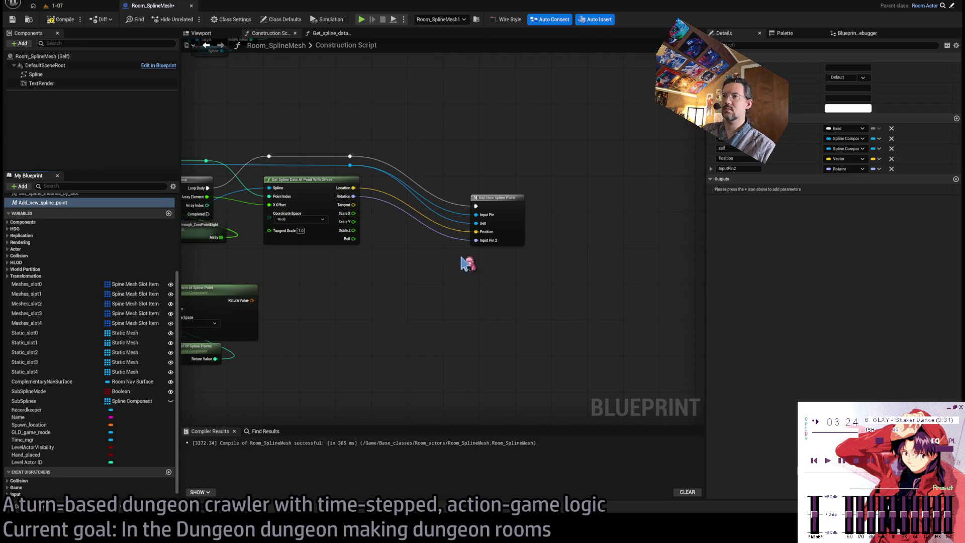
pyautogui.scroll(1, 465, 261)
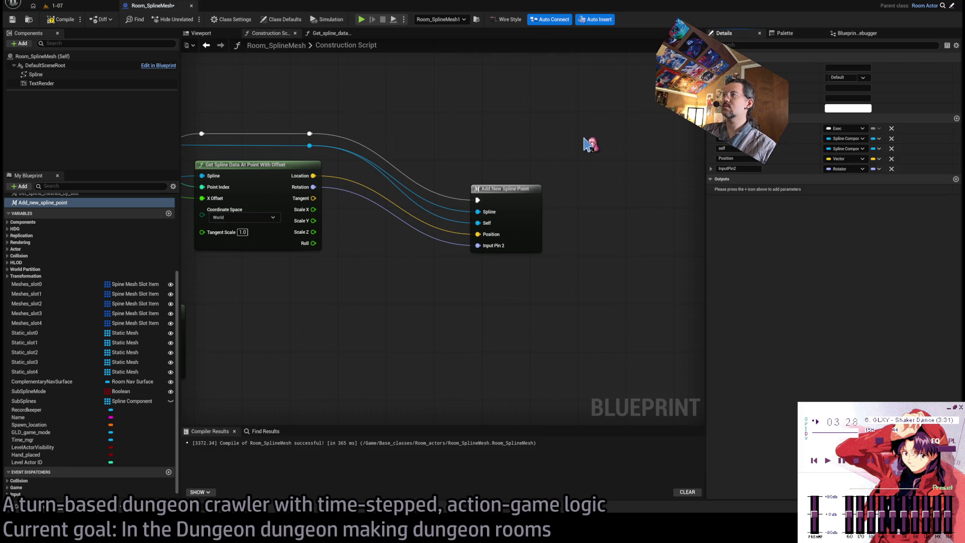
pyautogui.click(729, 158)
pyautogui.press('Tab')
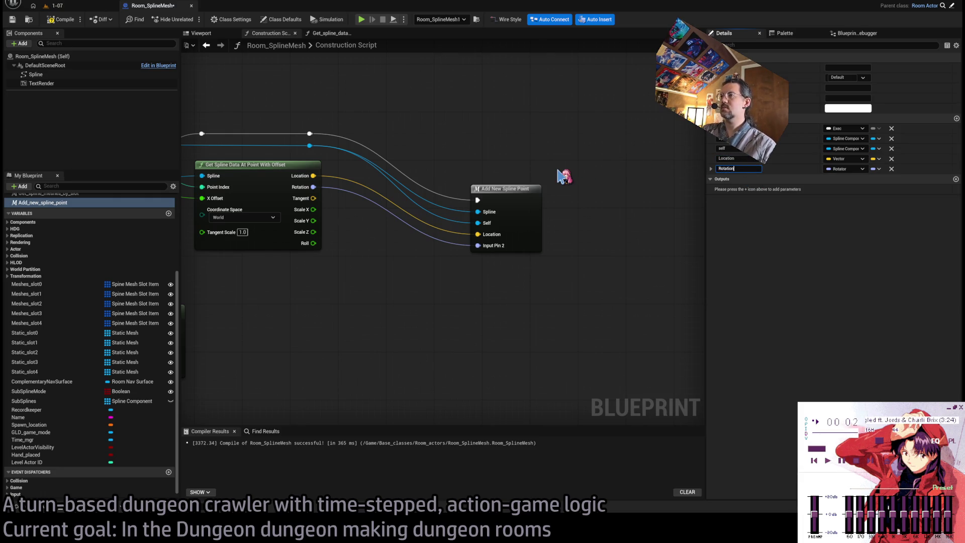
pyautogui.click(891, 149)
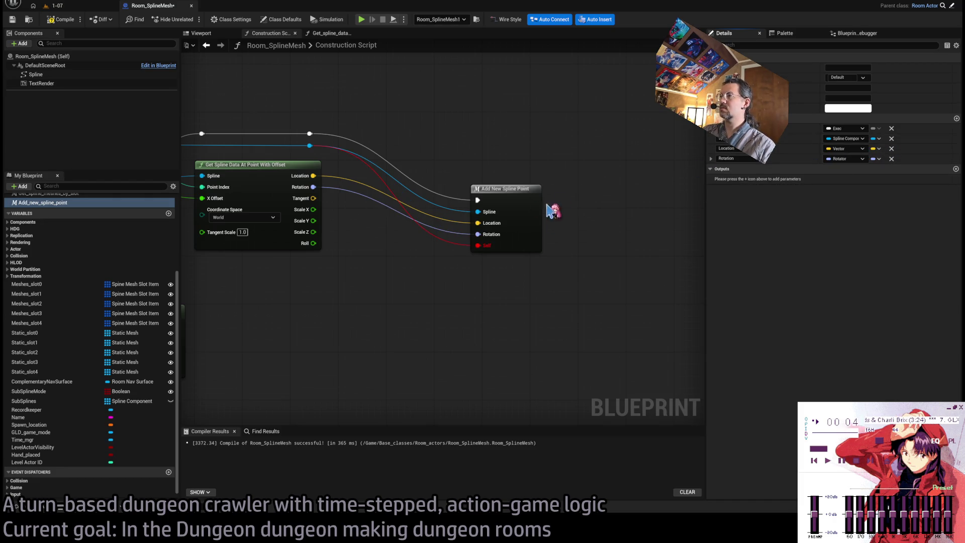
# Step: Inside the macro, wire Set Rotation to Outputs and the Spline input to Add Spline Point's Target
pyautogui.doubleClick(531, 212)
pyautogui.moveTo(282, 174)
pyautogui.mouseDown()
pyautogui.moveTo(213, 173)
pyautogui.moveTo(297, 191)
pyautogui.mouseUp()
pyautogui.moveTo(438, 204); pyautogui.dragTo(400, 219)
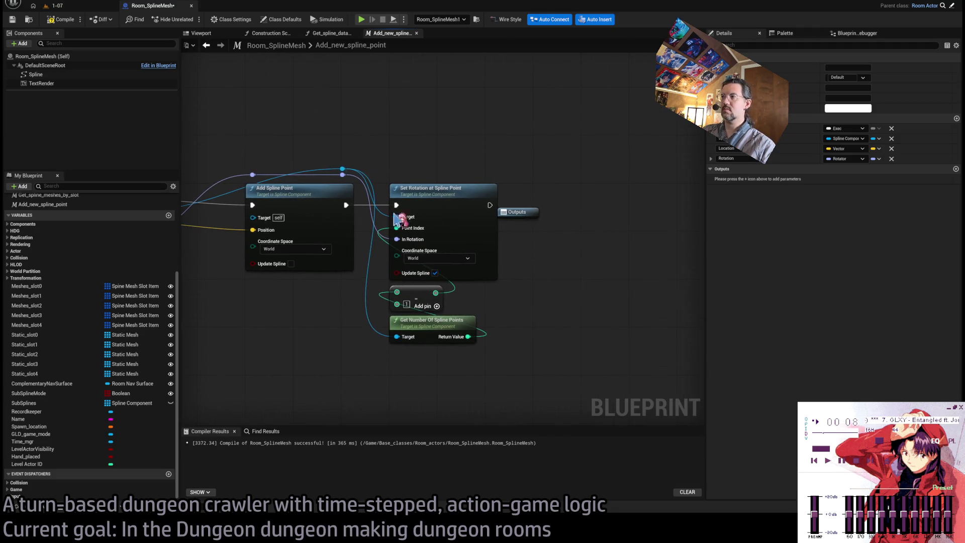
pyautogui.moveTo(535, 219); pyautogui.dragTo(620, 194)
pyautogui.moveTo(490, 205); pyautogui.dragTo(600, 196)
pyautogui.moveTo(463, 194); pyautogui.dragTo(403, 202)
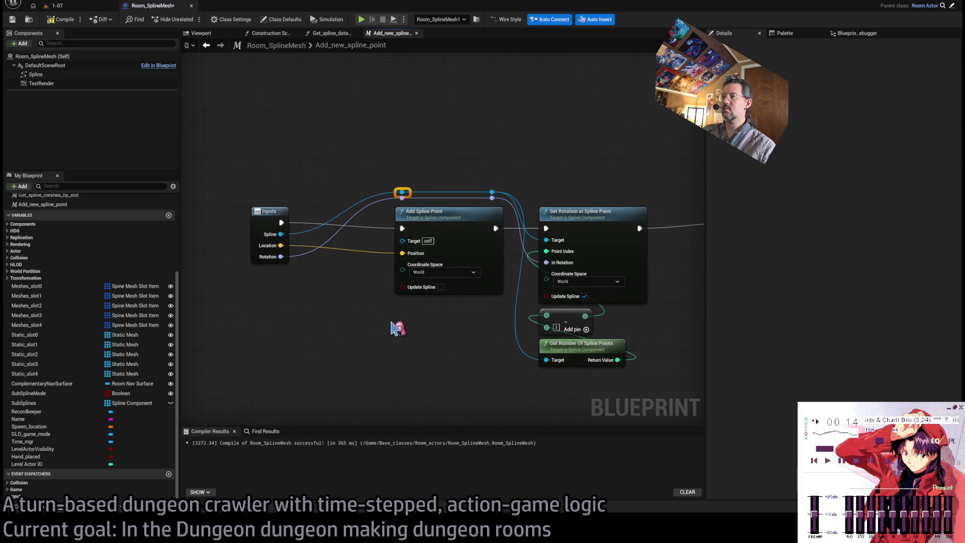
pyautogui.moveTo(282, 234); pyautogui.dragTo(402, 241)
pyautogui.moveTo(543, 161); pyautogui.dragTo(440, 152)
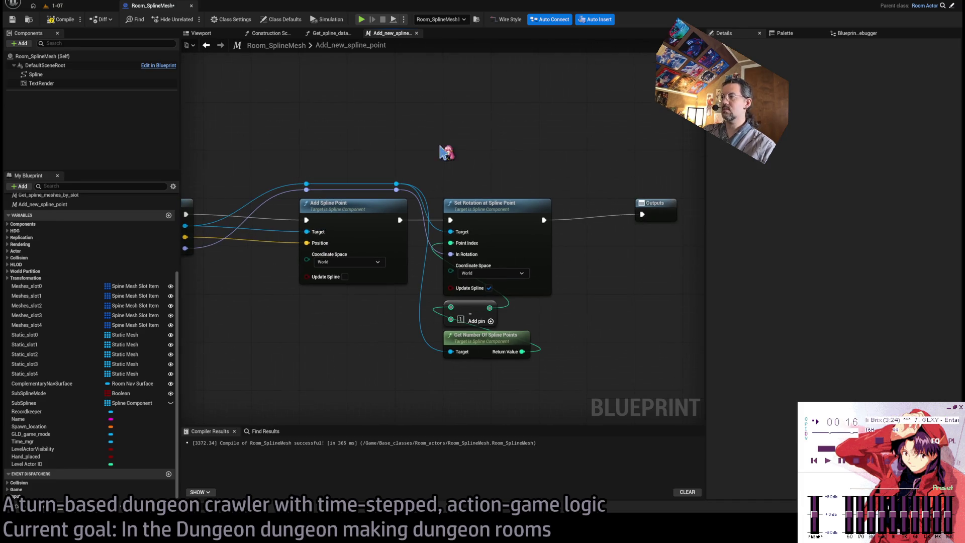
pyautogui.moveTo(593, 209); pyautogui.dragTo(653, 209)
pyautogui.moveTo(662, 134); pyautogui.dragTo(375, 390)
pyautogui.click(463, 140)
pyautogui.moveTo(629, 112)
pyautogui.mouseDown()
pyautogui.moveTo(388, 371)
pyautogui.moveTo(515, 278)
pyautogui.moveTo(487, 251)
pyautogui.moveTo(439, 251)
pyautogui.mouseUp()
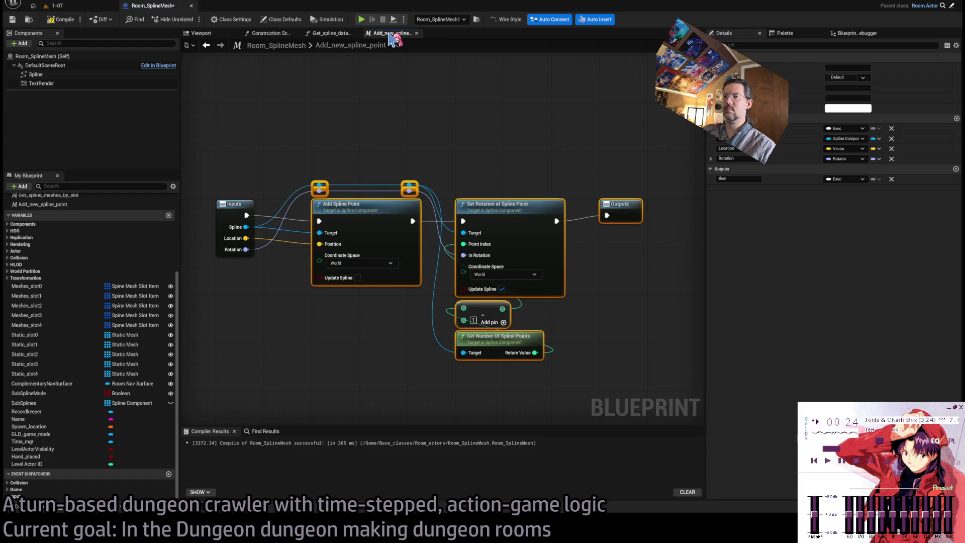
# Step: Close the Get_spline_data graph and clear the orphaned pin from the Add_new_spline_point node
pyautogui.click(327, 33)
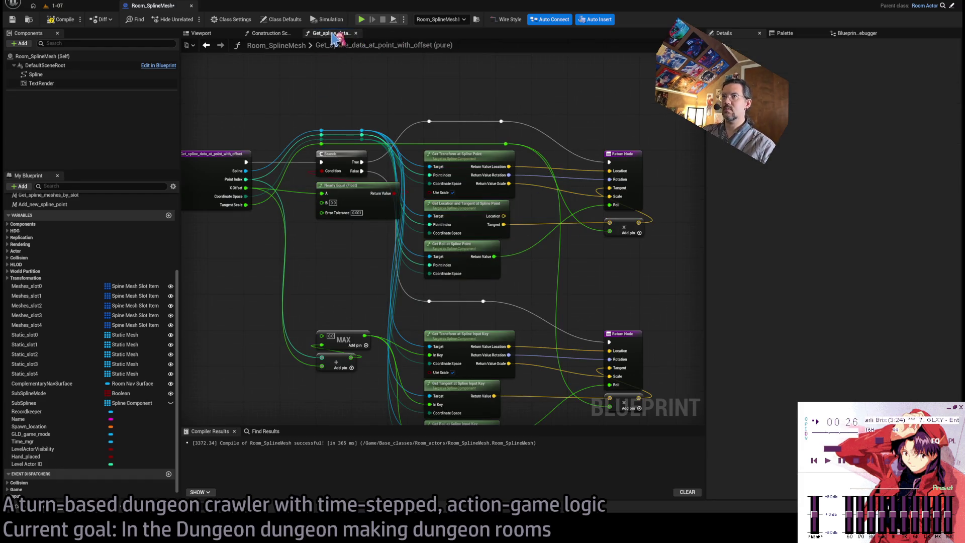
pyautogui.middleClick(333, 35)
pyautogui.keyDown('alt'); pyautogui.click(478, 245); pyautogui.keyUp('alt')
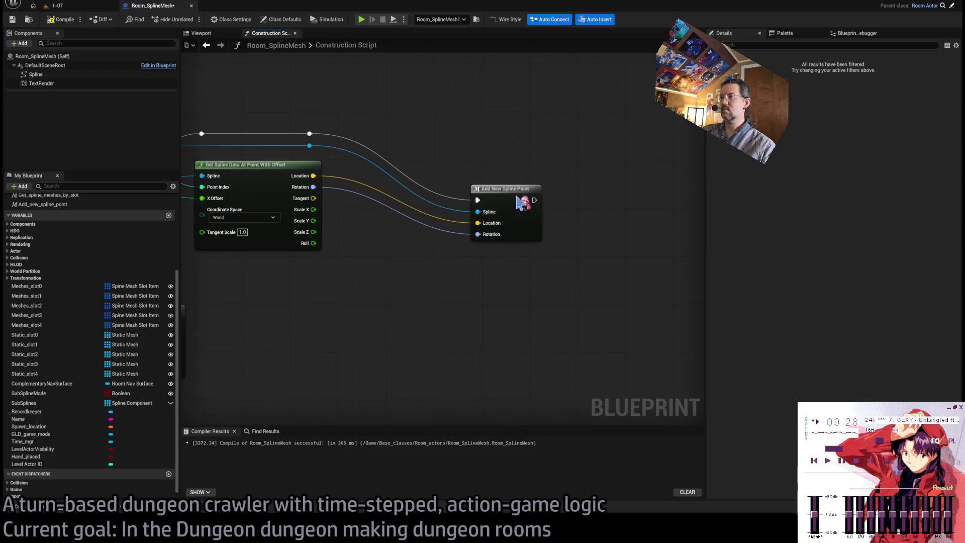
pyautogui.click(45, 204)
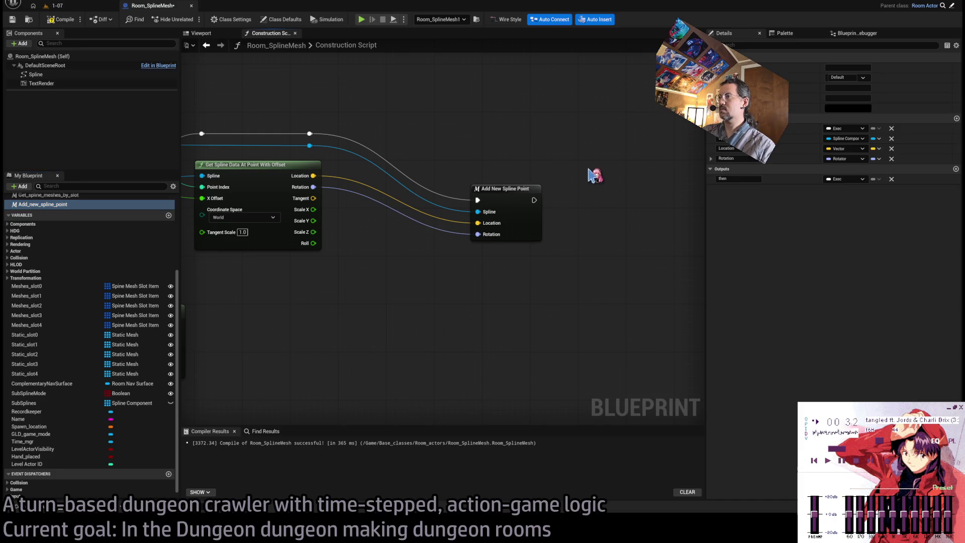
pyautogui.moveTo(518, 205); pyautogui.dragTo(428, 174)
# Step: Paste a second Add New Spline Point node and arrange it beside the loop nodes
pyautogui.moveTo(381, 134)
pyautogui.mouseDown()
pyautogui.moveTo(556, 136)
pyautogui.moveTo(616, 109)
pyautogui.mouseUp()
pyautogui.scroll(-1, 616, 109)
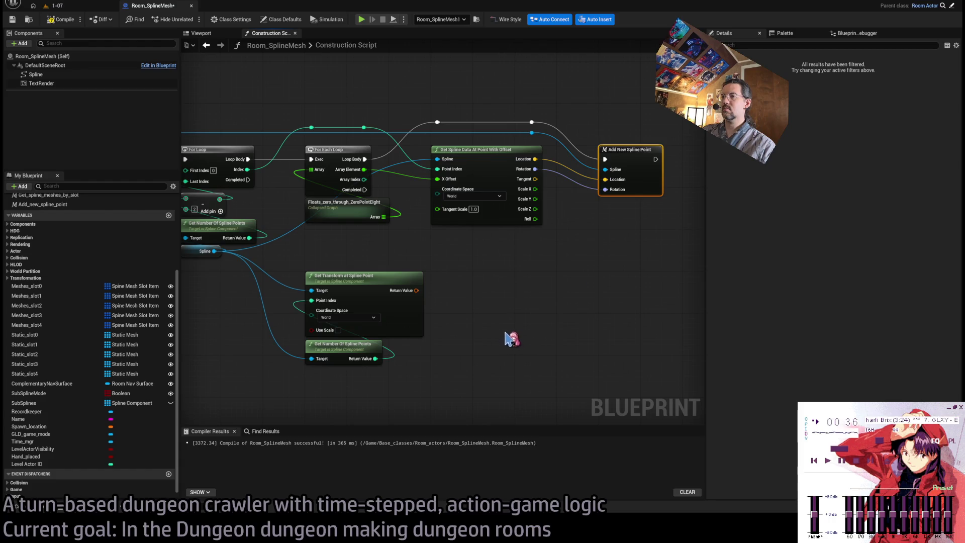
pyautogui.hotkey('ctrl', 'v')
pyautogui.moveTo(511, 299)
pyautogui.mouseDown()
pyautogui.moveTo(486, 298)
pyautogui.moveTo(542, 252)
pyautogui.moveTo(517, 303)
pyautogui.mouseUp()
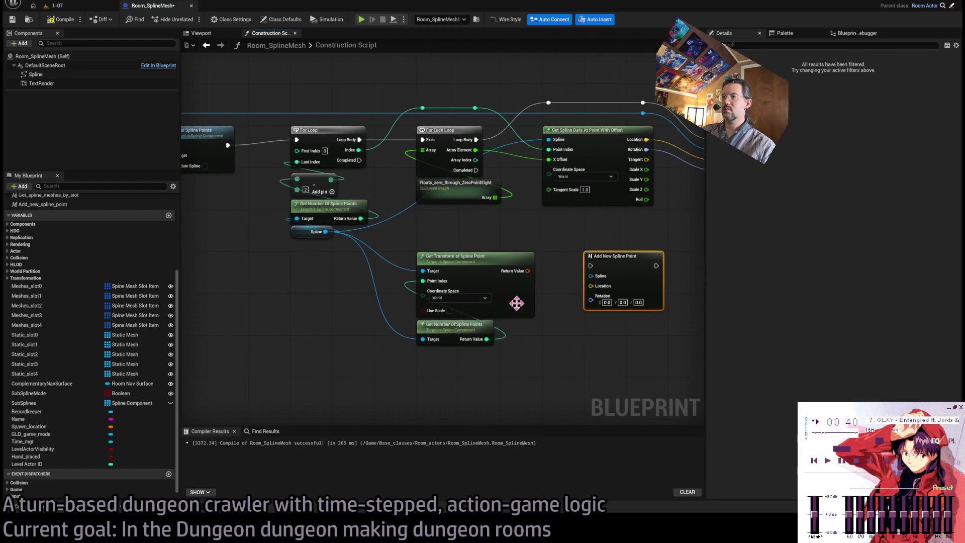
pyautogui.moveTo(465, 330); pyautogui.dragTo(463, 394)
# Step: Split Get Transform's Return Value, wire Location into the new node, and run it from For Loop Completed
pyautogui.rightClick(528, 271)
pyautogui.click(545, 301)
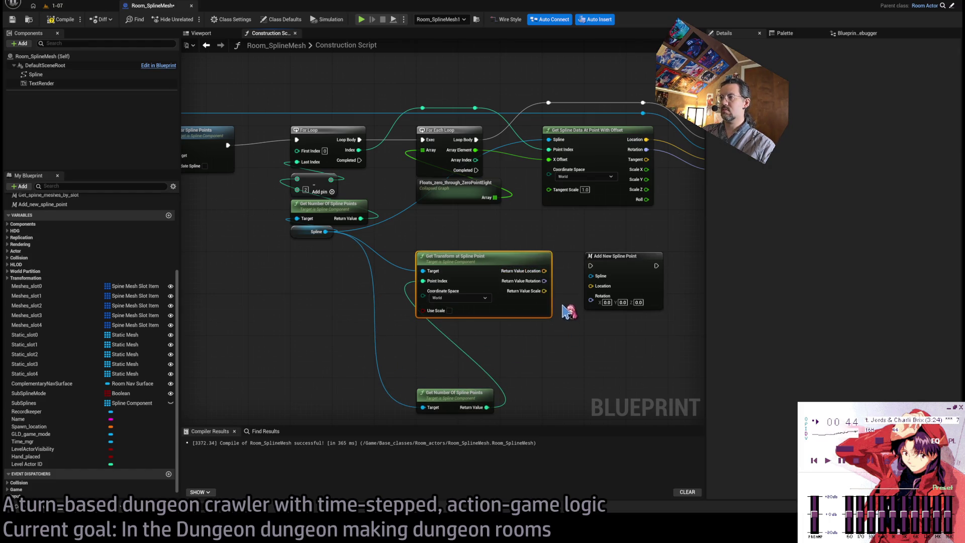
pyautogui.moveTo(510, 274)
pyautogui.mouseDown()
pyautogui.moveTo(557, 288)
pyautogui.moveTo(557, 299)
pyautogui.mouseUp()
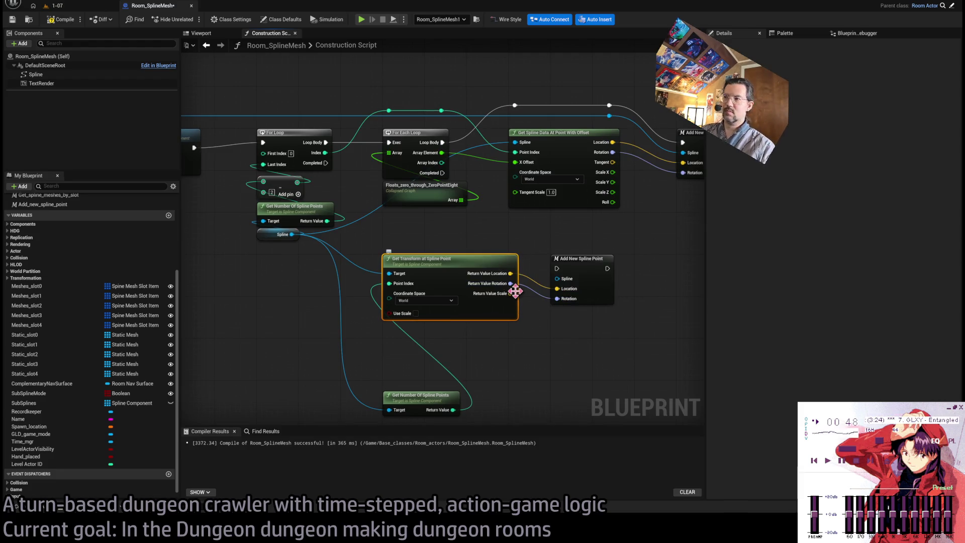
pyautogui.moveTo(470, 264); pyautogui.dragTo(469, 330)
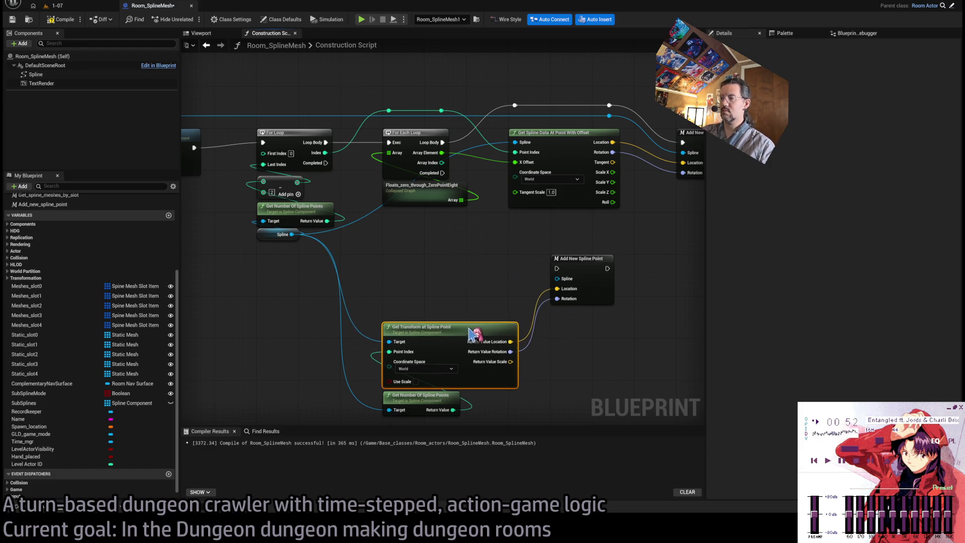
pyautogui.moveTo(576, 262); pyautogui.dragTo(406, 262)
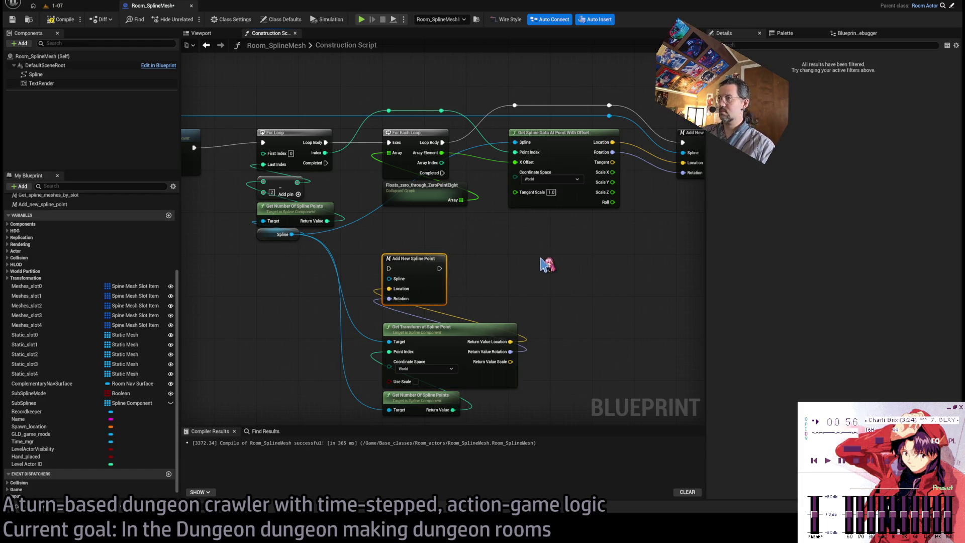
pyautogui.moveTo(326, 163); pyautogui.dragTo(390, 269)
pyautogui.moveTo(540, 264); pyautogui.dragTo(442, 379)
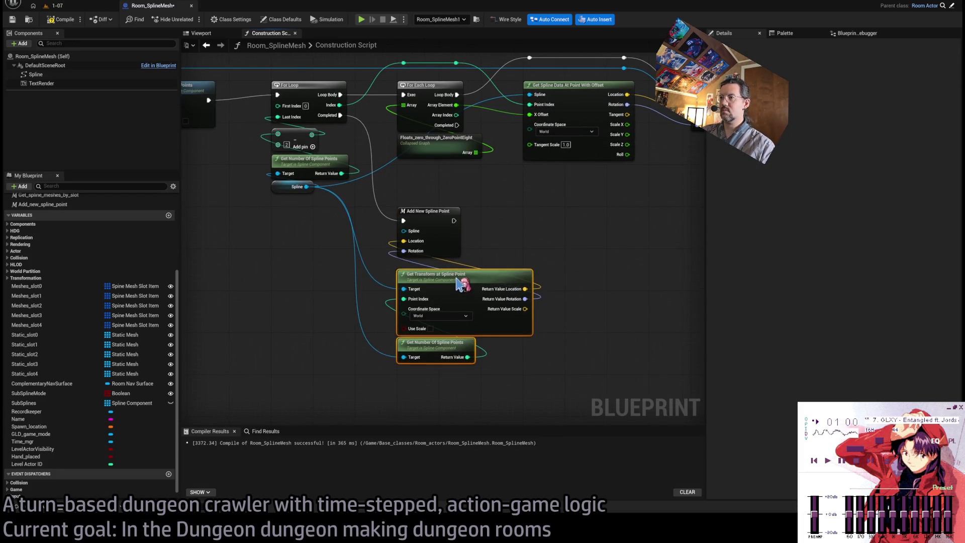
pyautogui.doubleClick(442, 228)
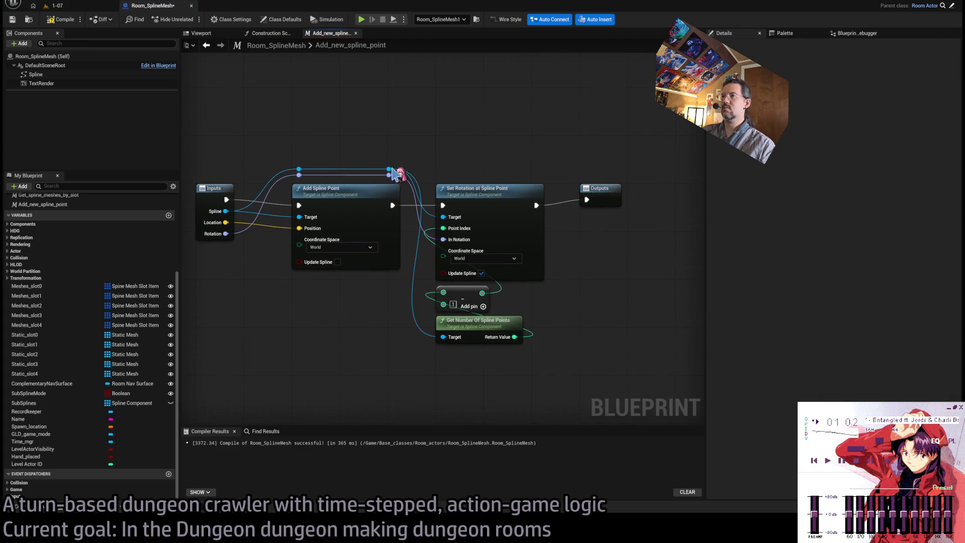
# Step: Insert a Set Scale at Spline Point node before Outputs, fed by Spline and the last point index
pyautogui.moveTo(390, 169); pyautogui.dragTo(505, 94)
pyautogui.moveTo(503, 203); pyautogui.dragTo(696, 211)
pyautogui.moveTo(438, 108)
pyautogui.mouseDown()
pyautogui.moveTo(537, 211)
pyautogui.moveTo(517, 211)
pyautogui.mouseUp()
pyautogui.doubleClick(325, 190)
pyautogui.moveTo(325, 190); pyautogui.dragTo(432, 196)
pyautogui.moveTo(370, 309); pyautogui.dragTo(487, 247)
pyautogui.moveTo(495, 308)
pyautogui.mouseDown()
pyautogui.moveTo(586, 297)
pyautogui.moveTo(506, 316)
pyautogui.mouseUp()
# Step: Expose Set Scale's In Scale Vector as a new macro input named Scale
pyautogui.moveTo(477, 254)
pyautogui.mouseDown()
pyautogui.moveTo(492, 262)
pyautogui.moveTo(506, 304)
pyautogui.moveTo(491, 328)
pyautogui.moveTo(263, 331)
pyautogui.moveTo(244, 236)
pyautogui.moveTo(283, 239)
pyautogui.mouseUp()
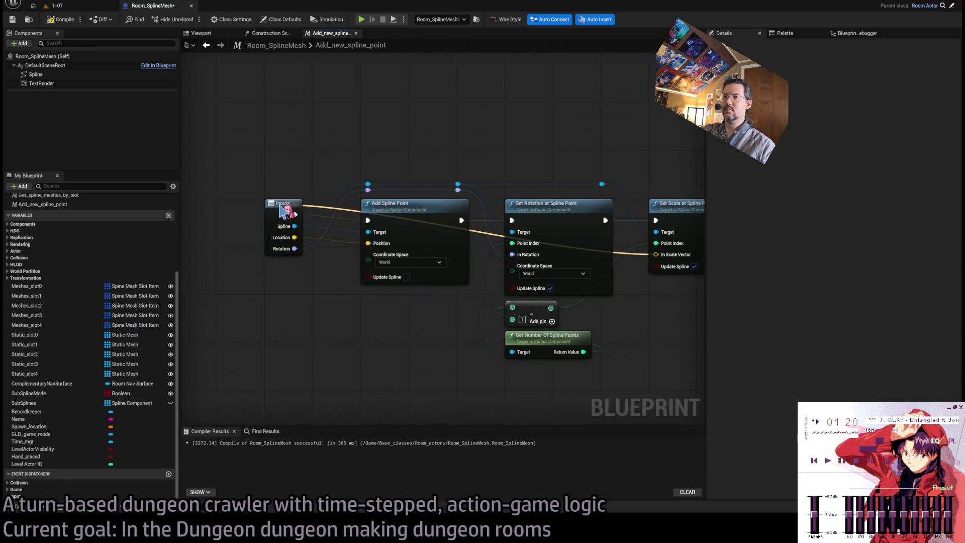
pyautogui.click(296, 206)
pyautogui.click(747, 168)
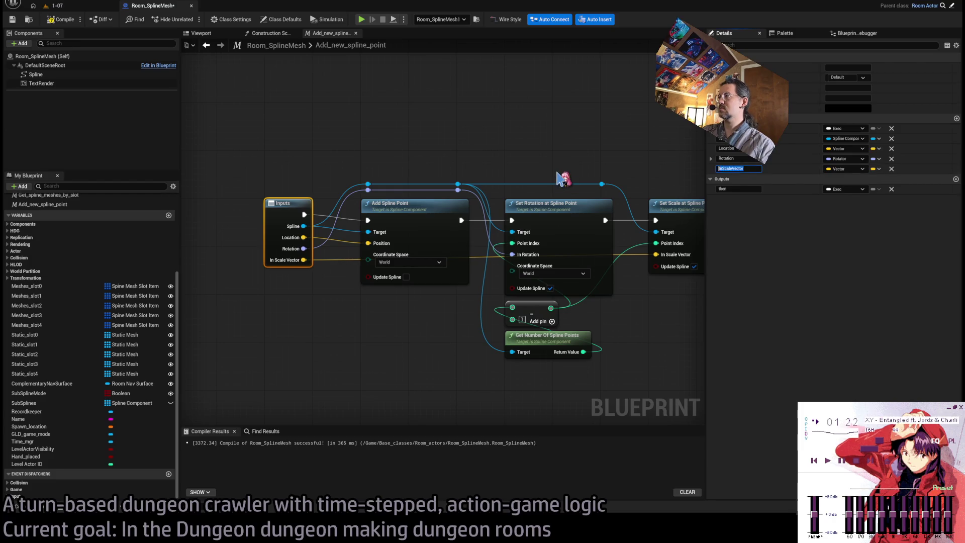
pyautogui.write('Scale')
pyautogui.press('Return')
# Step: Tidy the Scale wire and Outputs, then wire the transform's scale into Add New Spline Point's Scale
pyautogui.moveTo(558, 176)
pyautogui.mouseDown()
pyautogui.moveTo(375, 190)
pyautogui.moveTo(528, 206)
pyautogui.moveTo(529, 183)
pyautogui.mouseUp()
pyautogui.click(550, 211)
pyautogui.doubleClick(559, 262)
pyautogui.moveTo(559, 262)
pyautogui.mouseDown()
pyautogui.moveTo(301, 196)
pyautogui.moveTo(529, 188)
pyautogui.moveTo(429, 282)
pyautogui.moveTo(505, 293)
pyautogui.mouseUp()
pyautogui.moveTo(638, 202); pyautogui.dragTo(543, 201)
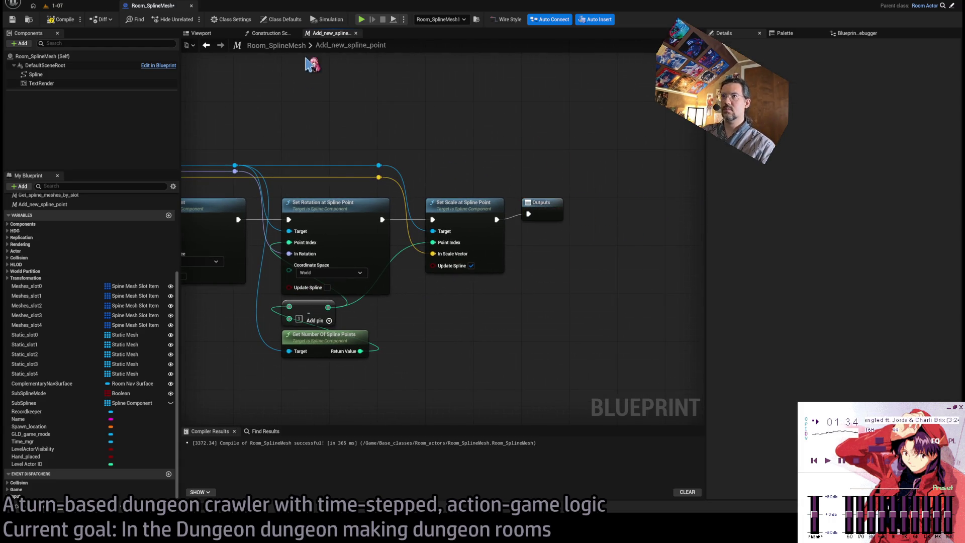
pyautogui.middleClick(322, 34)
pyautogui.moveTo(452, 216)
pyautogui.mouseDown()
pyautogui.moveTo(502, 230)
pyautogui.moveTo(456, 251)
pyautogui.moveTo(514, 278)
pyautogui.moveTo(523, 267)
pyautogui.mouseUp()
pyautogui.moveTo(441, 306)
pyautogui.mouseDown()
pyautogui.moveTo(332, 259)
pyautogui.moveTo(450, 282)
pyautogui.moveTo(533, 196)
pyautogui.mouseUp()
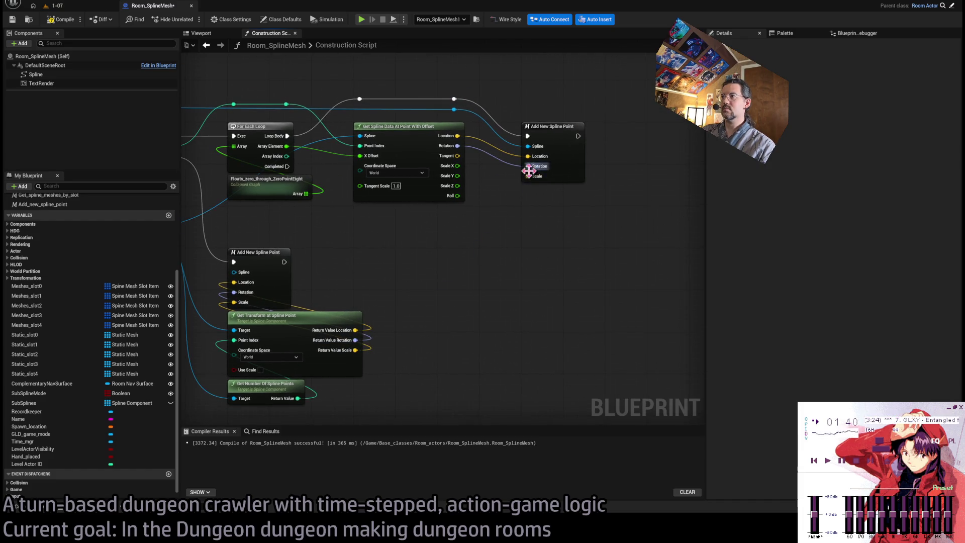
# Step: Replace the Tangent link on the upper node's Scale with a new Make Vector
pyautogui.keyDown('alt'); pyautogui.click(457, 156); pyautogui.keyUp('alt')
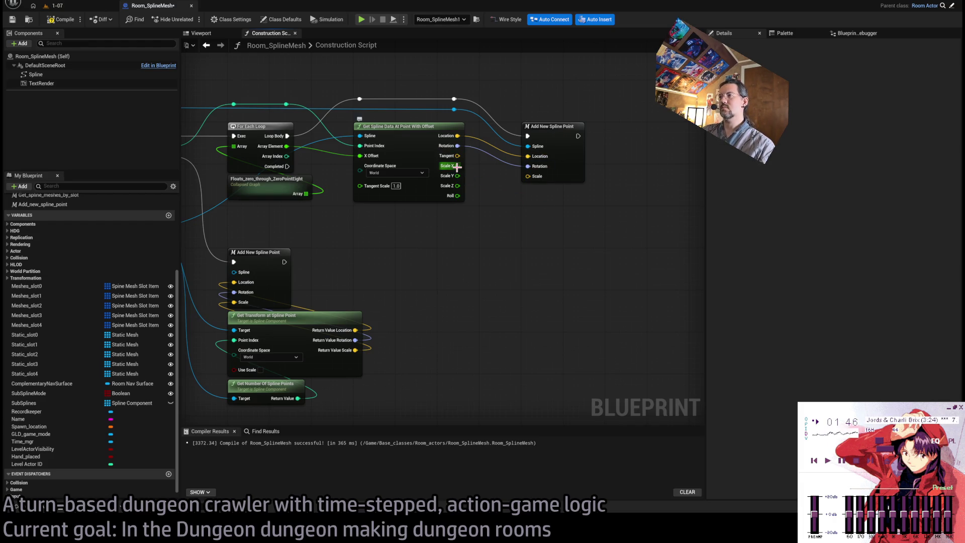
pyautogui.rightClick(550, 175)
pyautogui.click(568, 224)
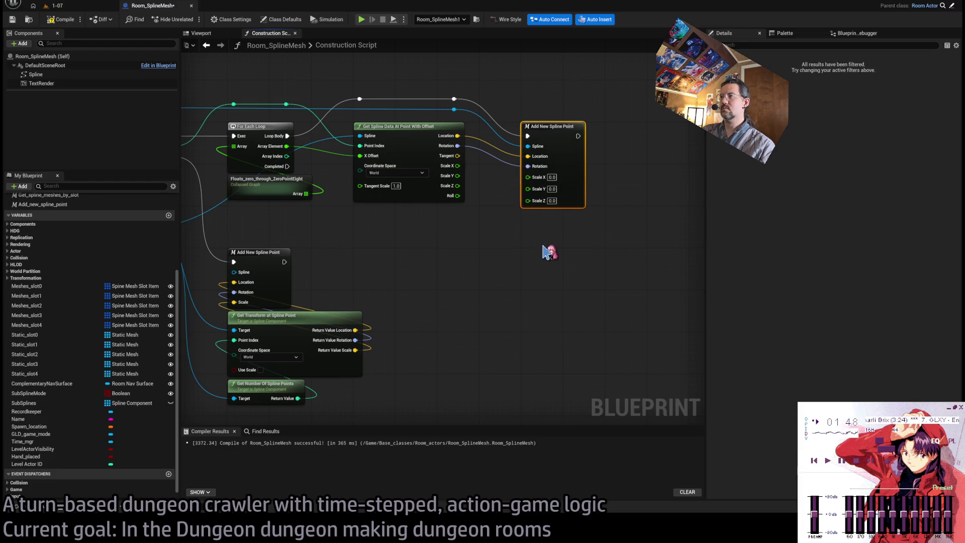
pyautogui.hotkey('ctrl', 'z')
pyautogui.moveTo(529, 177); pyautogui.dragTo(545, 212)
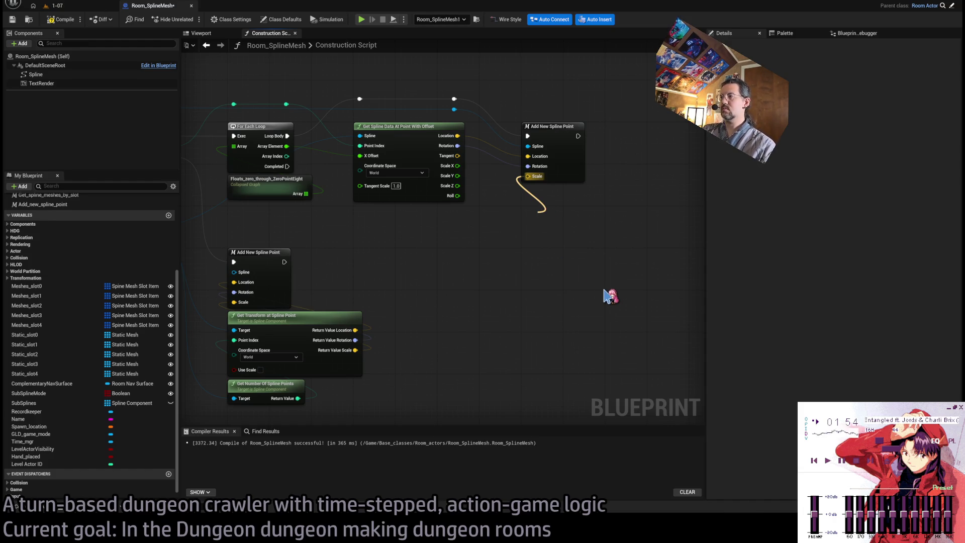
pyautogui.click(573, 352)
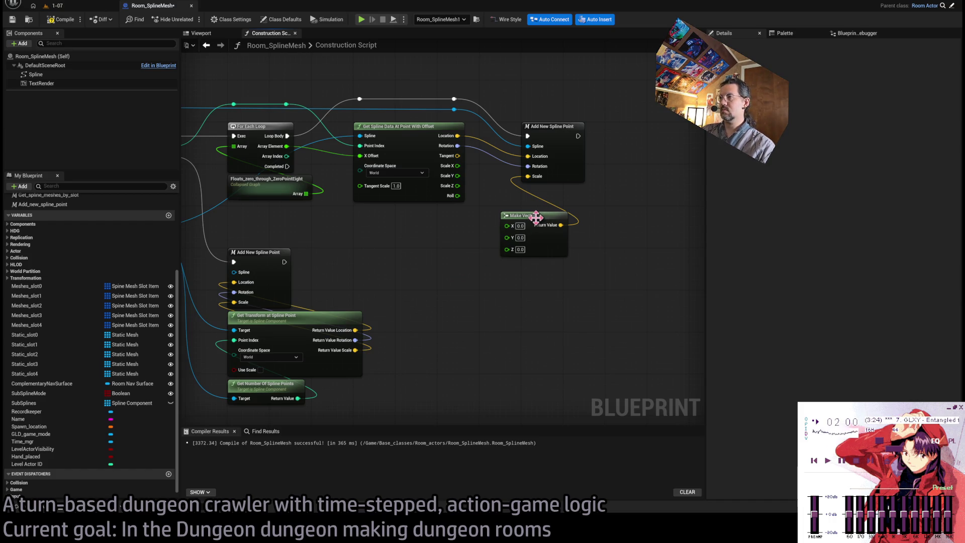
# Step: Wire Scale X, Y and Z into Make Vector, then compile and save
pyautogui.moveTo(523, 217); pyautogui.dragTo(541, 191)
pyautogui.moveTo(457, 165)
pyautogui.mouseDown()
pyautogui.moveTo(529, 200)
pyautogui.moveTo(467, 187)
pyautogui.moveTo(458, 176)
pyautogui.moveTo(527, 219)
pyautogui.mouseUp()
pyautogui.click(552, 237)
pyautogui.click(60, 19)
pyautogui.hotkey('ctrl', 's')
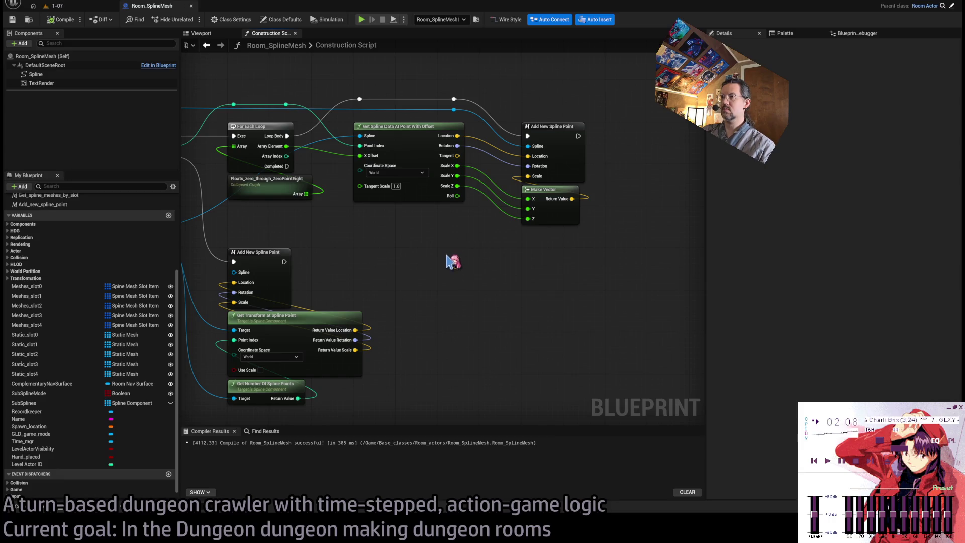
# Step: Connect the Spline variable to the lower Add New Spline Point and check the level
pyautogui.moveTo(452, 261); pyautogui.dragTo(516, 240)
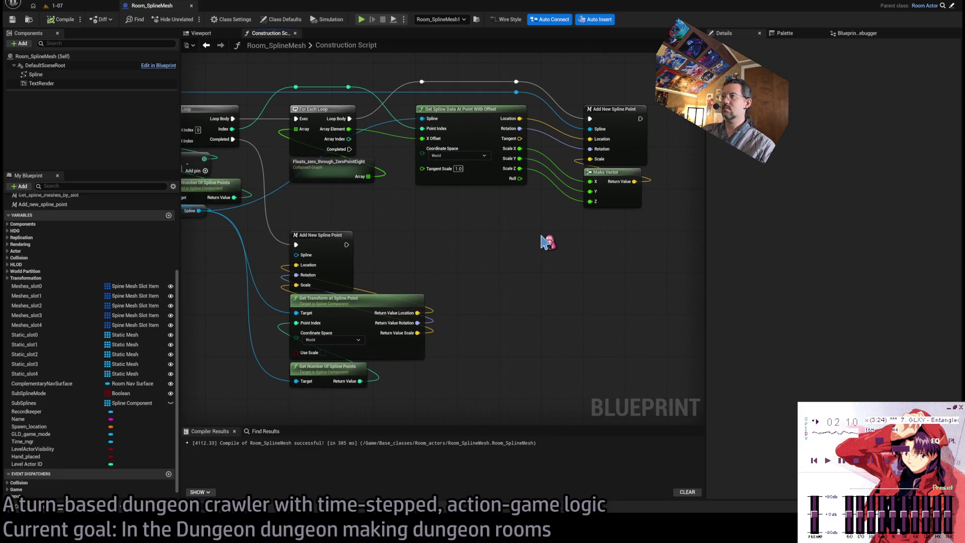
pyautogui.moveTo(525, 250); pyautogui.dragTo(561, 231)
pyautogui.moveTo(457, 239); pyautogui.dragTo(533, 236)
pyautogui.moveTo(409, 234); pyautogui.dragTo(311, 190)
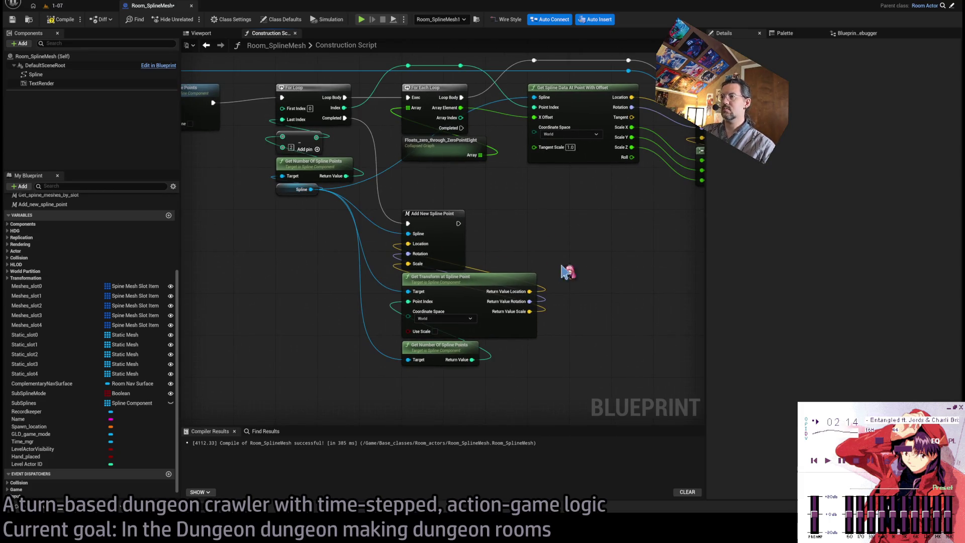
pyautogui.moveTo(548, 287)
pyautogui.mouseDown()
pyautogui.moveTo(426, 315)
pyautogui.moveTo(470, 303)
pyautogui.mouseUp()
pyautogui.click(345, 256)
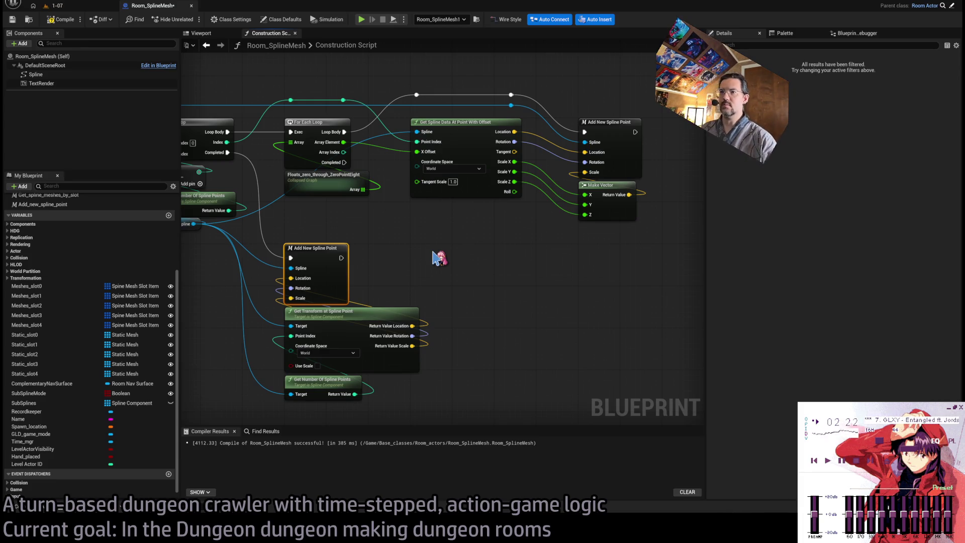
pyautogui.click(465, 269)
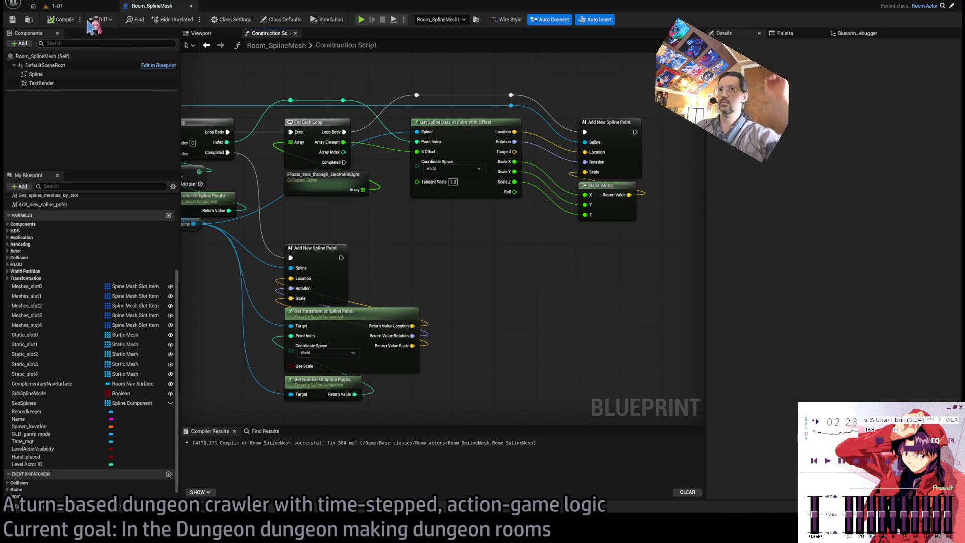
pyautogui.click(52, 6)
pyautogui.click(171, 6)
pyautogui.moveTo(461, 213)
pyautogui.mouseDown()
pyautogui.moveTo(573, 196)
pyautogui.moveTo(607, 219)
pyautogui.mouseUp()
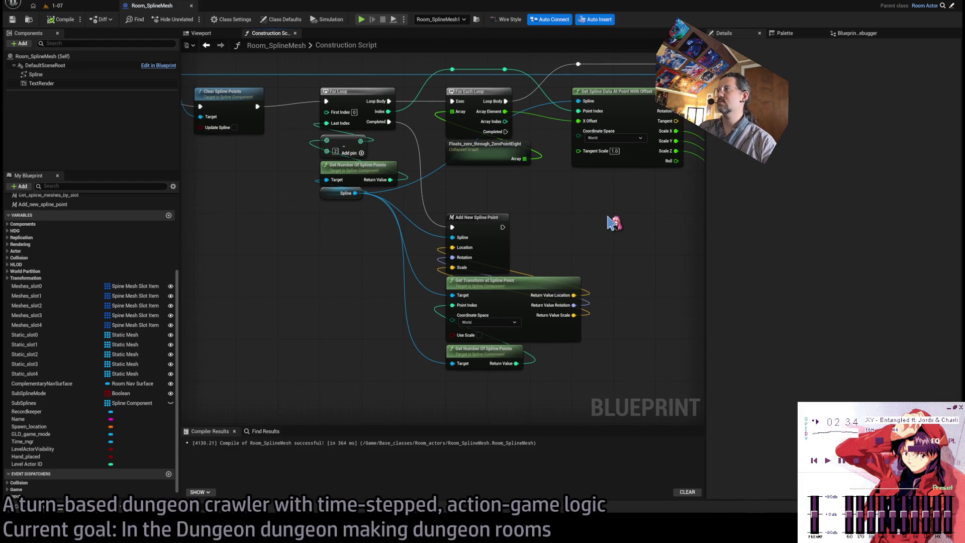
pyautogui.moveTo(544, 192)
pyautogui.mouseDown()
pyautogui.moveTo(627, 190)
pyautogui.moveTo(703, 210)
pyautogui.mouseUp()
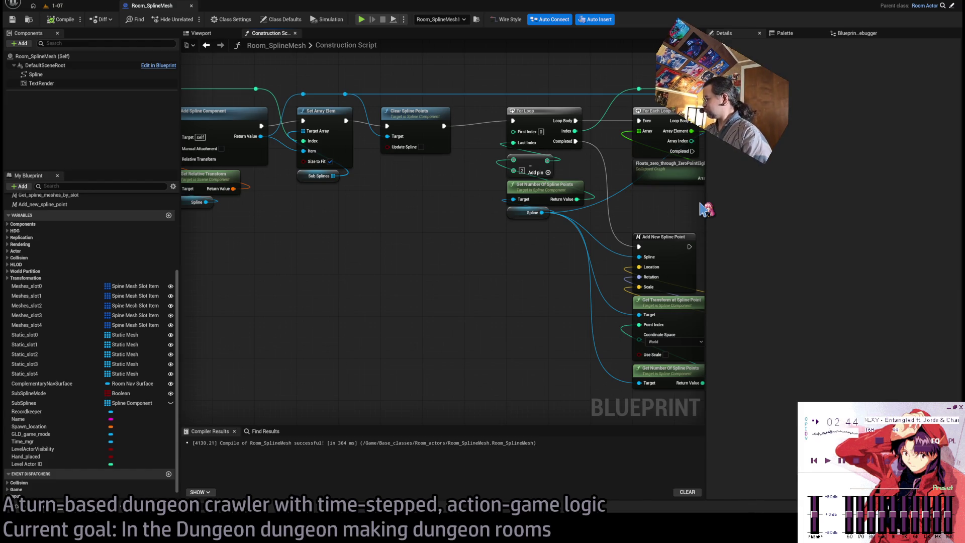
pyautogui.moveTo(384, 226)
pyautogui.mouseDown()
pyautogui.moveTo(616, 204)
pyautogui.moveTo(239, 207)
pyautogui.moveTo(333, 180)
pyautogui.moveTo(466, 194)
pyautogui.mouseUp()
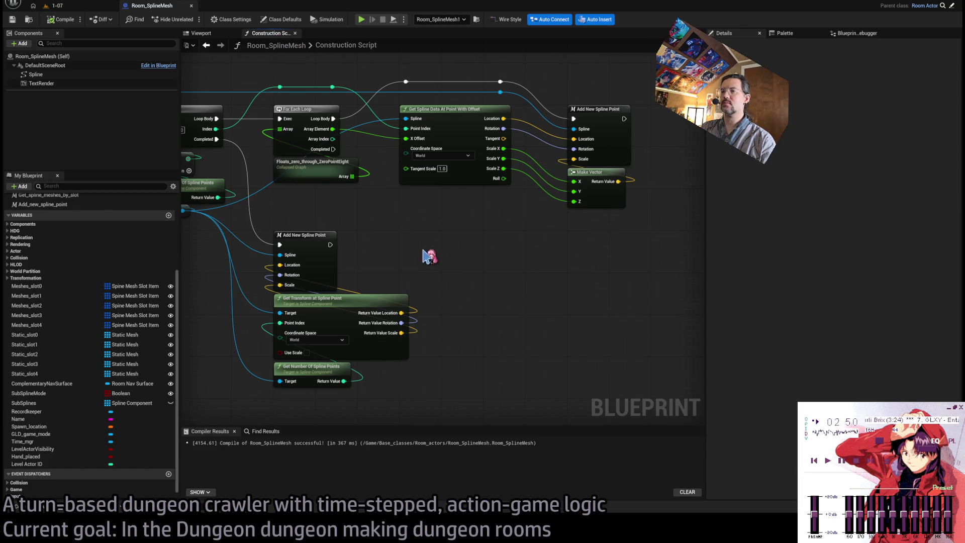
pyautogui.moveTo(431, 256); pyautogui.dragTo(499, 231)
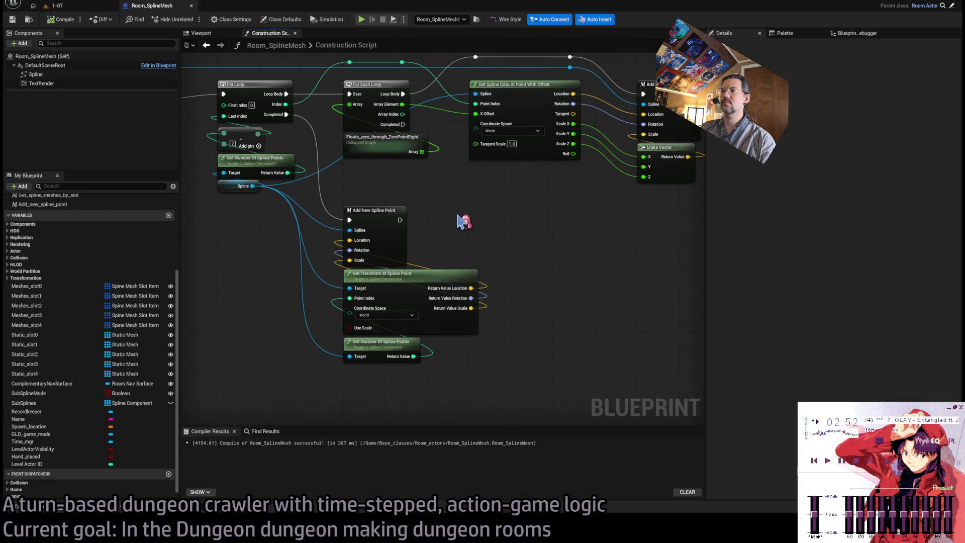
pyautogui.moveTo(463, 219); pyautogui.dragTo(543, 231)
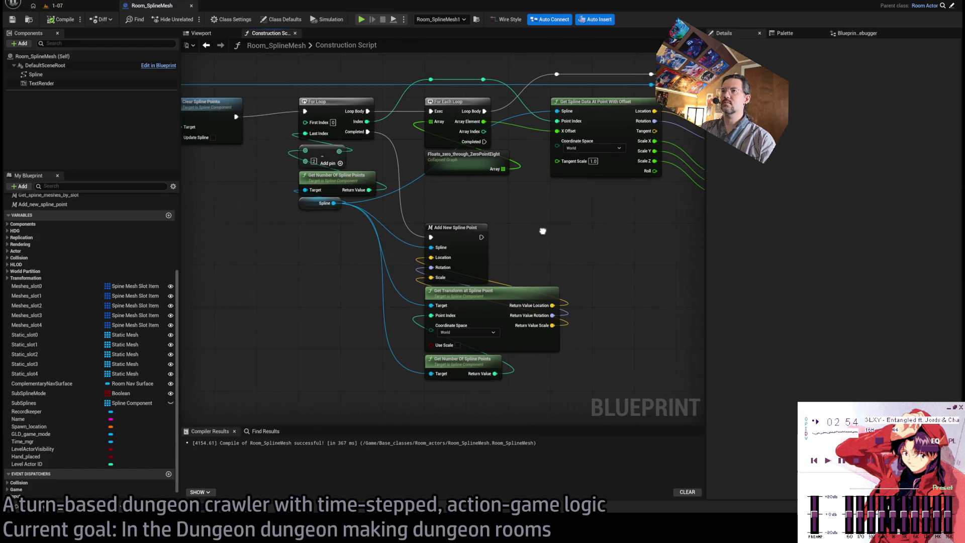
pyautogui.moveTo(280, 262); pyautogui.dragTo(482, 262)
pyautogui.click(322, 187)
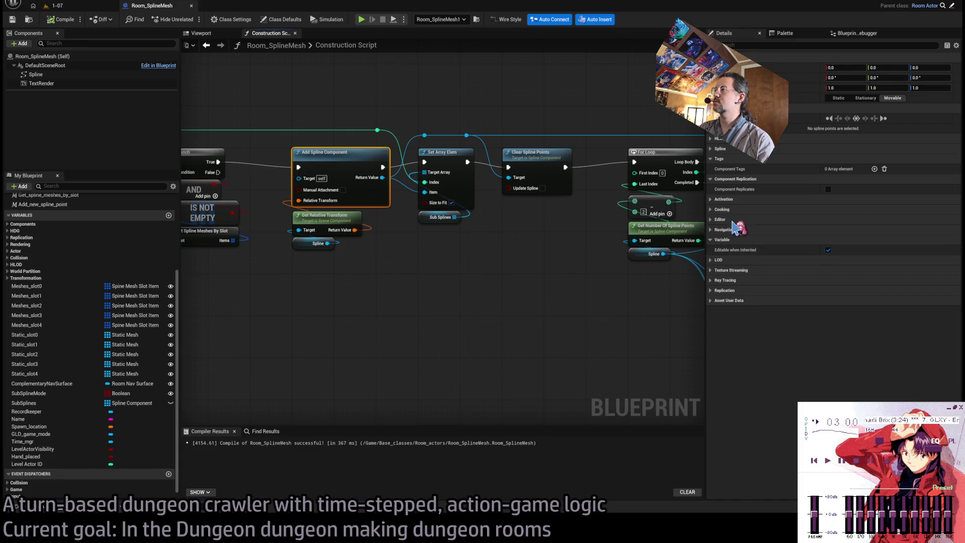
# Step: Check the Add Spline Component's Editor display settings in the Details panel
pyautogui.click(760, 45)
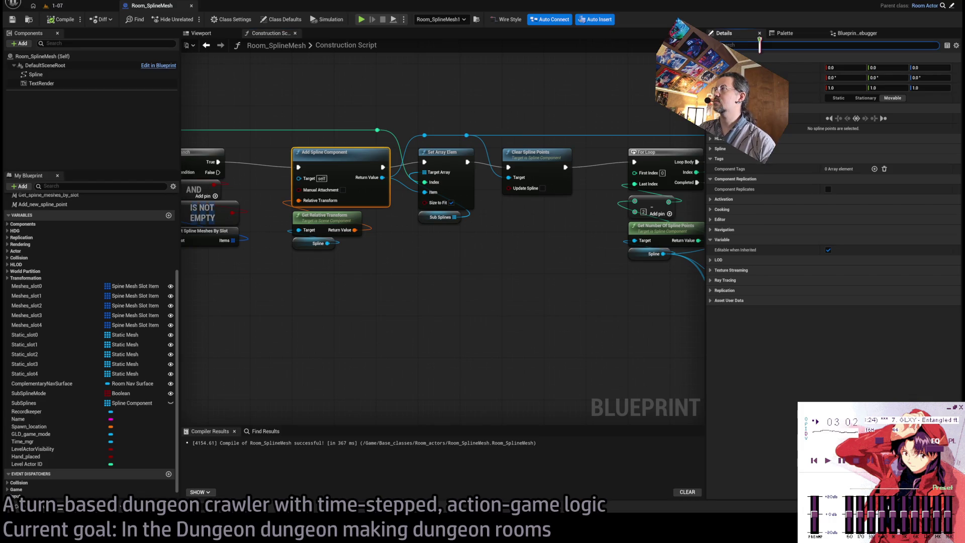
pyautogui.click(495, 97)
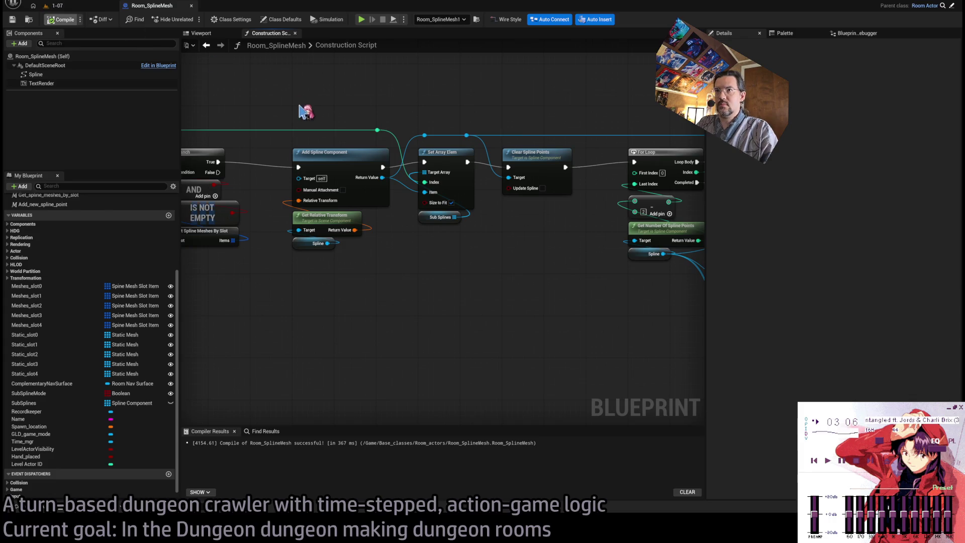
pyautogui.click(327, 154)
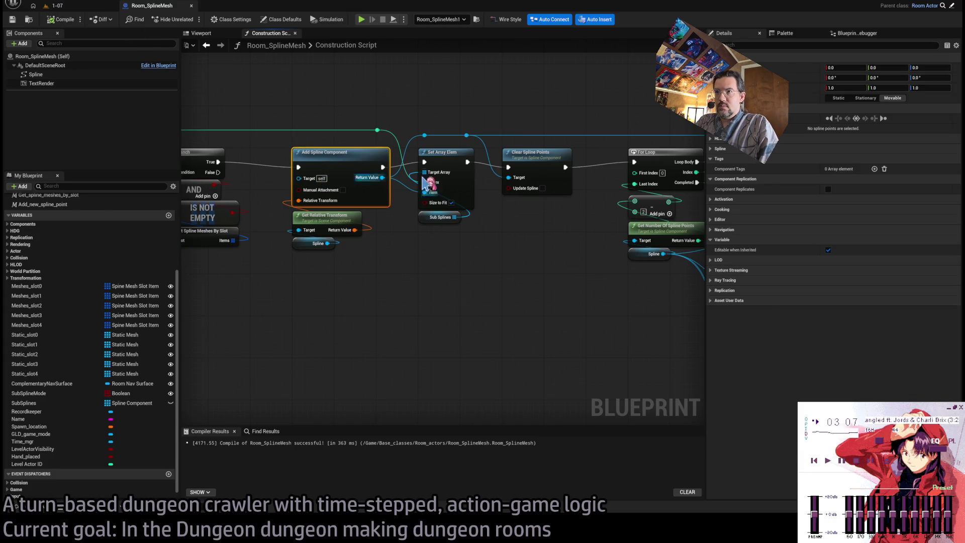
pyautogui.click(736, 220)
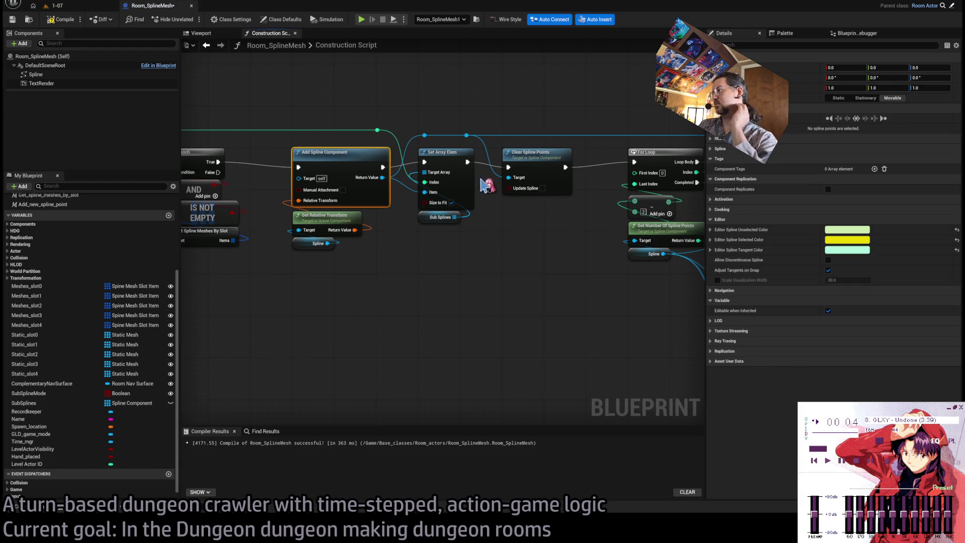
# Step: Recompile the blueprint and bring the Branch and IS NOT EMPTY nodes into view
pyautogui.click(60, 19)
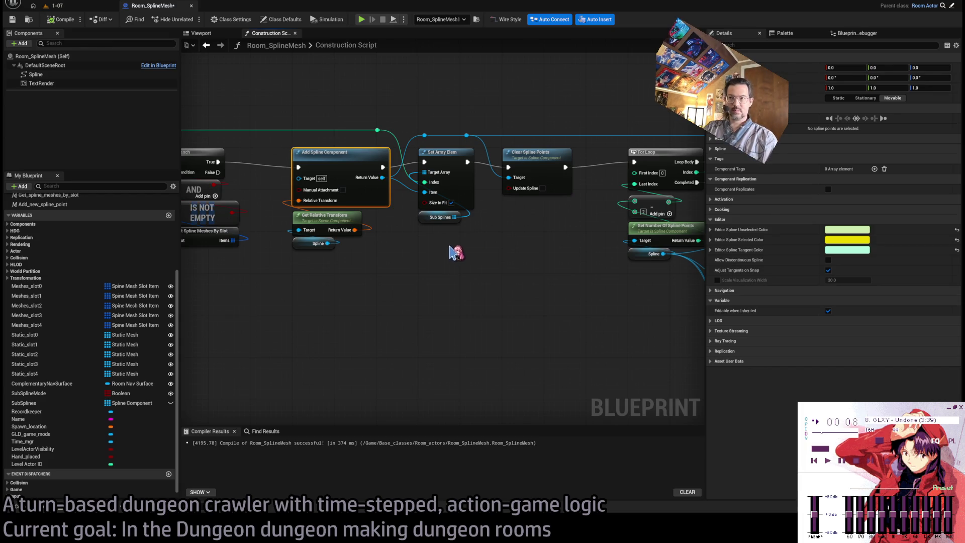
pyautogui.click(446, 270)
pyautogui.moveTo(519, 278)
pyautogui.mouseDown()
pyautogui.moveTo(472, 271)
pyautogui.moveTo(586, 249)
pyautogui.moveTo(181, 243)
pyautogui.moveTo(358, 258)
pyautogui.moveTo(201, 257)
pyautogui.mouseUp()
pyautogui.scroll(-6, 605, 263)
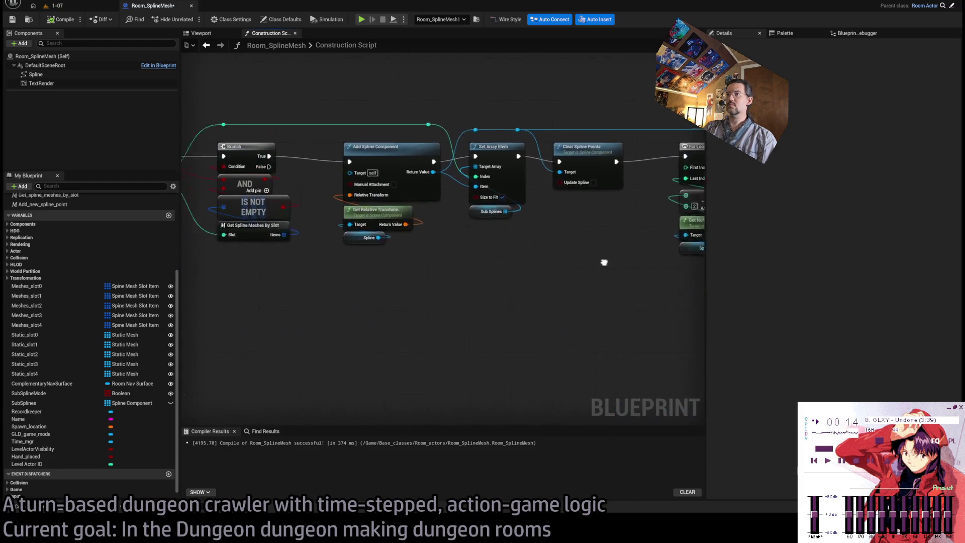
# Step: Zoom out to see Branch, For Each Loop and Get Spline Data At Point With Offset
pyautogui.scroll(3, 513, 226)
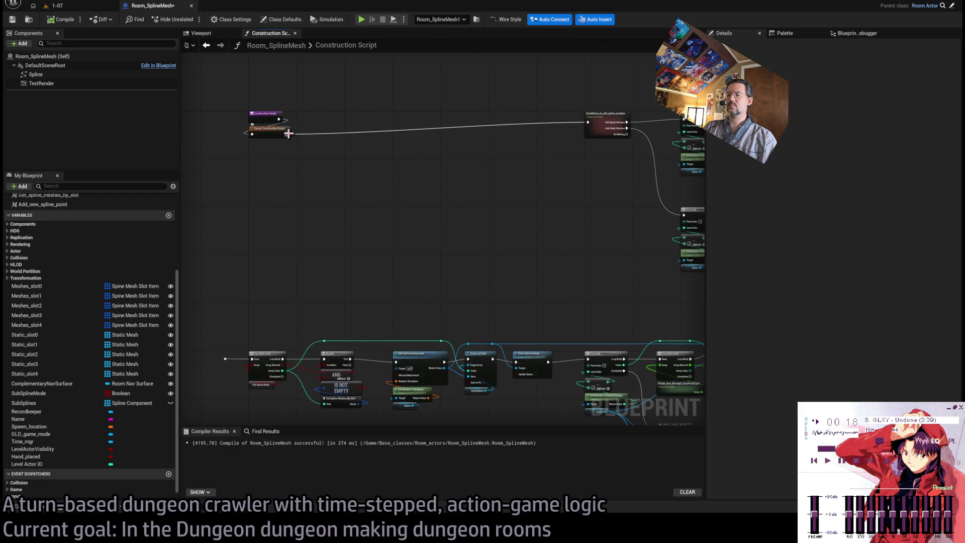
pyautogui.moveTo(403, 255); pyautogui.dragTo(402, 165)
pyautogui.scroll(2, 422, 203)
pyautogui.moveTo(514, 186); pyautogui.dragTo(430, 145)
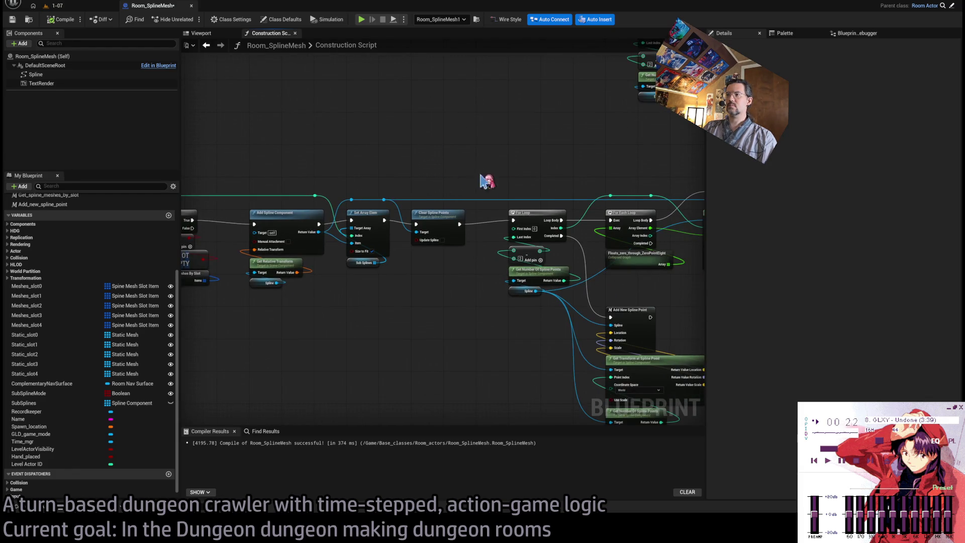
pyautogui.moveTo(487, 176); pyautogui.dragTo(478, 142)
pyautogui.scroll(1, 514, 257)
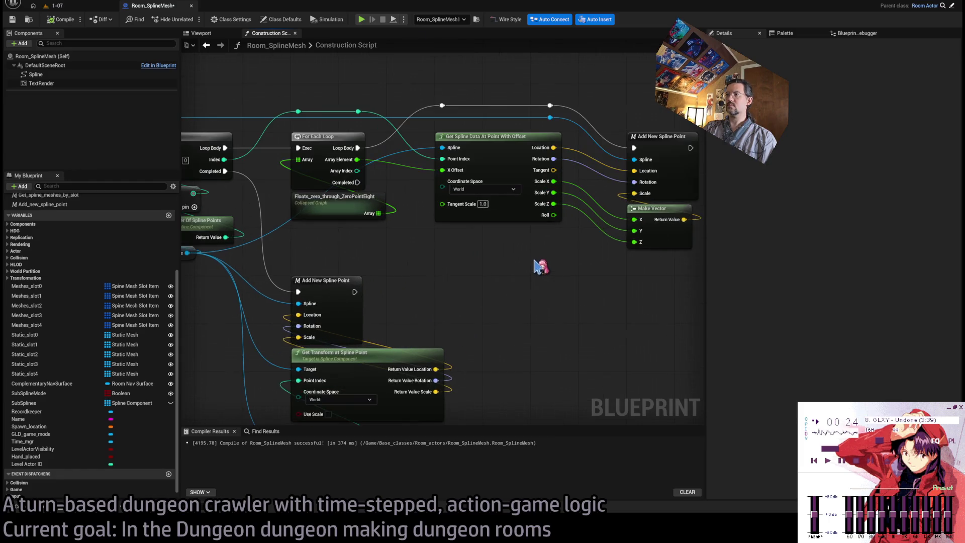
pyautogui.scroll(2, 520, 268)
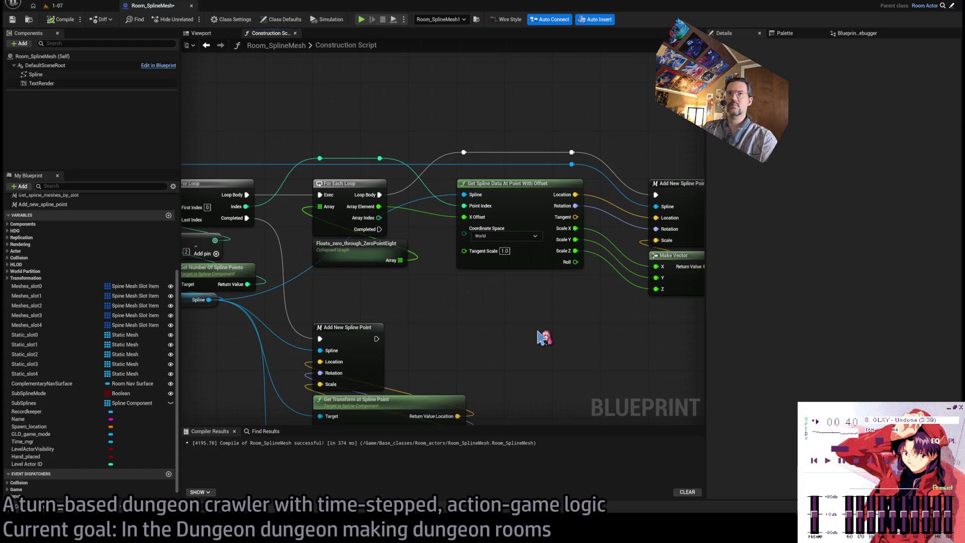
pyautogui.scroll(-3, 407, 328)
pyautogui.scroll(-2, 639, 211)
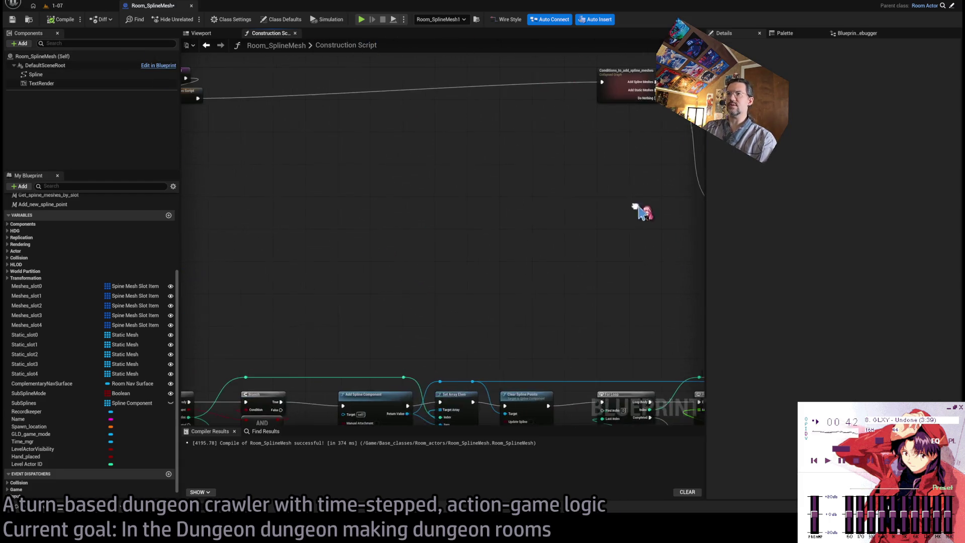
pyautogui.scroll(-2, 642, 212)
# Step: Connect Parent Construction Script's exec output to the For Each Loop's Exec and save
pyautogui.keyDown('alt'); pyautogui.click(370, 101); pyautogui.keyUp('alt')
pyautogui.moveTo(370, 101); pyautogui.dragTo(334, 326)
pyautogui.hotkey('ctrl', 's')
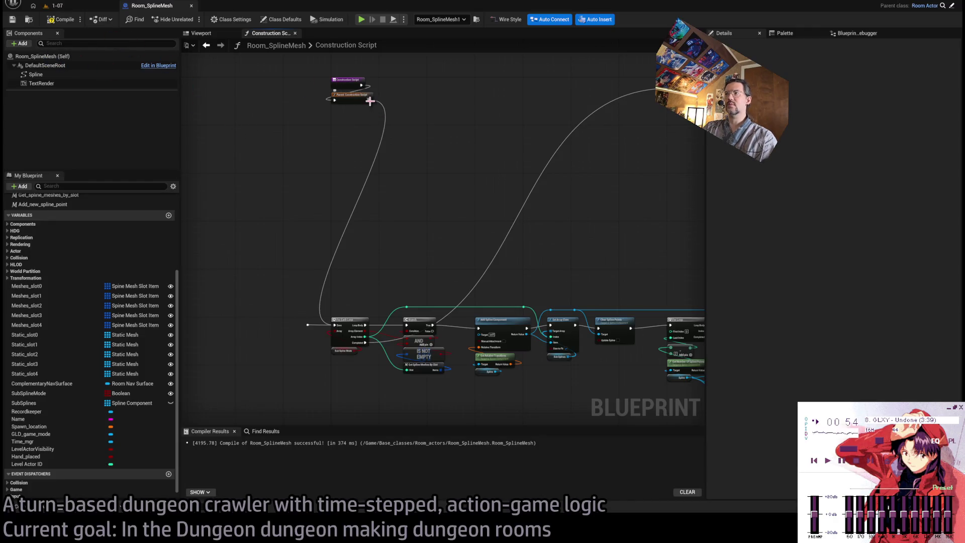
pyautogui.moveTo(370, 100)
pyautogui.mouseDown()
pyautogui.moveTo(540, 107)
pyautogui.moveTo(651, 89)
pyautogui.mouseUp()
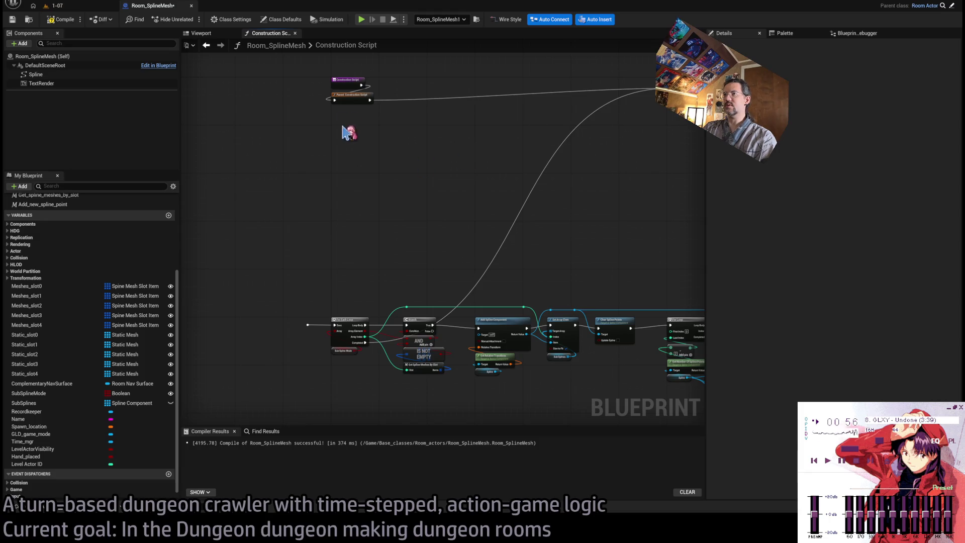
pyautogui.moveTo(370, 100)
pyautogui.mouseDown()
pyautogui.moveTo(327, 323)
pyautogui.moveTo(334, 325)
pyautogui.mouseUp()
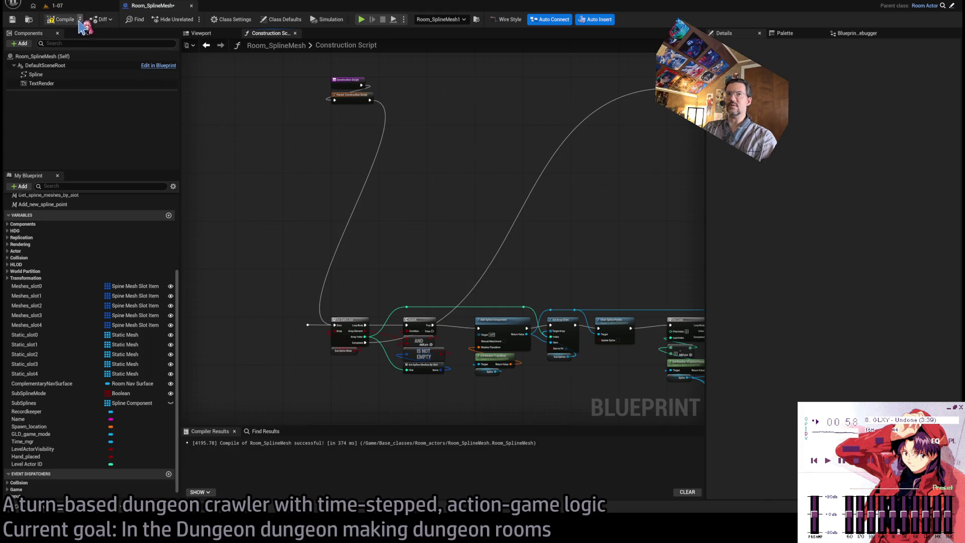
pyautogui.click(71, 6)
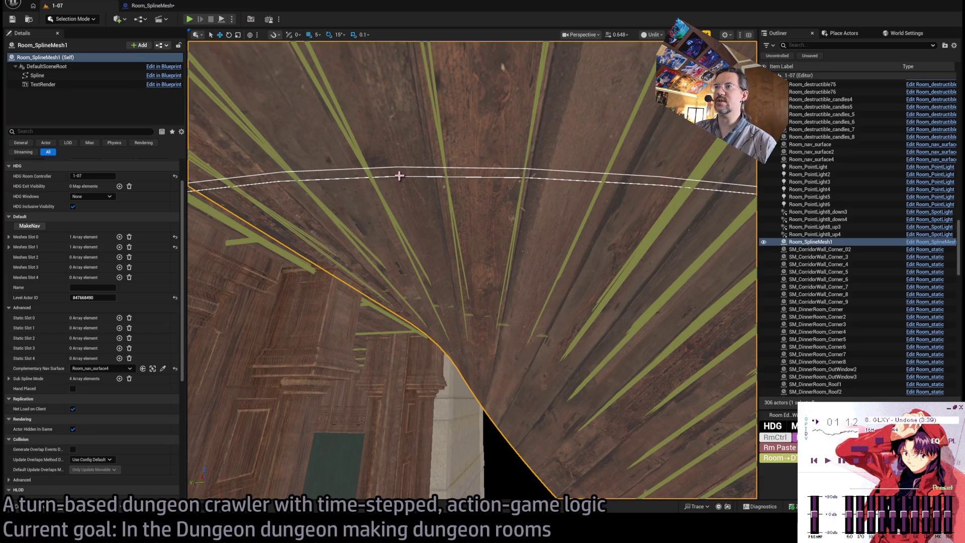
pyautogui.click(401, 168)
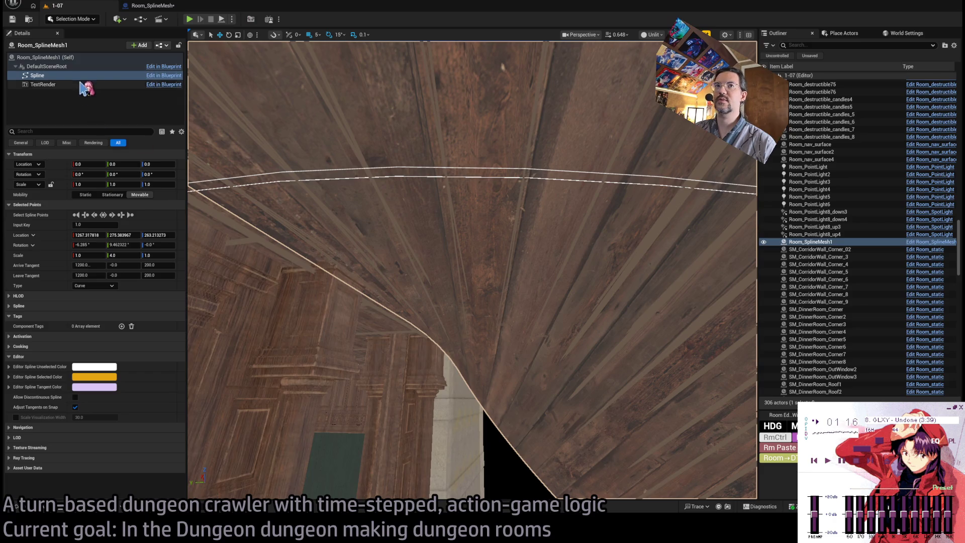
pyautogui.moveTo(498, 465); pyautogui.dragTo(497, 465)
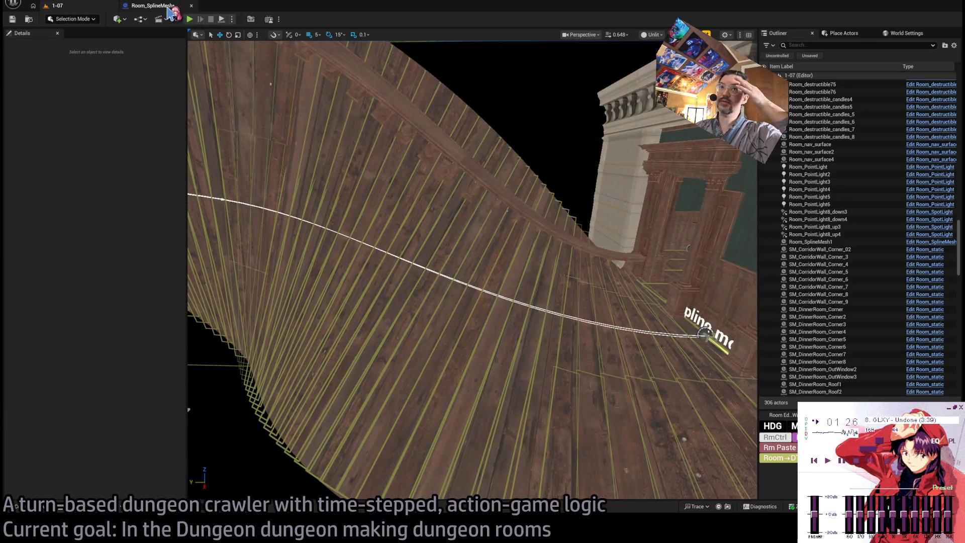
pyautogui.click(150, 5)
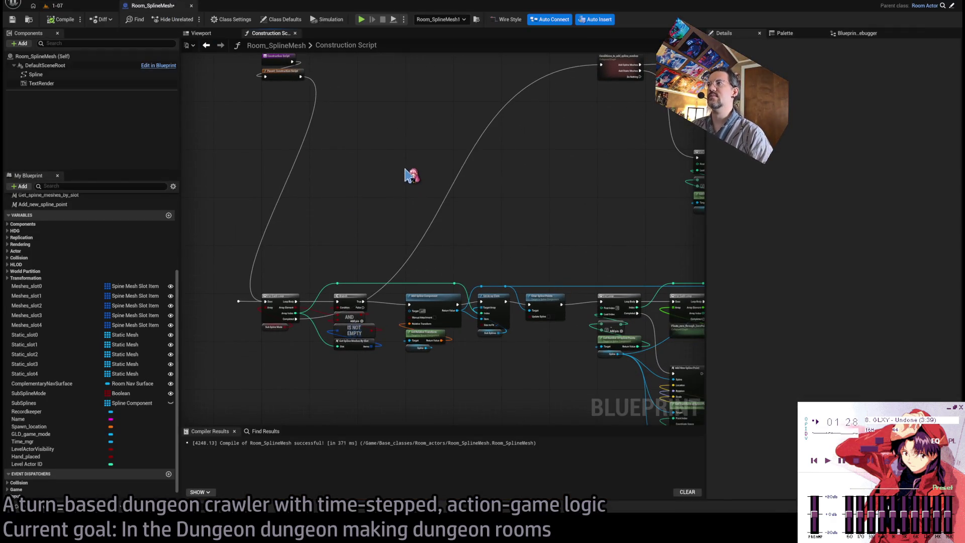
pyautogui.moveTo(487, 237)
pyautogui.mouseDown()
pyautogui.moveTo(492, 224)
pyautogui.moveTo(413, 259)
pyautogui.moveTo(261, 233)
pyautogui.mouseUp()
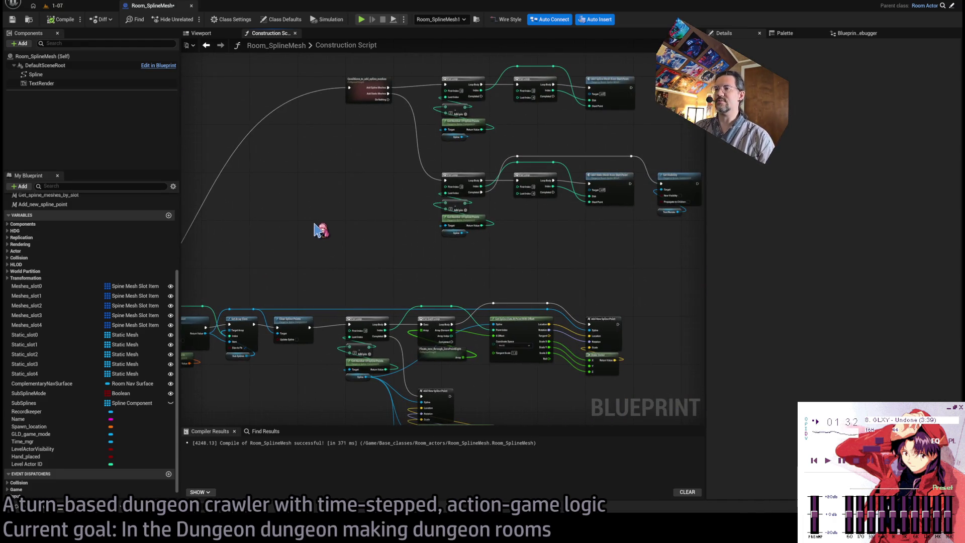
# Step: Open the AddSplineMeshFromStartPoint function graph and view its GET nodes
pyautogui.moveTo(360, 168); pyautogui.dragTo(412, 245)
pyautogui.doubleClick(671, 155)
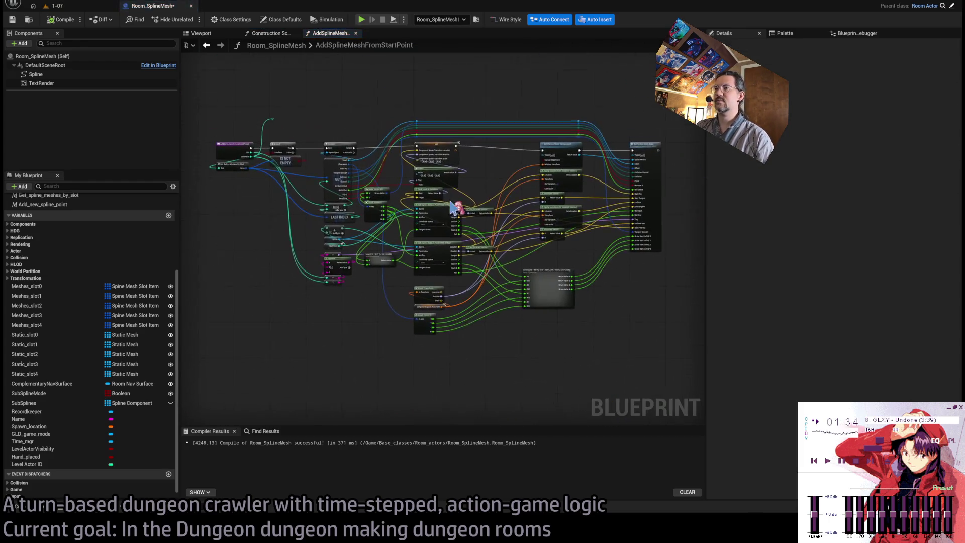
pyautogui.scroll(5, 308, 190)
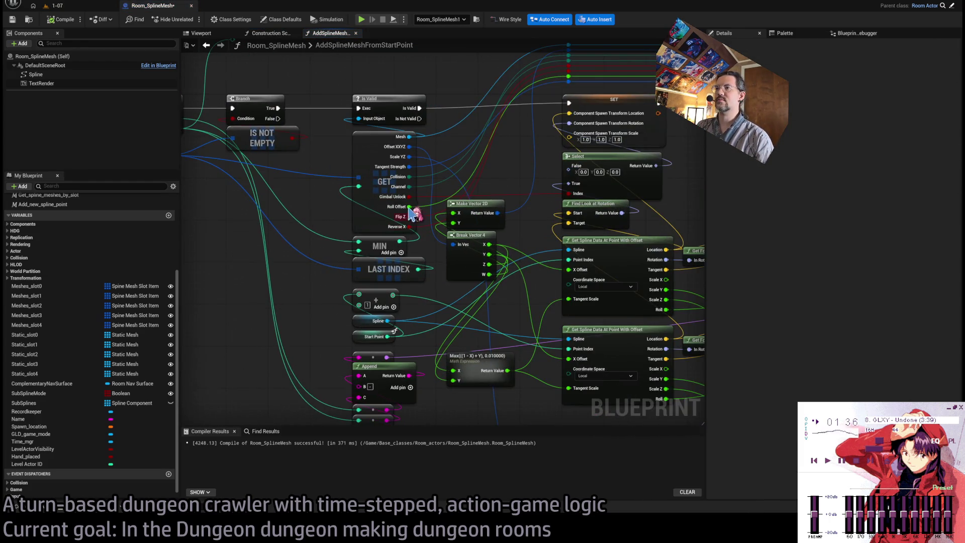
pyautogui.moveTo(430, 151); pyautogui.dragTo(389, 170)
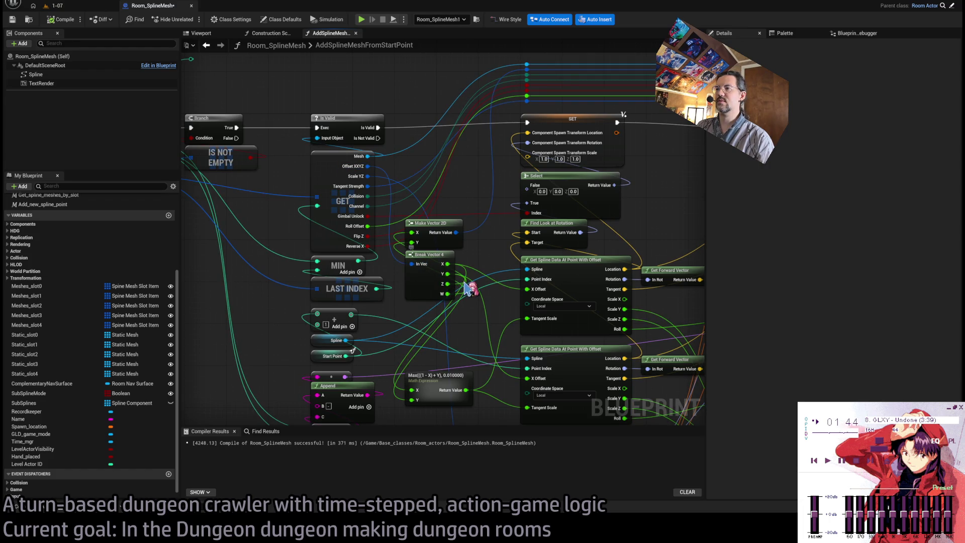
# Step: Follow the wires to Set Spline Mesh Data and open the Set_spline_mesh_data function
pyautogui.doubleClick(415, 232)
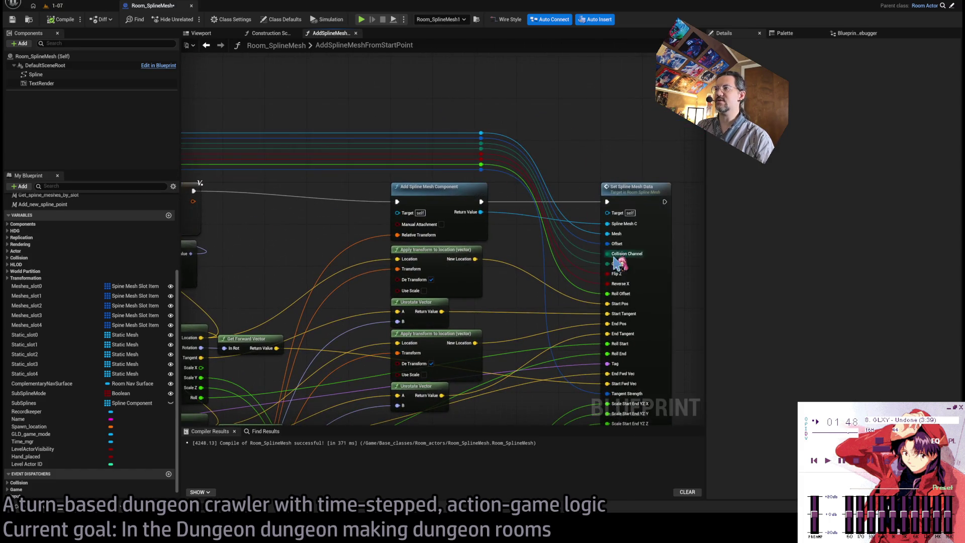
pyautogui.doubleClick(618, 251)
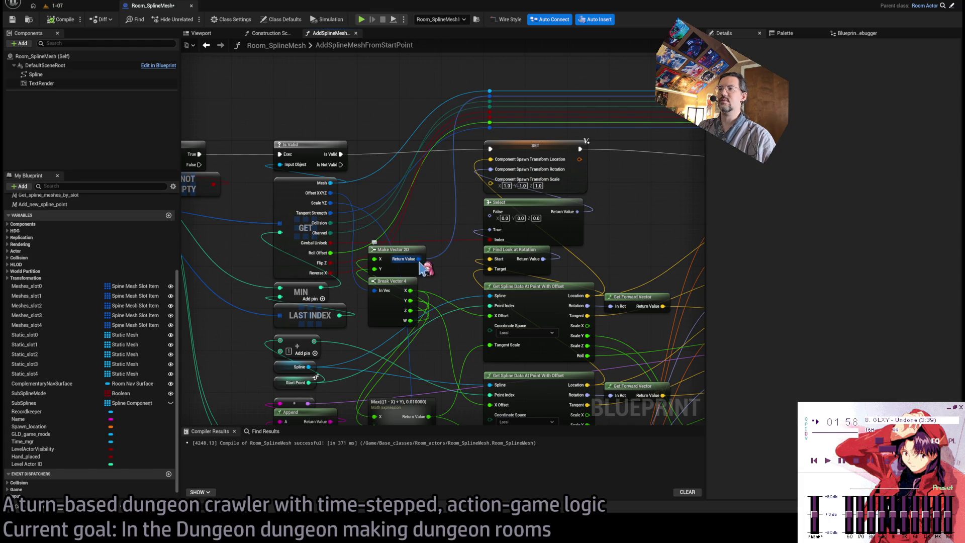
pyautogui.doubleClick(459, 243)
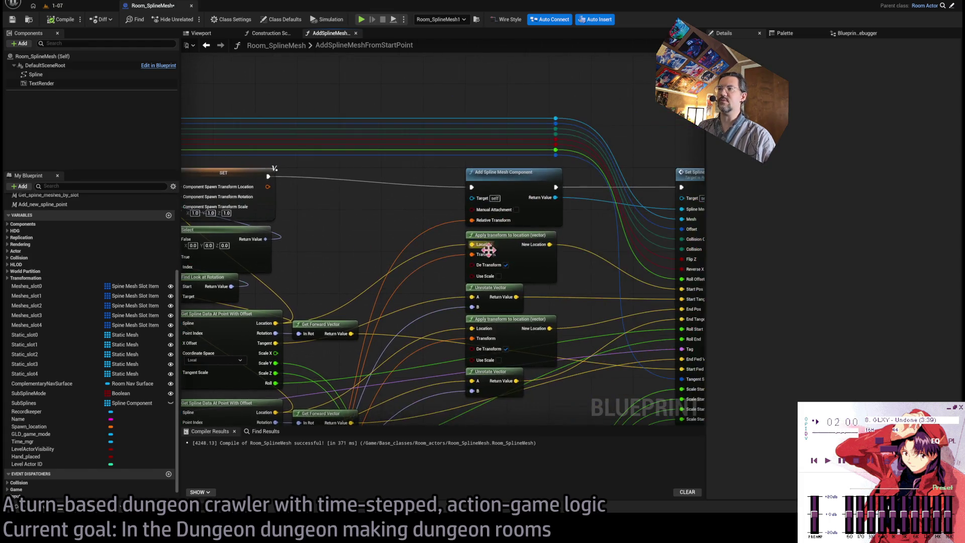
pyautogui.doubleClick(467, 161)
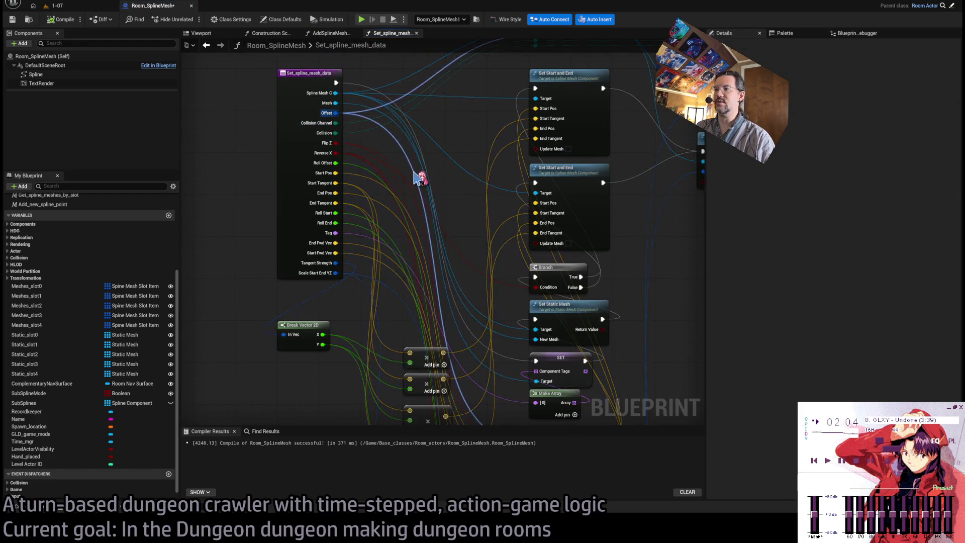
# Step: Open the ApplyRollAndOffsetToPos collapsed graph and inspect it down to its Outputs node
pyautogui.scroll(-5, 420, 177)
pyautogui.doubleClick(504, 276)
pyautogui.scroll(2, 371, 228)
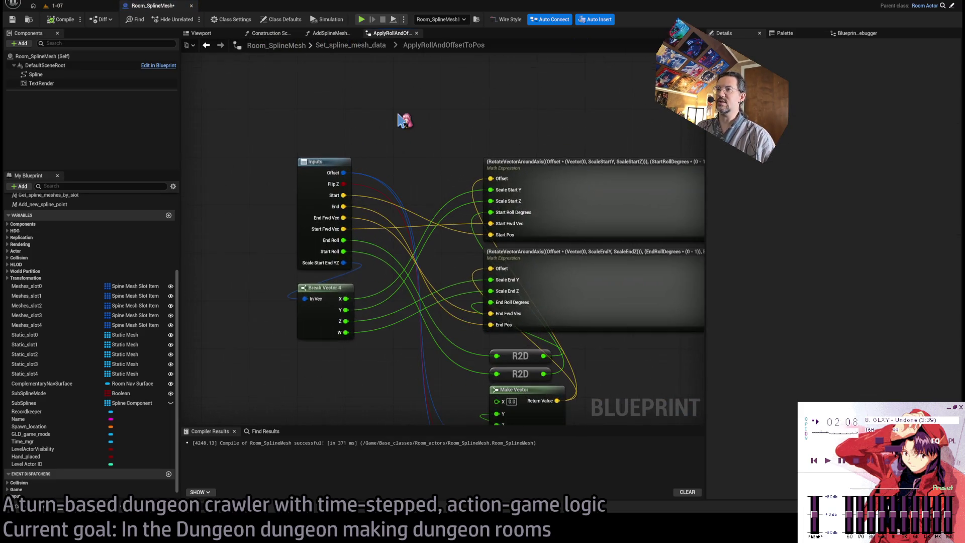
pyautogui.scroll(-2, 372, 75)
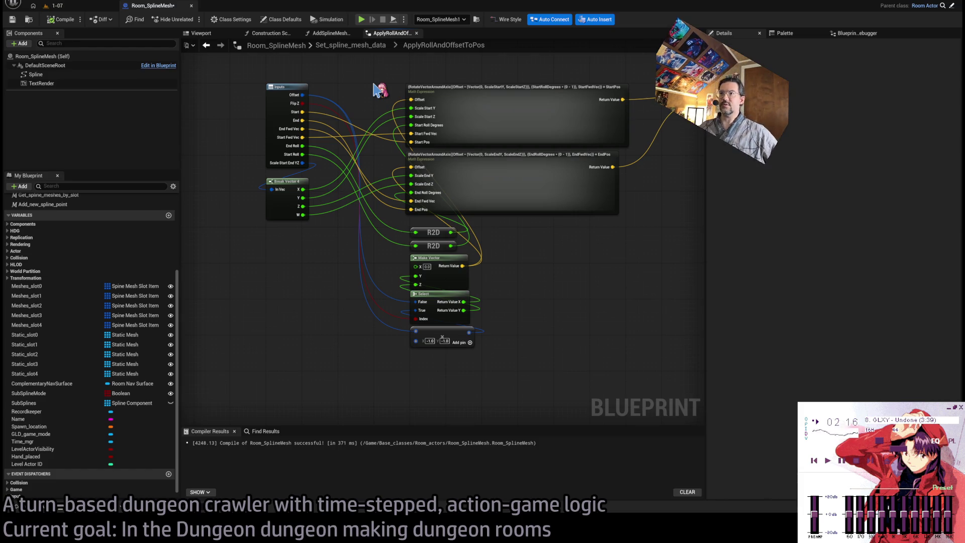
pyautogui.moveTo(470, 245); pyautogui.dragTo(474, 326)
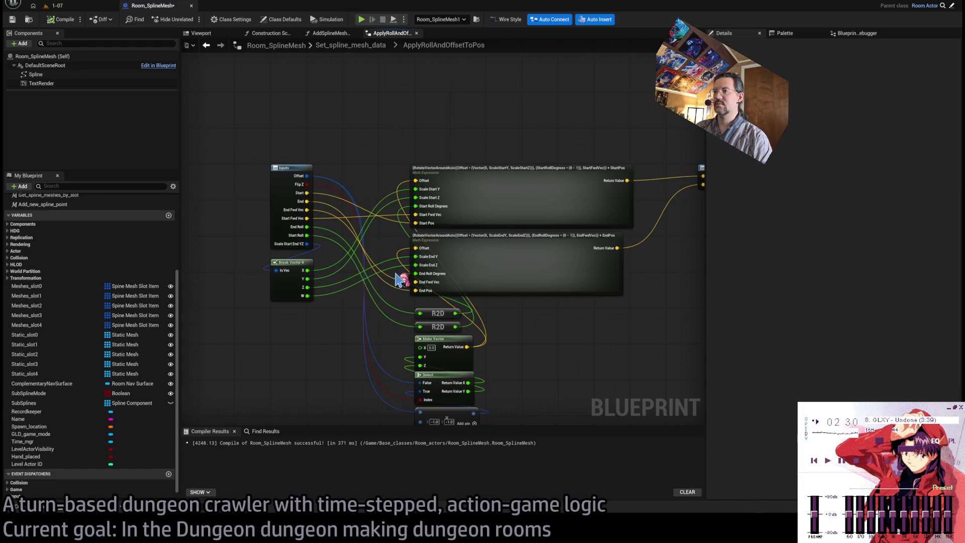
pyautogui.moveTo(577, 334); pyautogui.dragTo(535, 315)
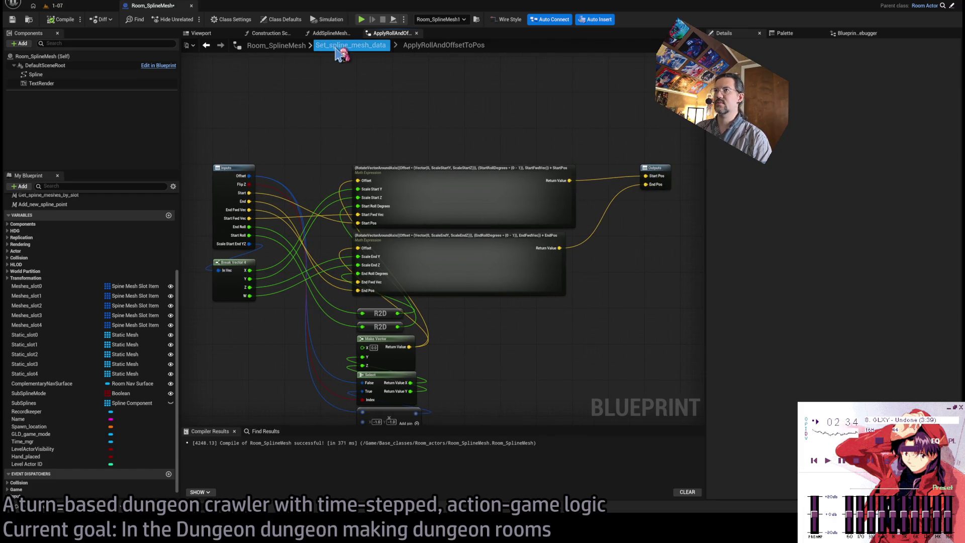
# Step: Return through the Set_spline_mesh_data graph to the Construction Script
pyautogui.click(350, 44)
pyautogui.moveTo(436, 219); pyautogui.dragTo(458, 227)
pyautogui.scroll(2, 455, 193)
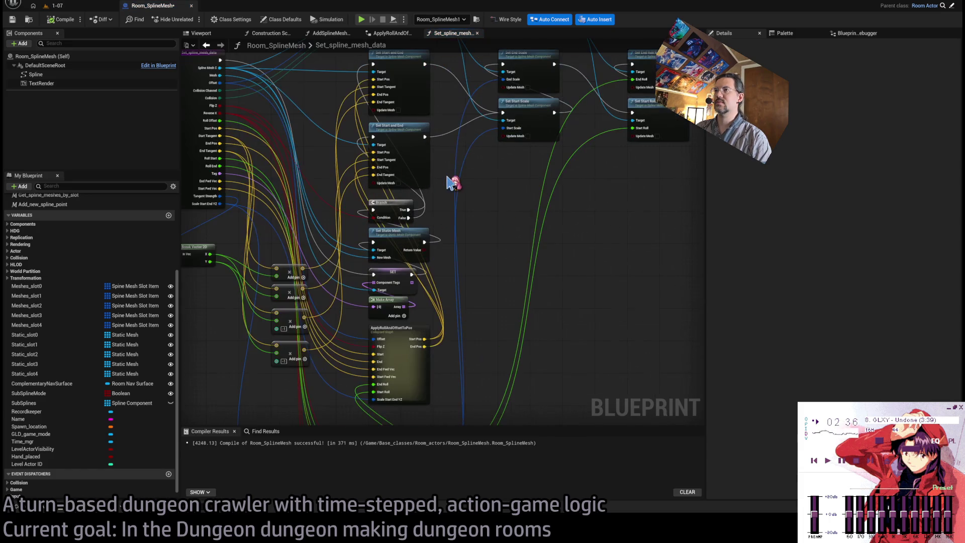
pyautogui.scroll(2, 530, 198)
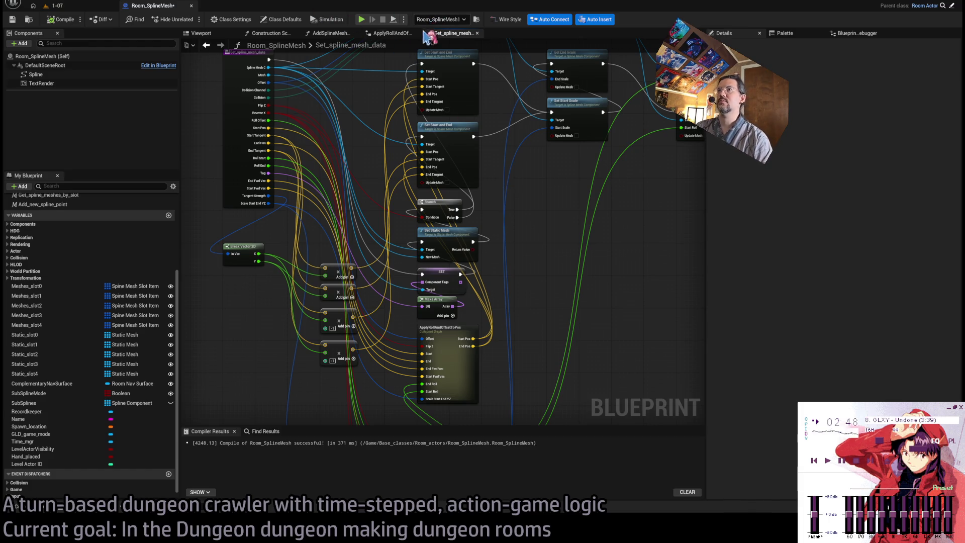
pyautogui.click(269, 33)
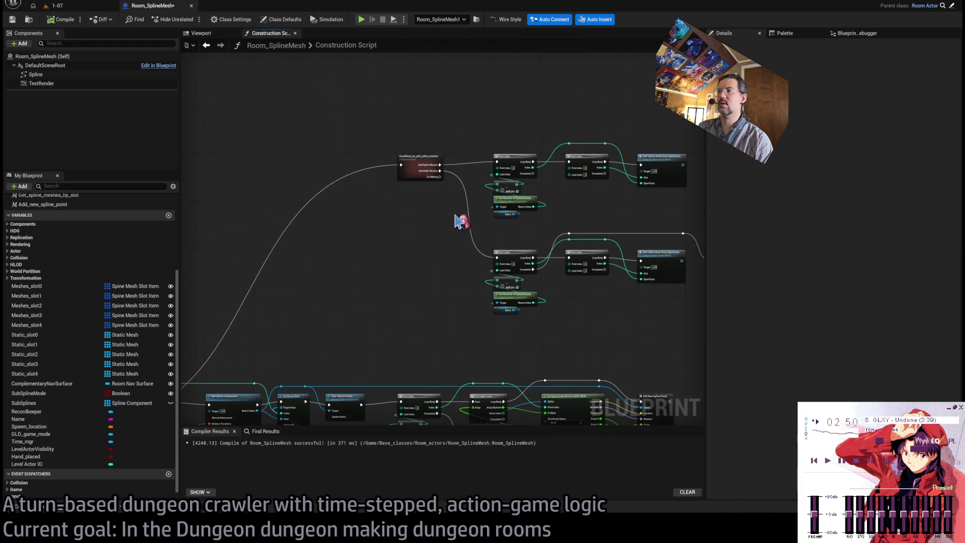
# Step: Move Make Vector, Get Transform at Spline Point and Get Number Of Spline Points slightly lower
pyautogui.scroll(3, 458, 221)
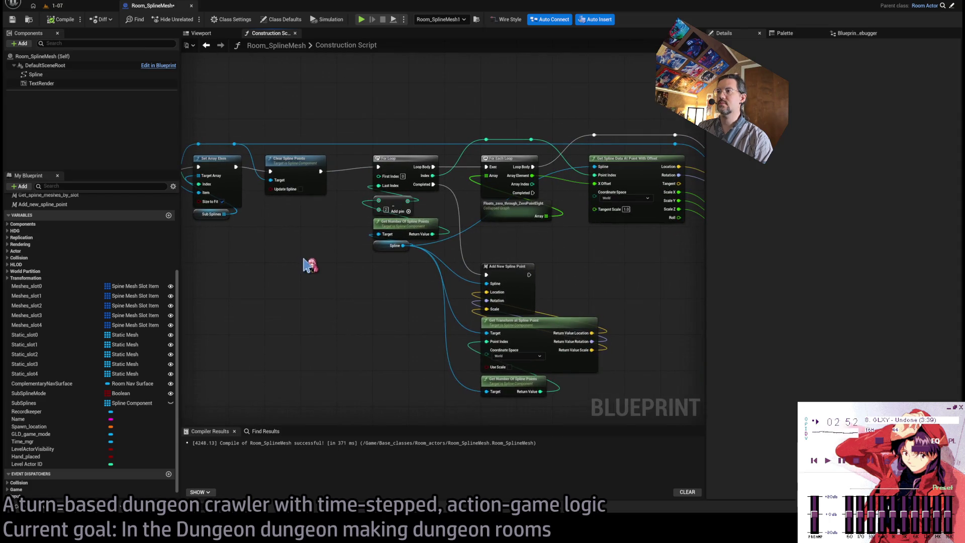
pyautogui.moveTo(400, 293)
pyautogui.mouseDown()
pyautogui.moveTo(377, 280)
pyautogui.moveTo(457, 294)
pyautogui.moveTo(452, 301)
pyautogui.moveTo(459, 291)
pyautogui.mouseUp()
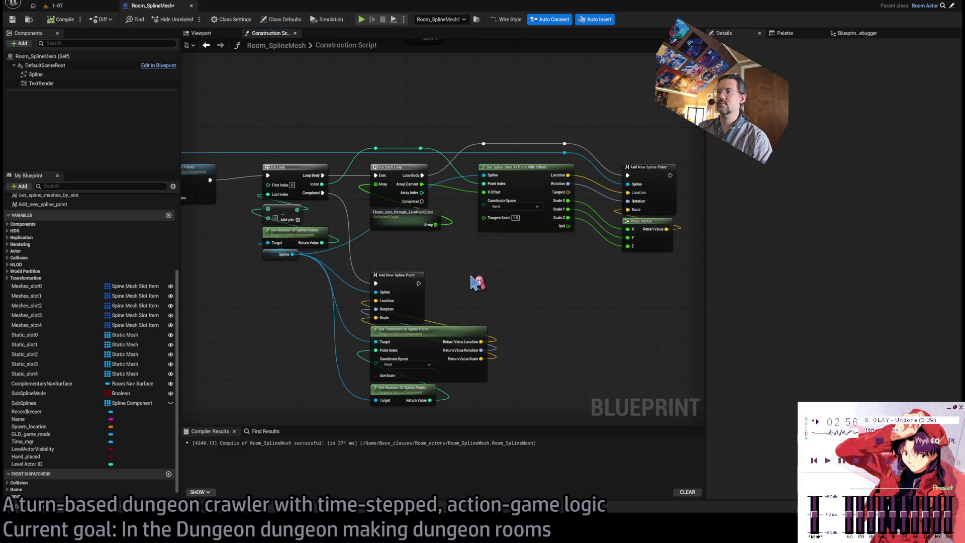
pyautogui.click(610, 273)
pyautogui.moveTo(497, 259); pyautogui.dragTo(366, 324)
pyautogui.moveTo(378, 244); pyautogui.dragTo(383, 272)
pyautogui.click(439, 215)
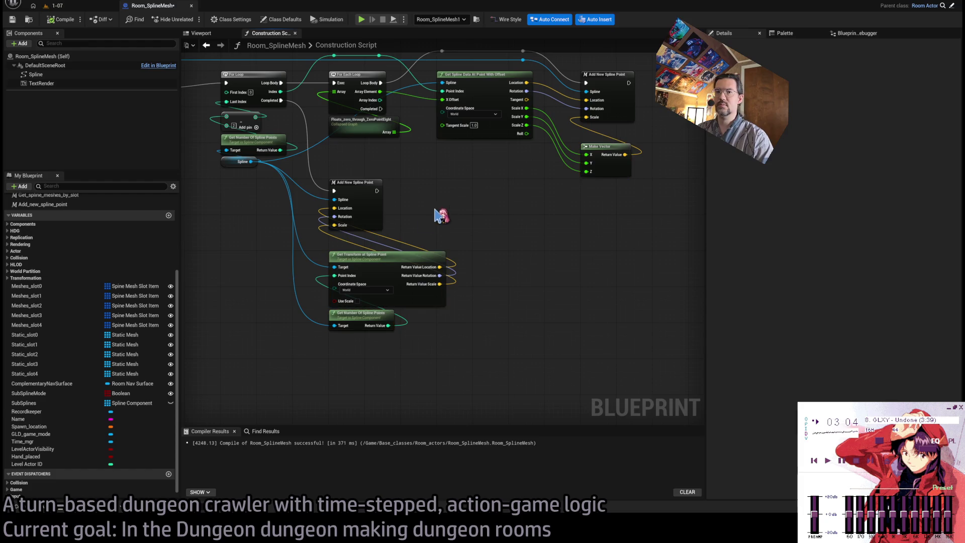
# Step: Pan back through Branch, Add Spline Component and For Each Loop, then view level 1-07
pyautogui.moveTo(224, 252)
pyautogui.mouseDown()
pyautogui.moveTo(382, 254)
pyautogui.moveTo(646, 303)
pyautogui.mouseUp()
pyautogui.moveTo(513, 306); pyautogui.dragTo(445, 290)
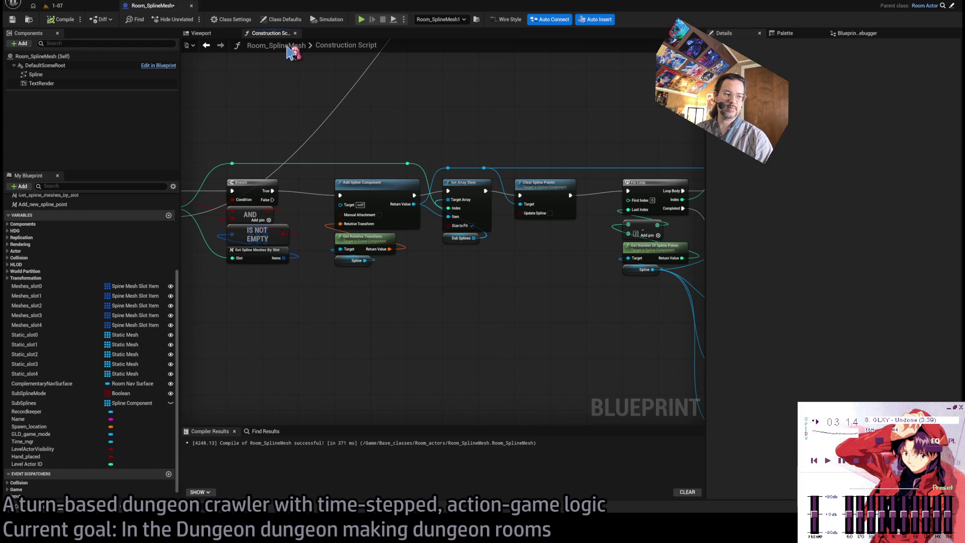
pyautogui.moveTo(475, 110); pyautogui.dragTo(206, 94)
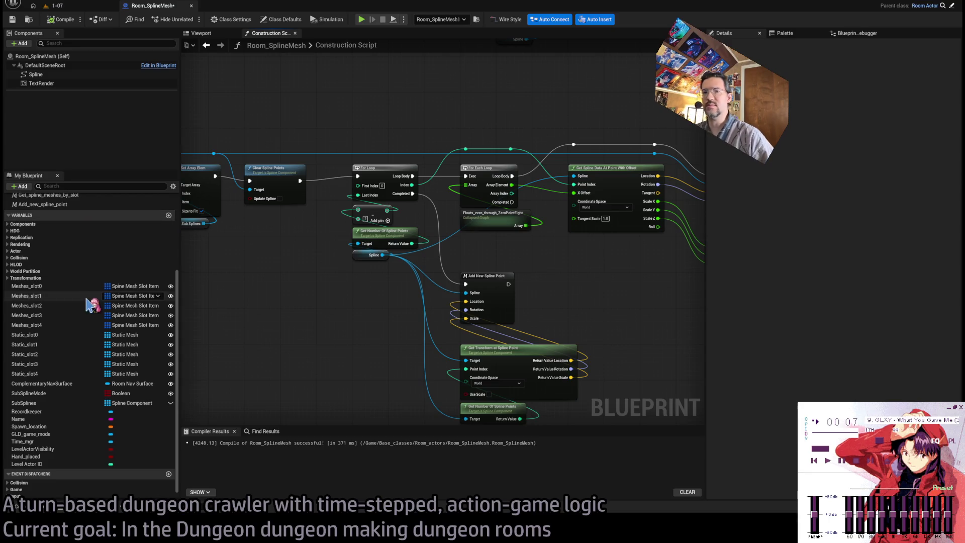
pyautogui.moveTo(189, 297)
pyautogui.mouseDown()
pyautogui.moveTo(551, 308)
pyautogui.moveTo(338, 322)
pyautogui.moveTo(396, 287)
pyautogui.mouseUp()
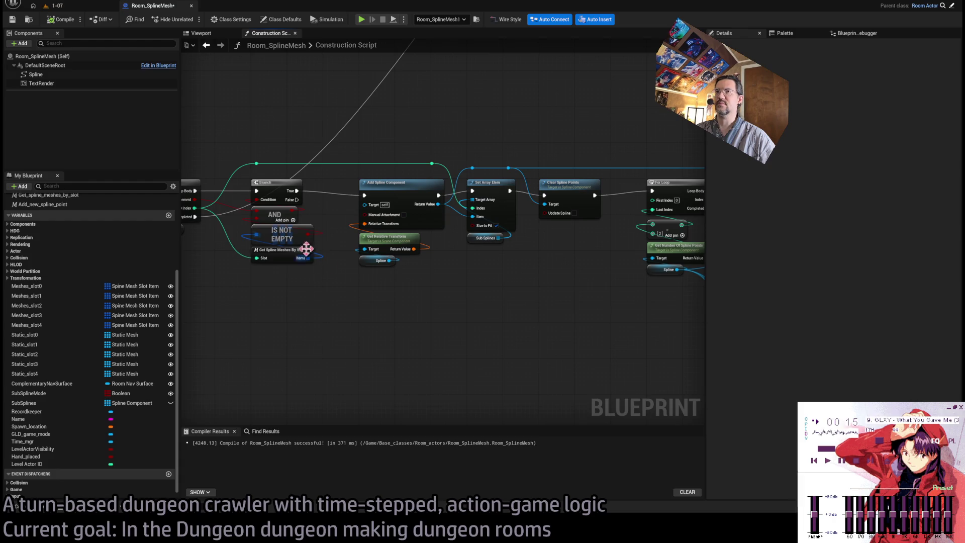
pyautogui.click(56, 5)
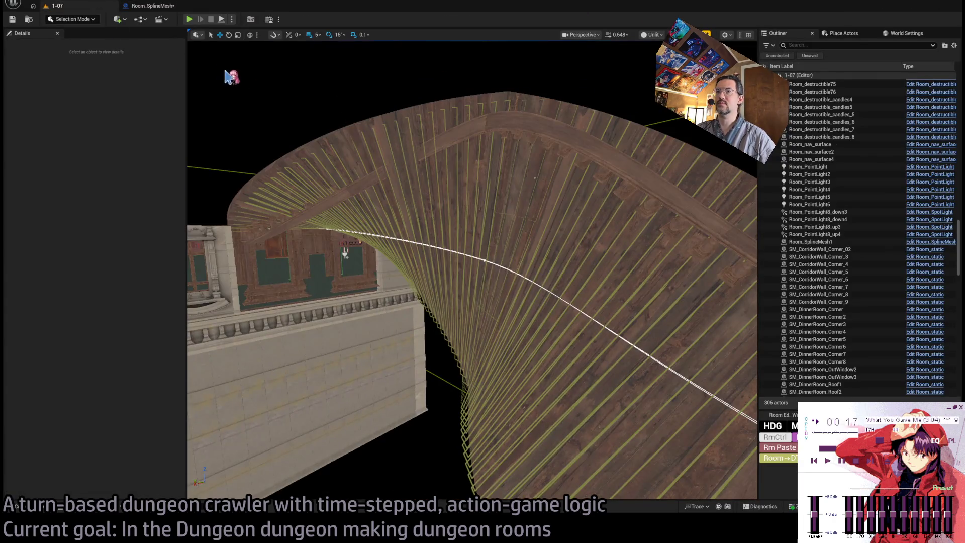
# Step: Toggle Room_SplineMesh1's Sub Spline Mode indexes, leaving Index [0] on and Index [1] off
pyautogui.click(159, 6)
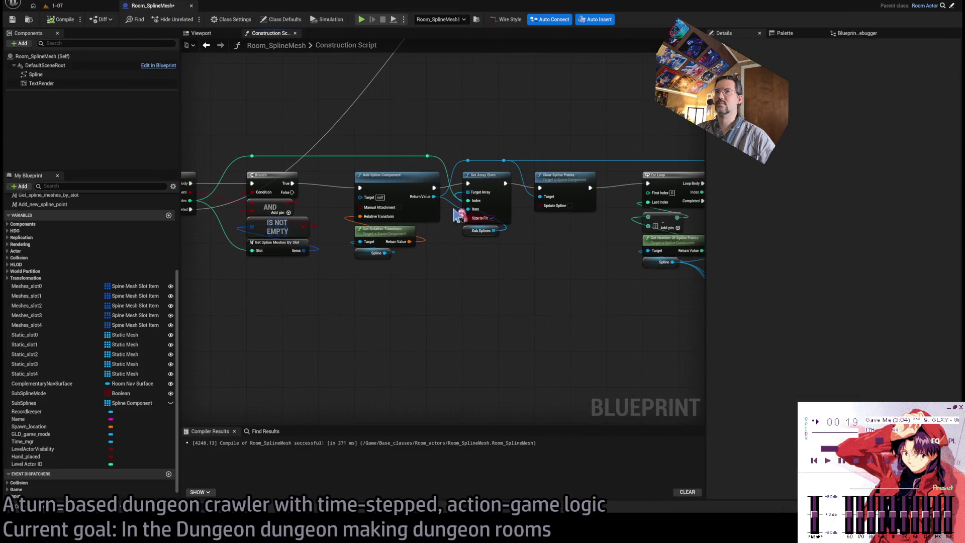
pyautogui.click(55, 6)
pyautogui.click(591, 242)
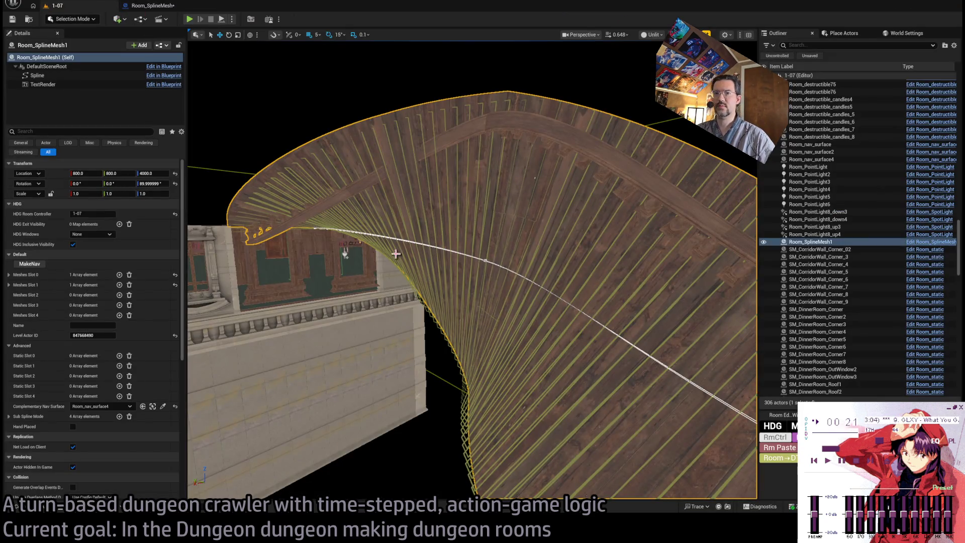
pyautogui.click(8, 416)
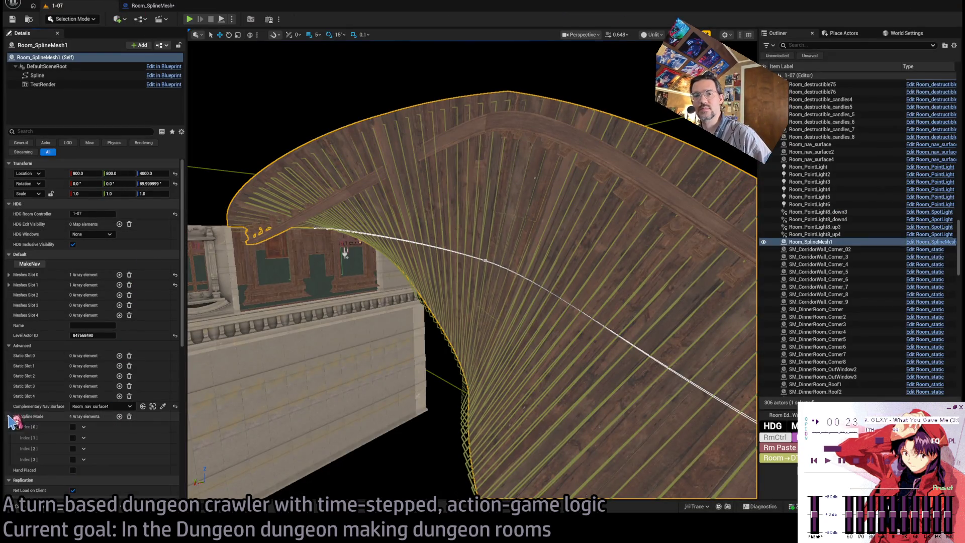
pyautogui.click(73, 427)
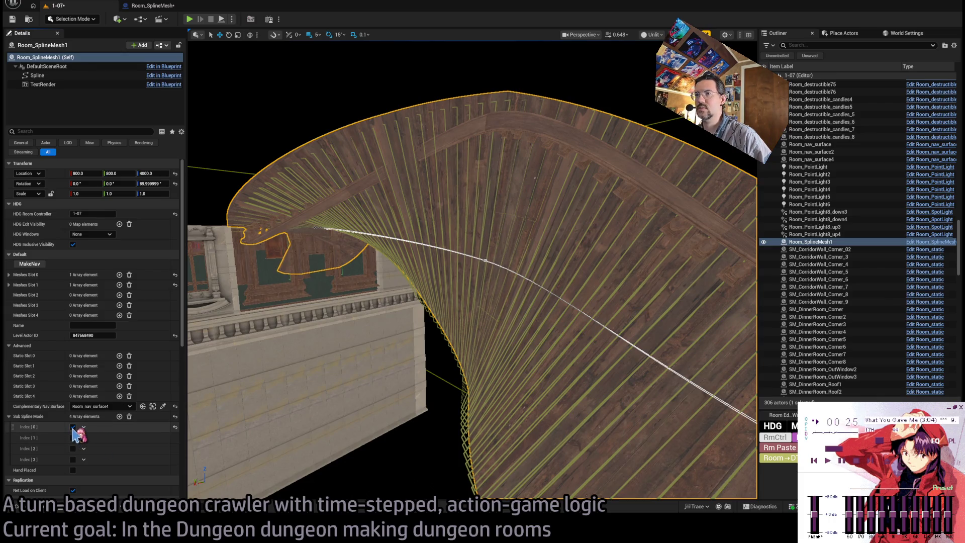
pyautogui.click(73, 438)
pyautogui.click(74, 437)
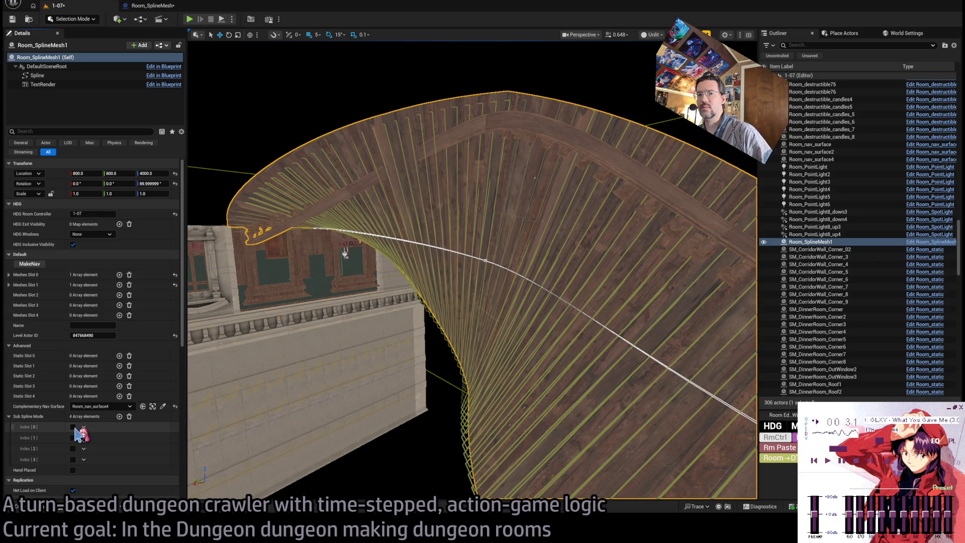
pyautogui.click(73, 426)
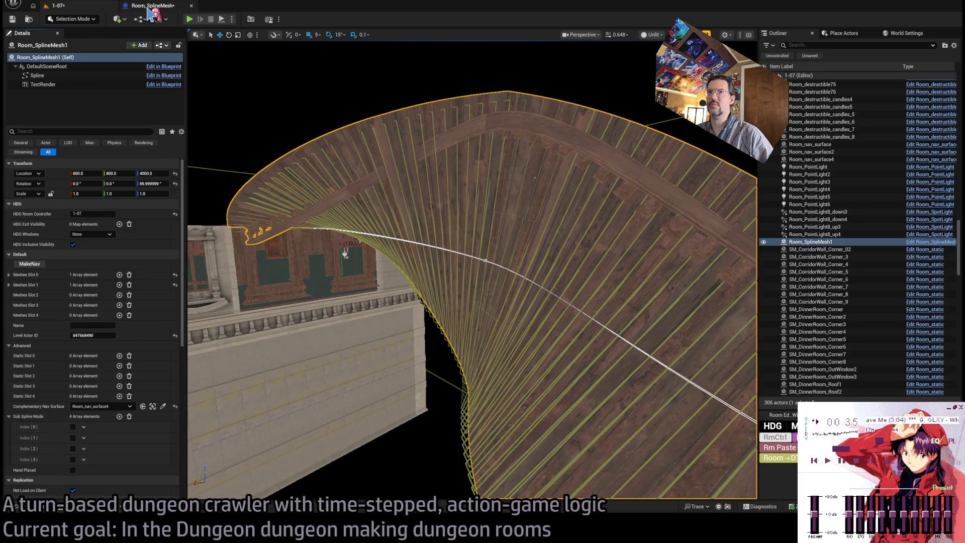
pyautogui.click(150, 6)
pyautogui.scroll(-3, 402, 251)
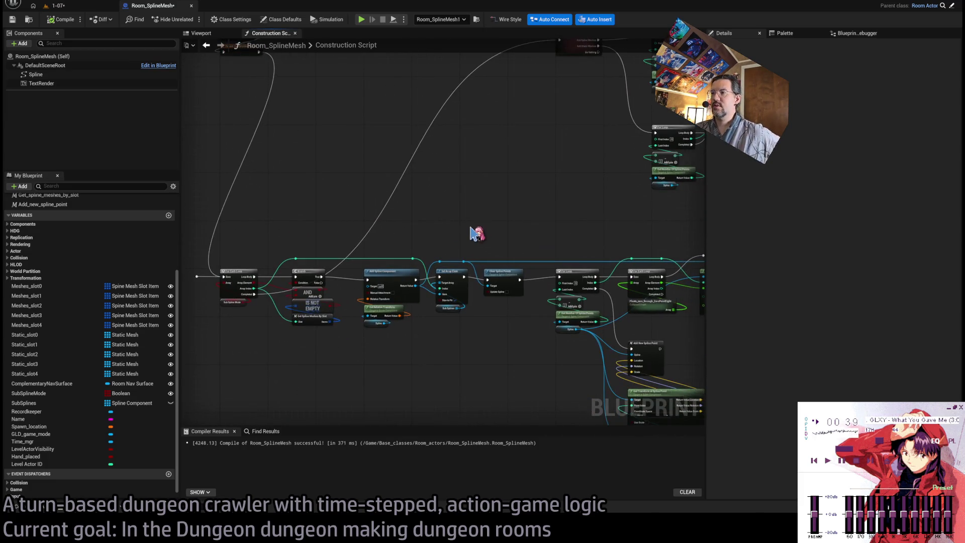
# Step: Inspect the Sub Spline Mode variable node's settings, then go back to level 1-07
pyautogui.scroll(2, 479, 310)
pyautogui.moveTo(416, 370); pyautogui.dragTo(354, 289)
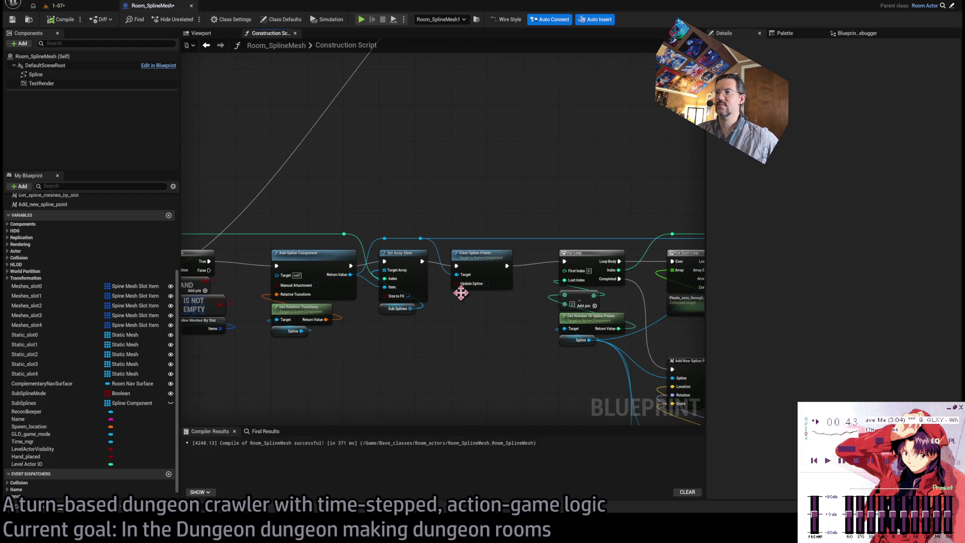
pyautogui.moveTo(461, 293); pyautogui.dragTo(419, 298)
pyautogui.moveTo(466, 370)
pyautogui.mouseDown()
pyautogui.moveTo(352, 360)
pyautogui.moveTo(371, 266)
pyautogui.moveTo(420, 412)
pyautogui.moveTo(384, 299)
pyautogui.mouseUp()
pyautogui.moveTo(230, 317)
pyautogui.mouseDown()
pyautogui.moveTo(236, 216)
pyautogui.moveTo(251, 201)
pyautogui.mouseUp()
pyautogui.click(269, 309)
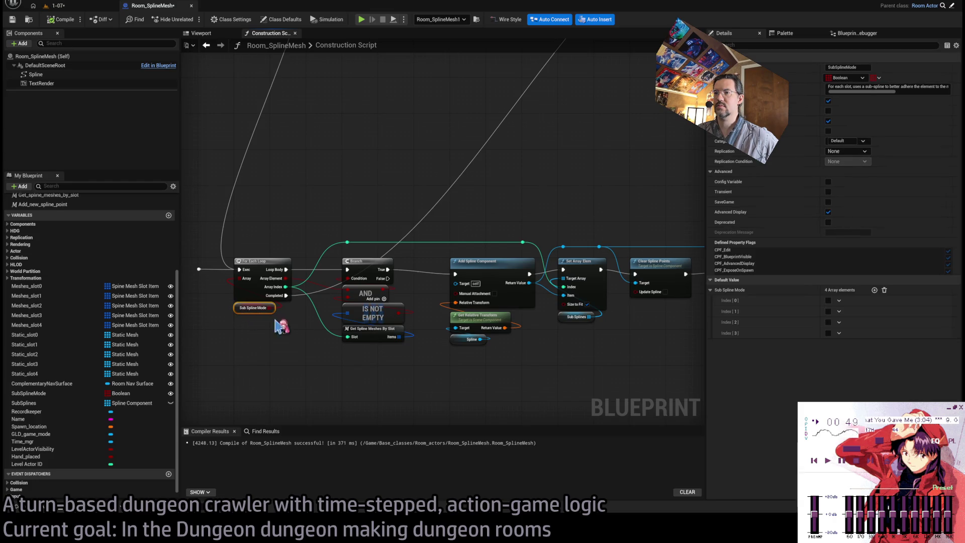
pyautogui.click(320, 239)
pyautogui.scroll(-1, 340, 236)
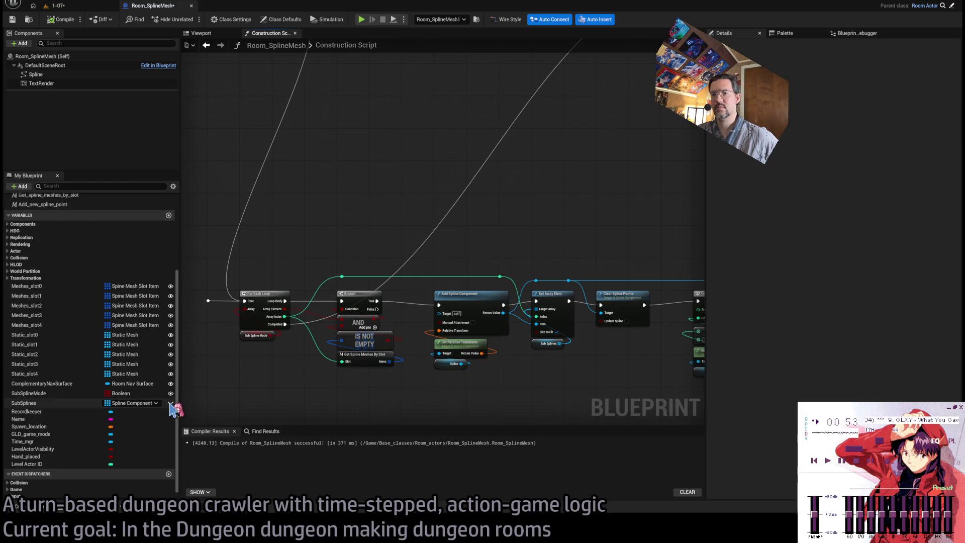
pyautogui.click(93, 6)
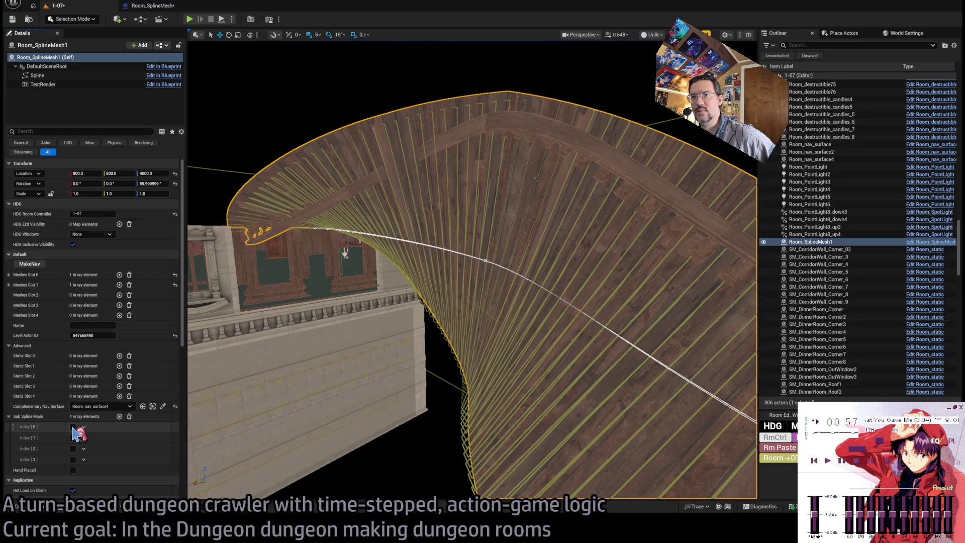
# Step: Toggle sub-spline mode for the first slot off, then enable Sub Spline Mode Index [1] on Room_SplineMesh1
pyautogui.click(73, 427)
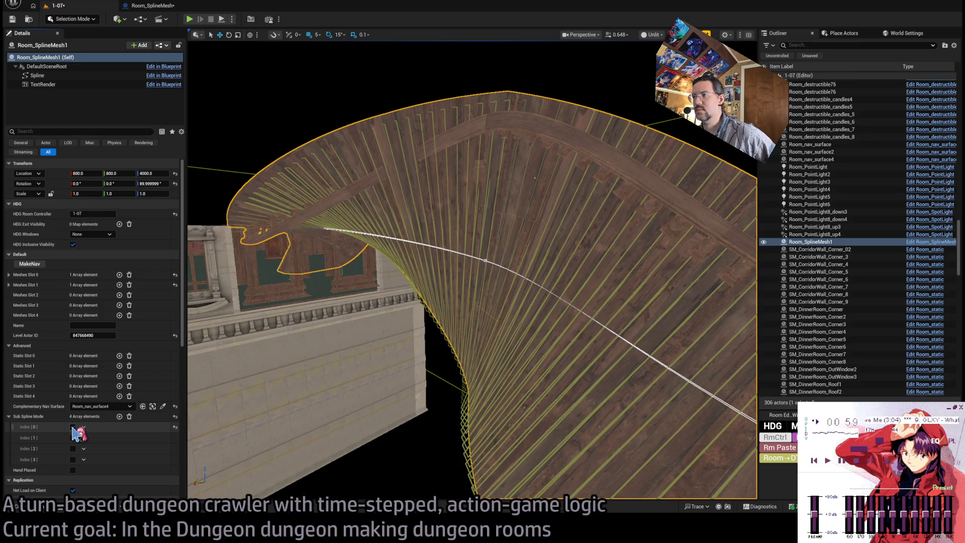
pyautogui.click(72, 427)
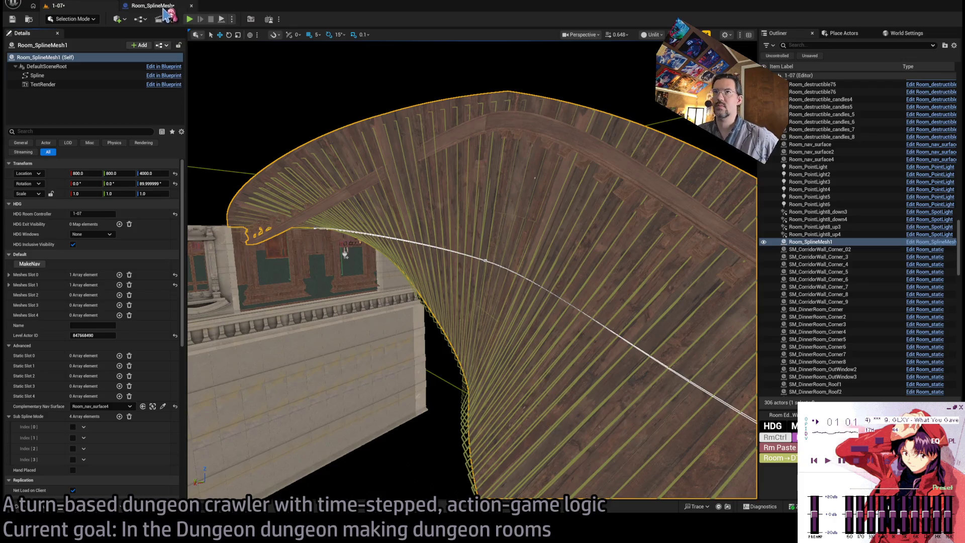
pyautogui.click(160, 7)
pyautogui.moveTo(272, 363); pyautogui.dragTo(248, 341)
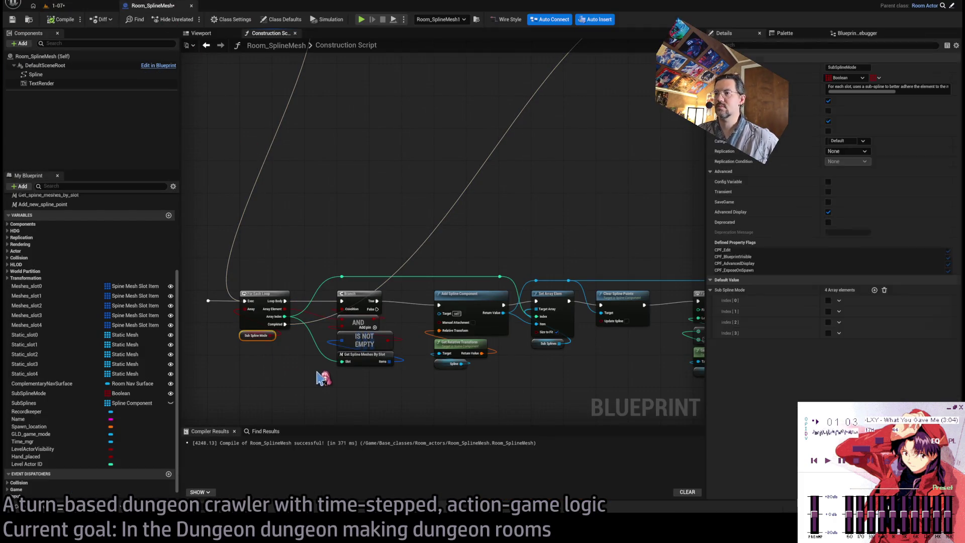
pyautogui.scroll(1, 323, 377)
pyautogui.scroll(1, 495, 336)
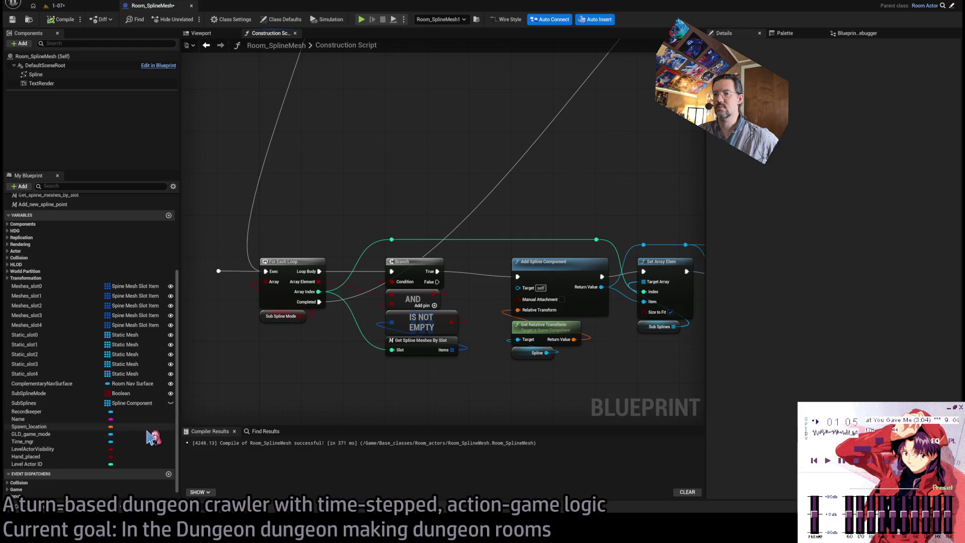
pyautogui.click(103, 9)
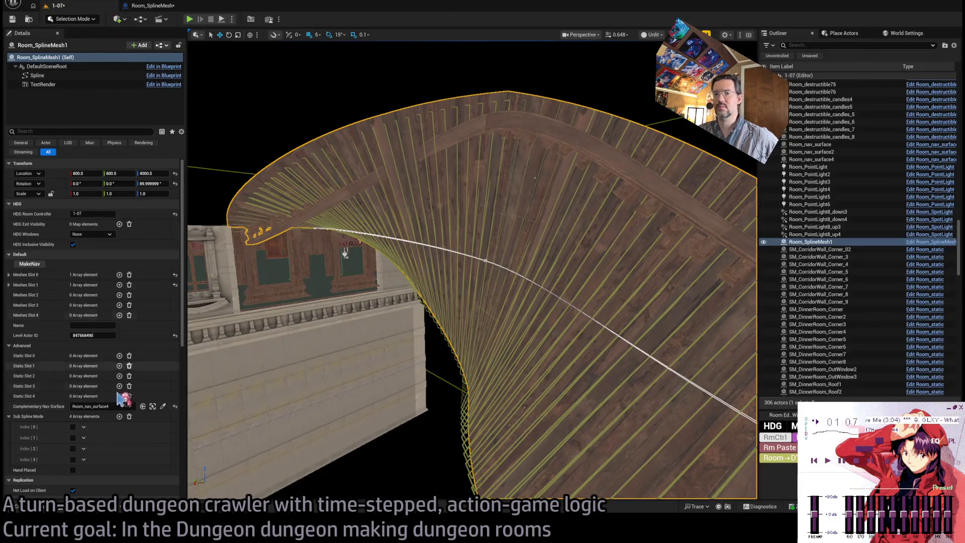
pyautogui.click(74, 439)
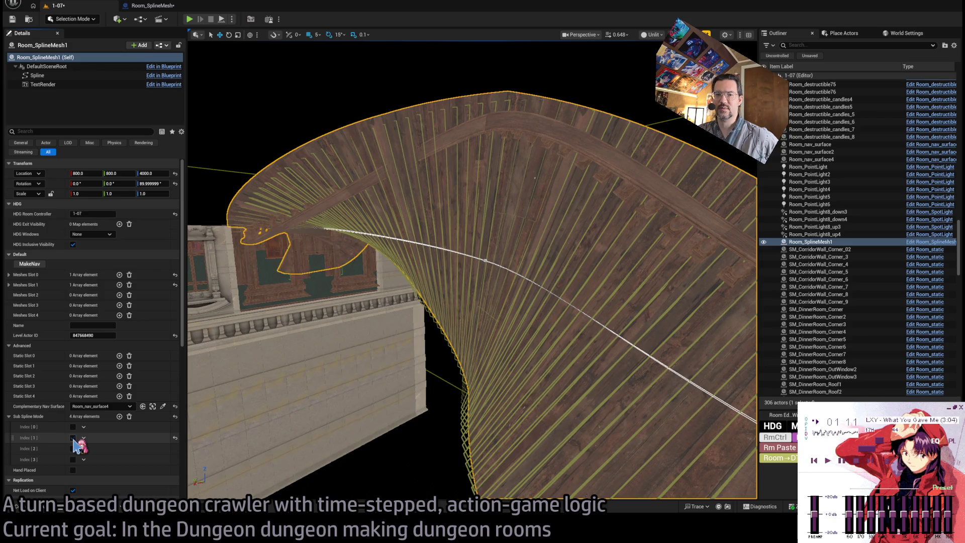
# Step: Compare the Room_SplineMesh construction script against the level preview
pyautogui.click(150, 5)
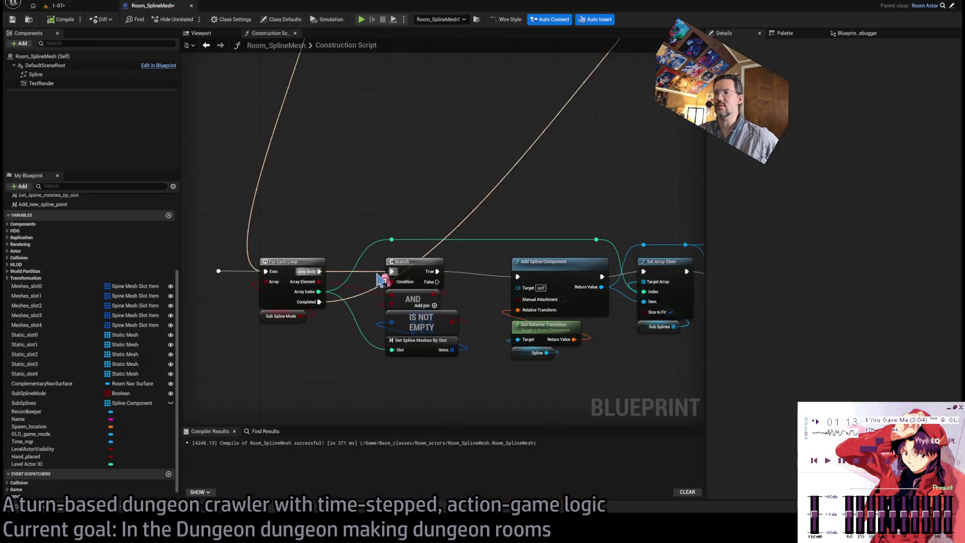
pyautogui.click(55, 6)
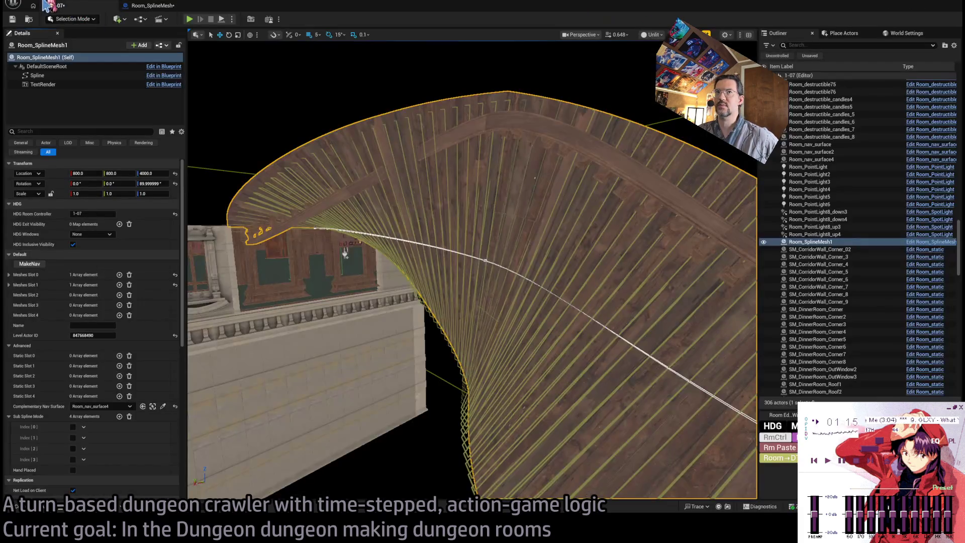
pyautogui.click(184, 10)
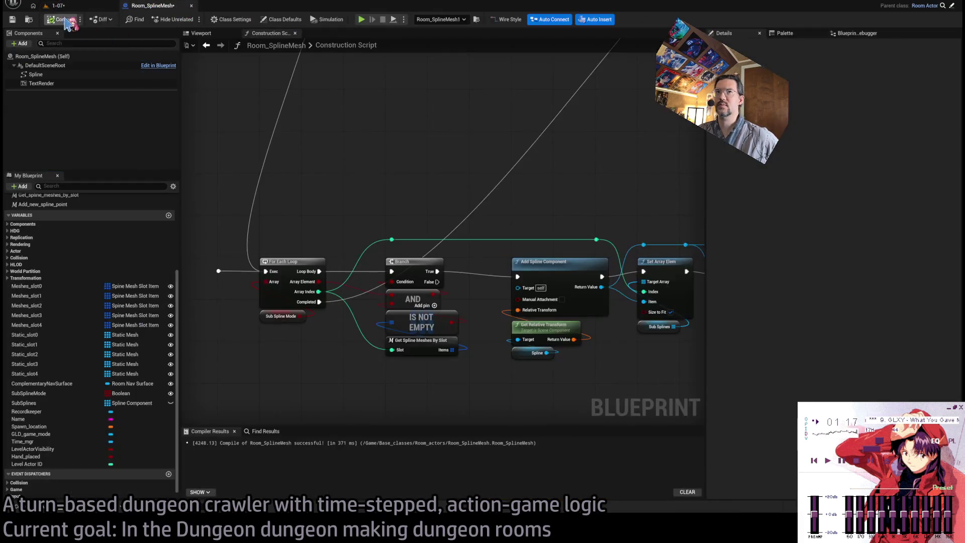
pyautogui.click(55, 6)
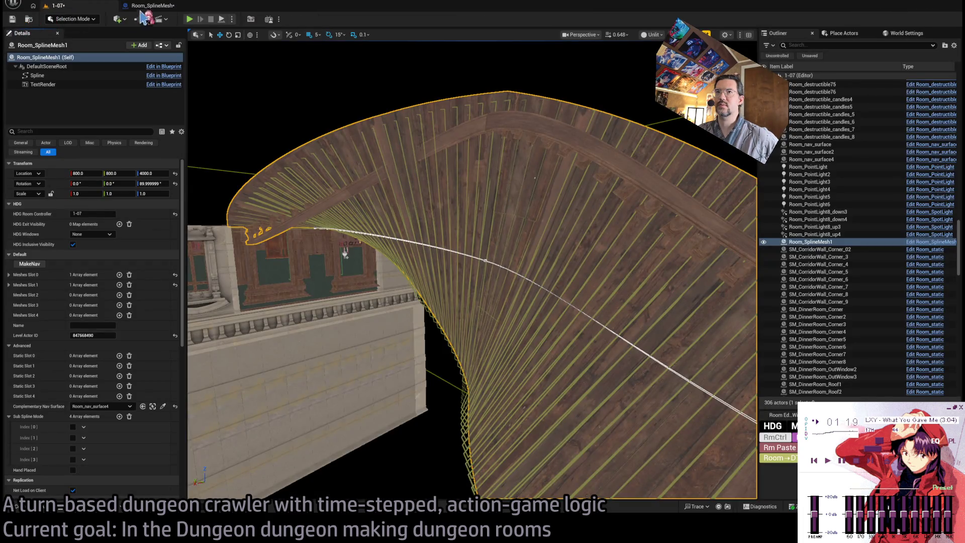
pyautogui.click(153, 6)
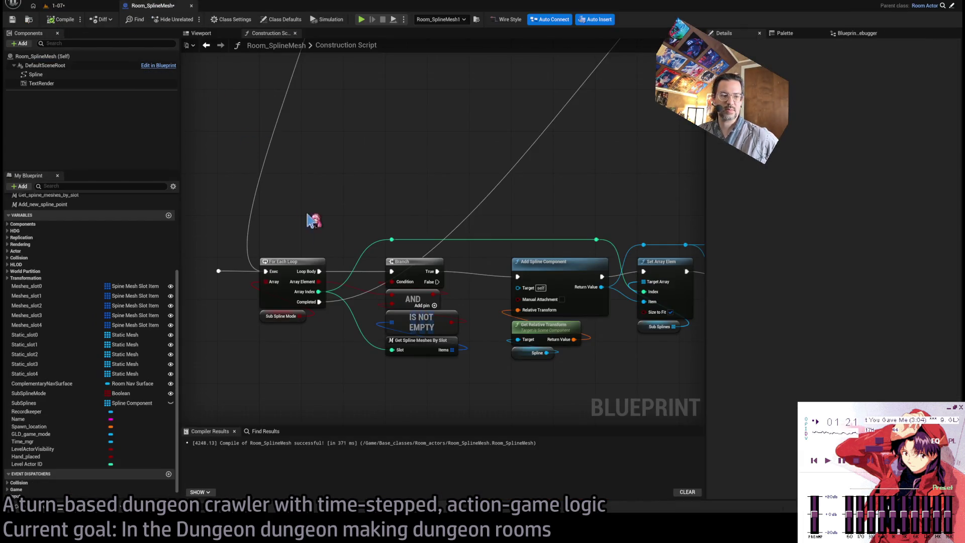
# Step: Bring the Add Spline Component nodes into view and select the Clear Spline Points and Spline getter nodes
pyautogui.moveTo(351, 346); pyautogui.dragTo(324, 341)
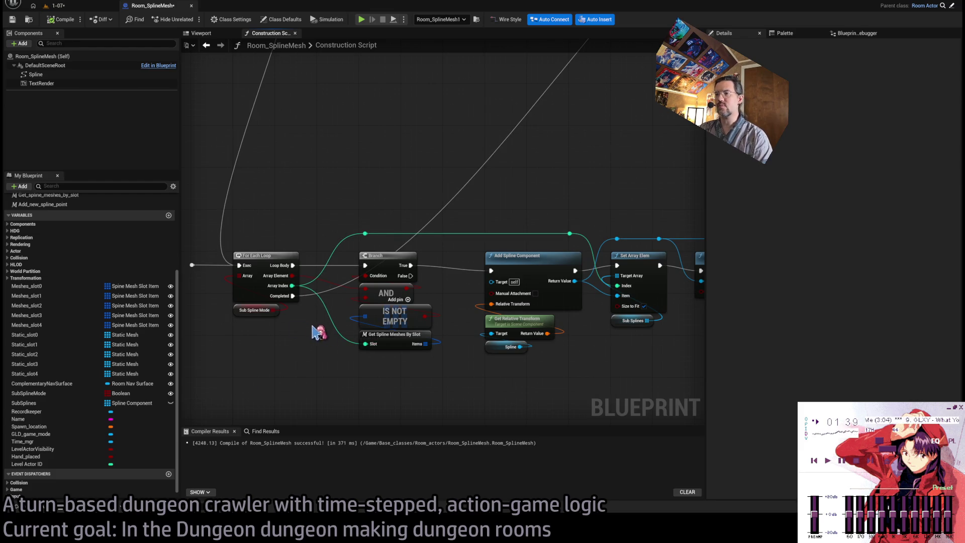
pyautogui.scroll(-1, 351, 317)
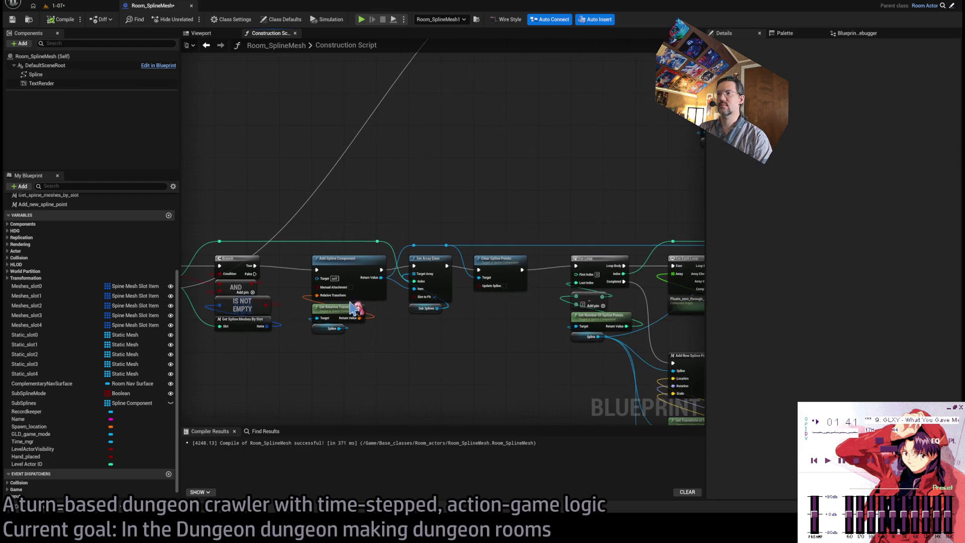
pyautogui.moveTo(329, 315); pyautogui.dragTo(317, 354)
pyautogui.click(388, 281)
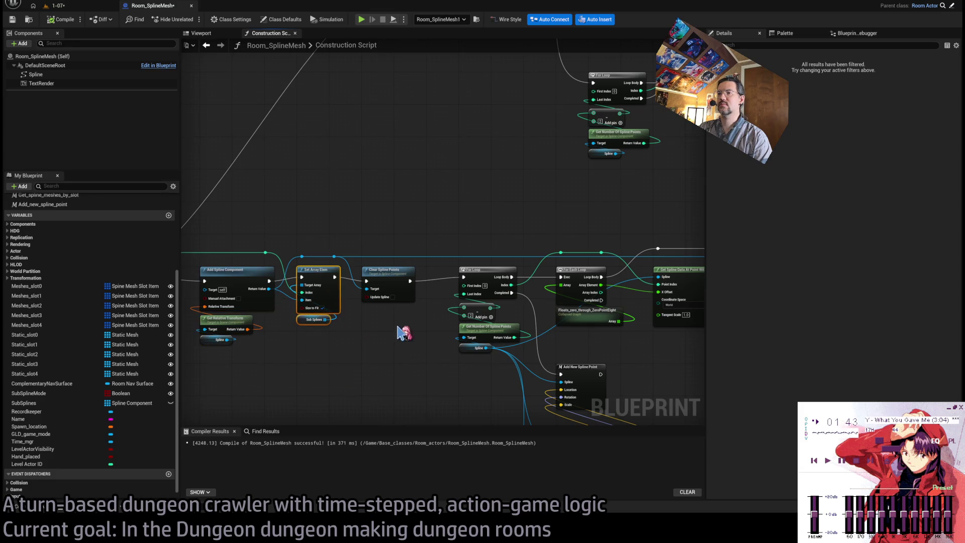
pyautogui.moveTo(431, 371); pyautogui.dragTo(349, 335, button='right')
pyautogui.click(384, 315)
# Step: Add a reroute point on the Spline wire and route it toward Add New Spline Point
pyautogui.moveTo(534, 353)
pyautogui.mouseDown(button='right')
pyautogui.moveTo(451, 351)
pyautogui.moveTo(489, 295)
pyautogui.moveTo(491, 308)
pyautogui.moveTo(435, 370)
pyautogui.mouseUp(button='right')
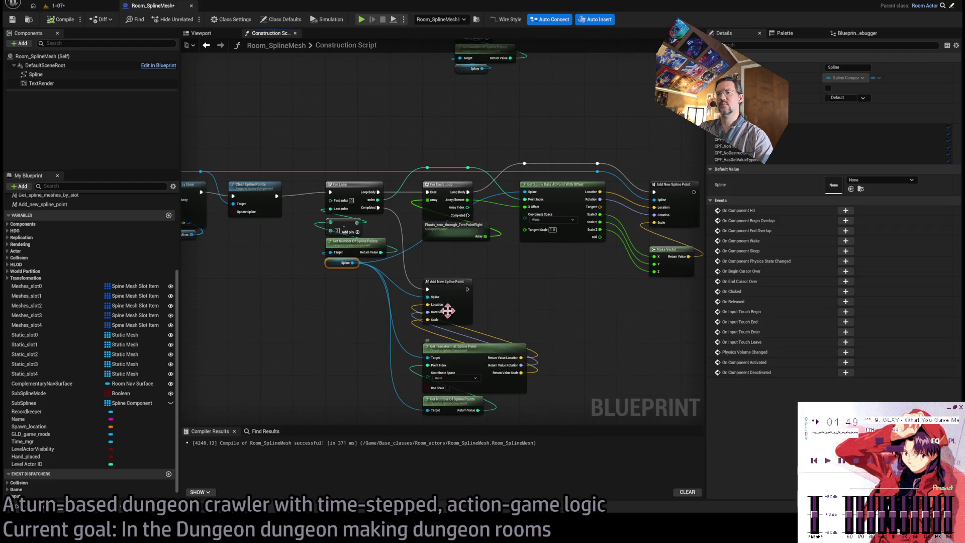
pyautogui.moveTo(436, 297); pyautogui.dragTo(400, 300, button='right')
pyautogui.moveTo(341, 183); pyautogui.dragTo(419, 196, button='right')
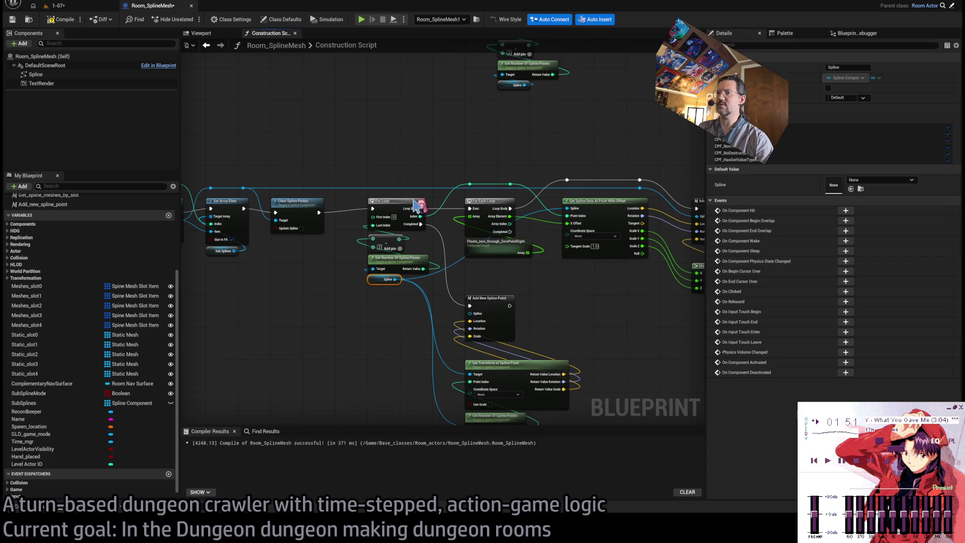
pyautogui.doubleClick(417, 188)
pyautogui.moveTo(417, 188); pyautogui.dragTo(473, 313)
# Step: Preview the curved spline floor in the level, then return to the construction script graph
pyautogui.click(58, 5)
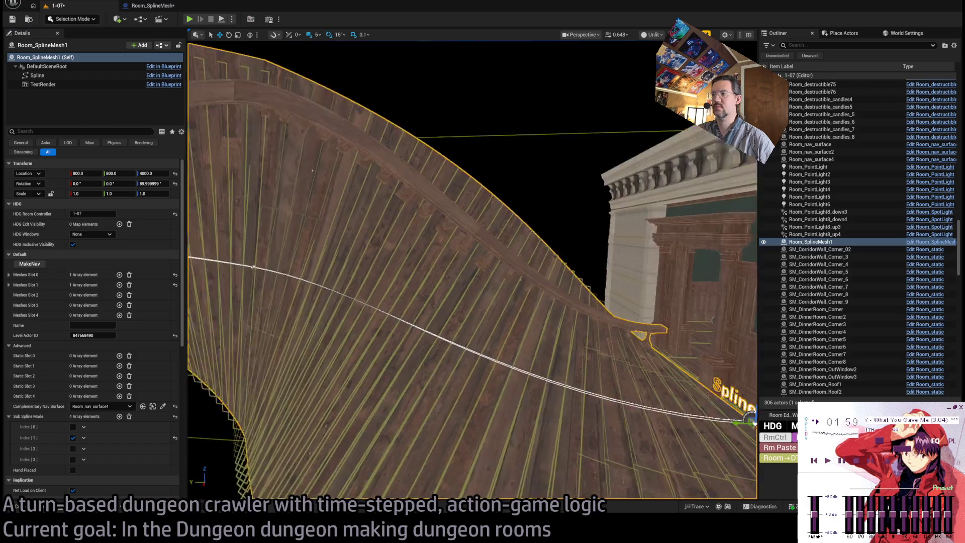
pyautogui.moveTo(473, 272)
pyautogui.mouseDown()
pyautogui.moveTo(291, 356)
pyautogui.moveTo(226, 211)
pyautogui.mouseUp()
pyautogui.click(150, 5)
pyautogui.moveTo(392, 222); pyautogui.dragTo(460, 254)
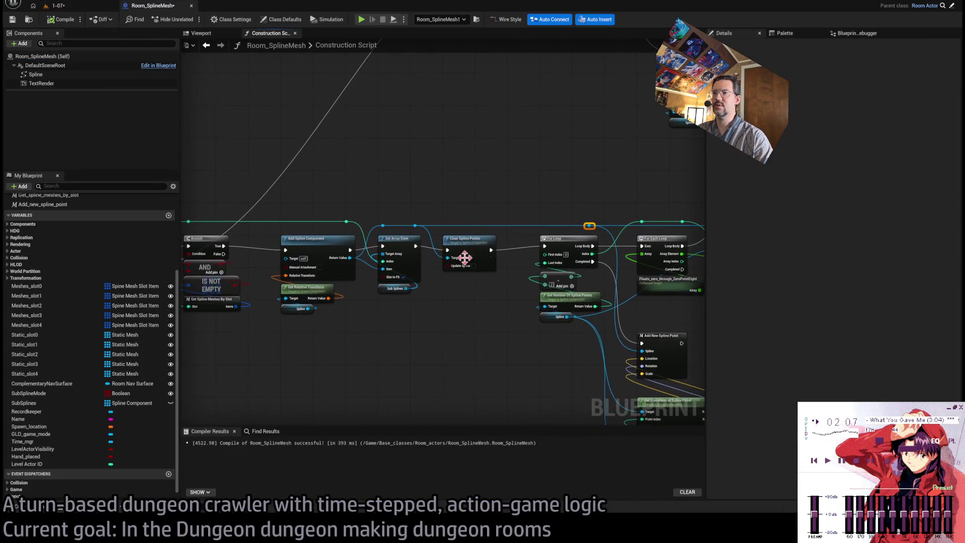
# Step: Turn on Scale Visualization Width (30.0) for the Add Spline Component, then check the magenta markers in level 1-07
pyautogui.click(314, 259)
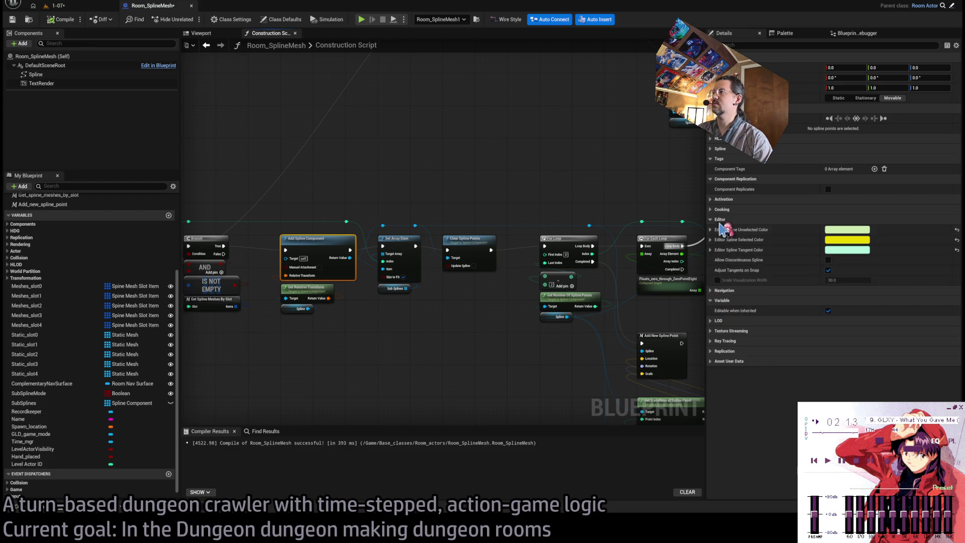
pyautogui.click(719, 149)
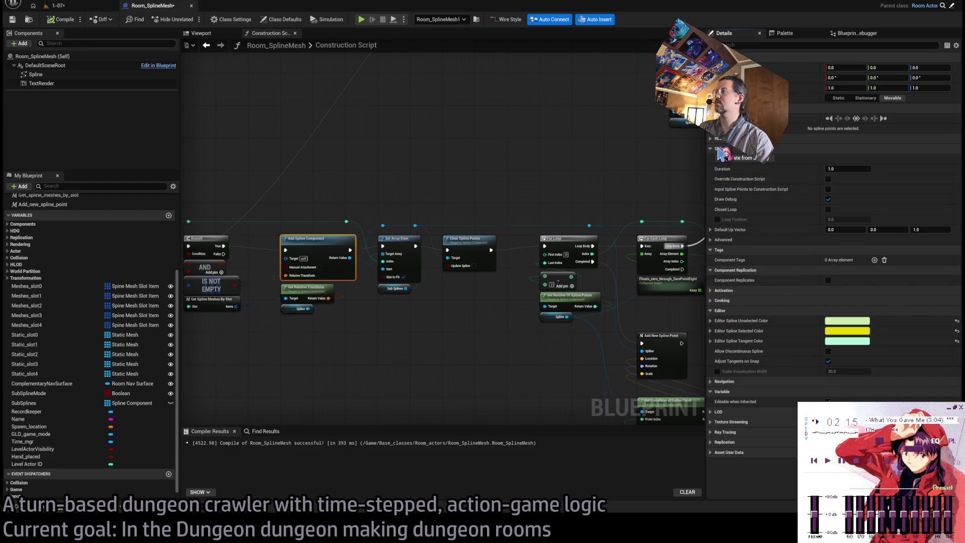
pyautogui.click(719, 149)
pyautogui.click(720, 142)
pyautogui.click(754, 45)
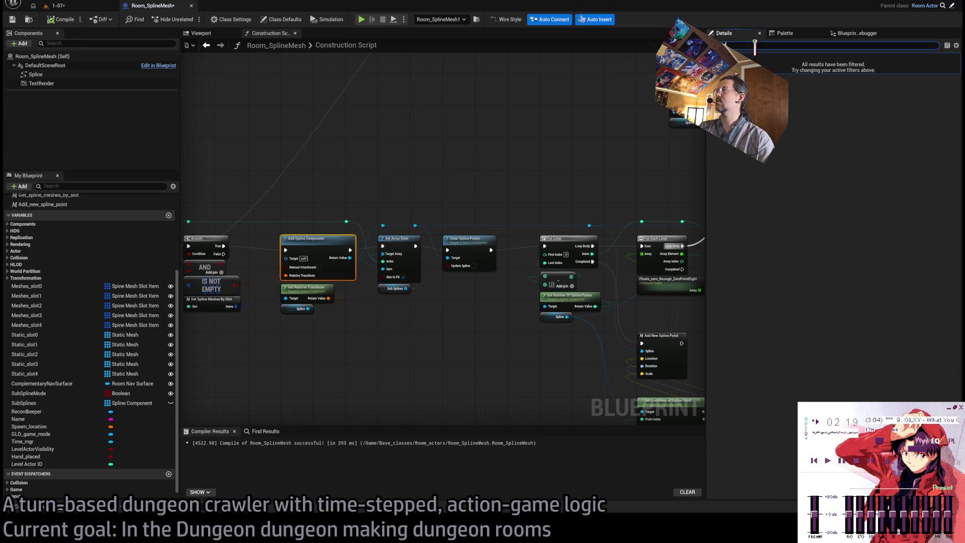
pyautogui.press('BackSpace')
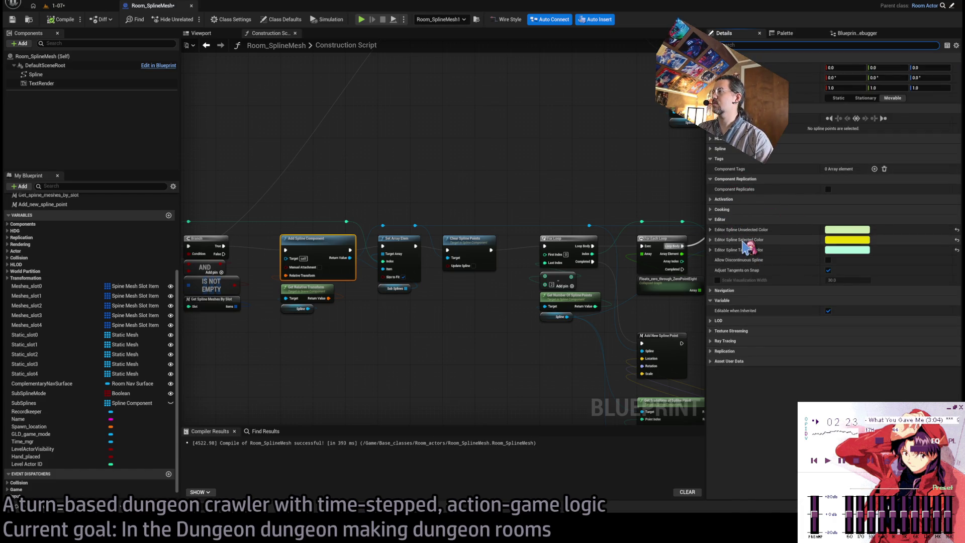
pyautogui.click(717, 280)
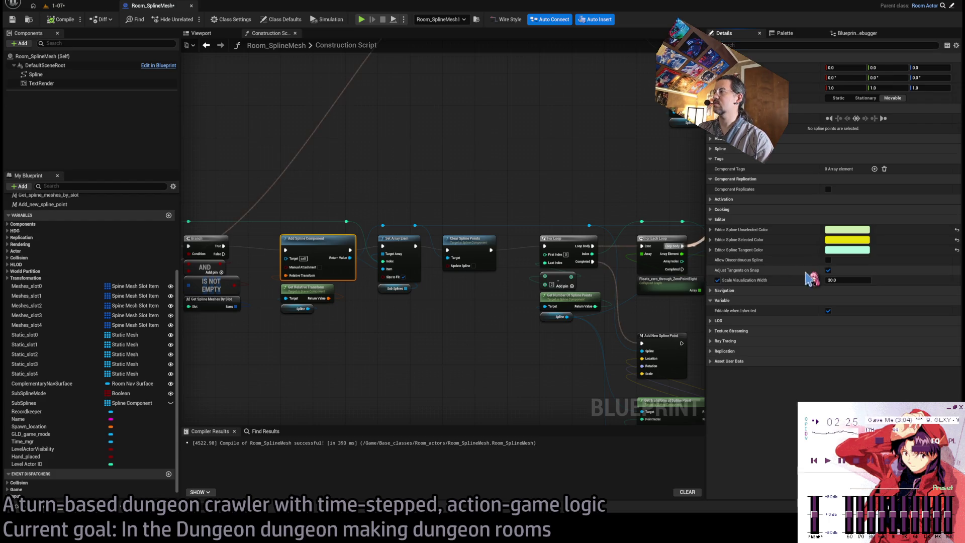
pyautogui.click(75, 6)
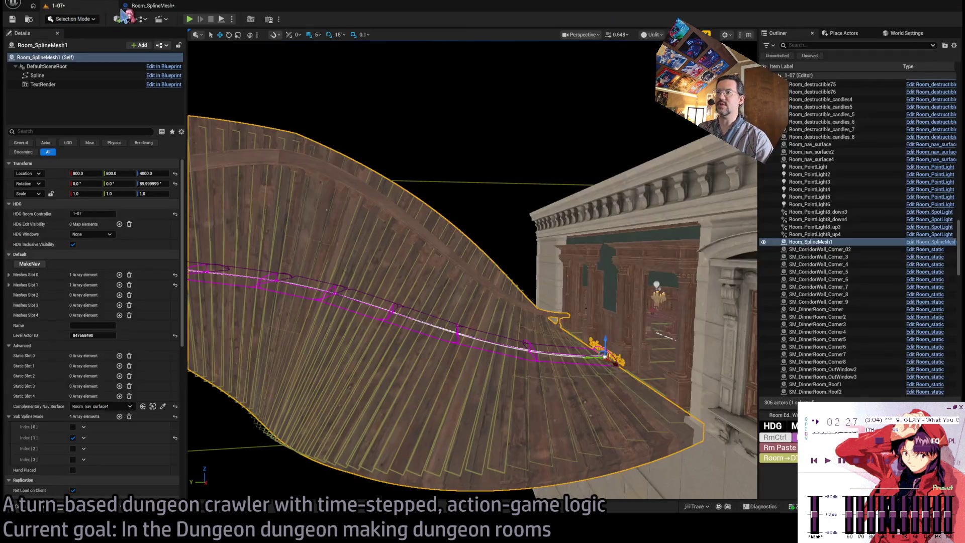
# Step: Orbit the viewport to look down on the curved spline floor
pyautogui.moveTo(216, 262)
pyautogui.mouseDown()
pyautogui.moveTo(241, 281)
pyautogui.moveTo(216, 262)
pyautogui.moveTo(256, 362)
pyautogui.mouseUp()
pyautogui.moveTo(262, 237); pyautogui.dragTo(278, 252)
pyautogui.moveTo(430, 195); pyautogui.dragTo(430, 195)
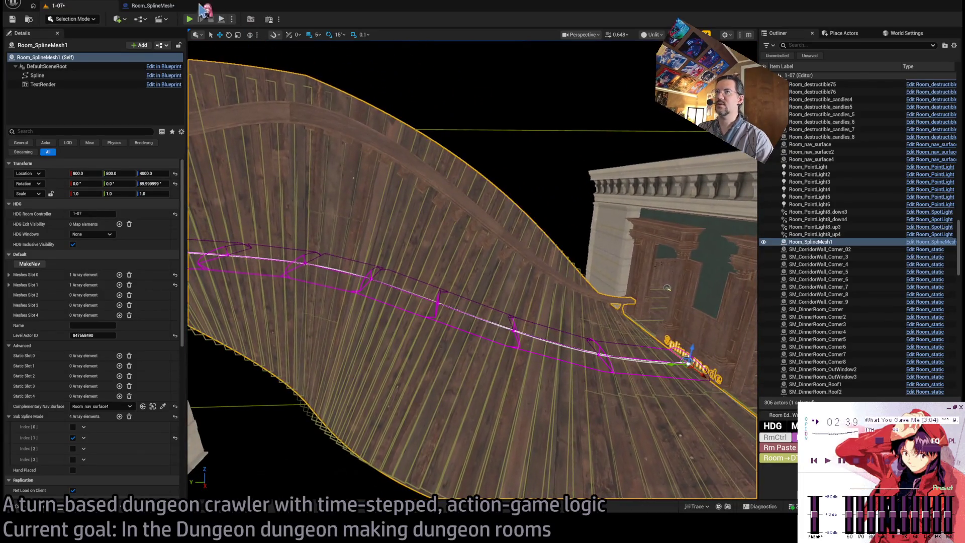
# Step: Recompile Room_SplineMesh, recheck the level, and zoom out the construction script graph
pyautogui.click(152, 6)
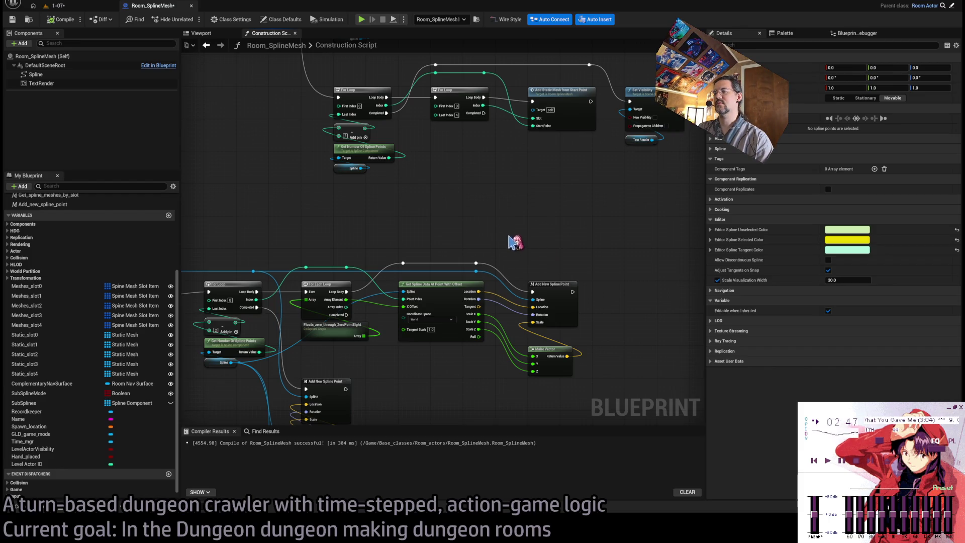
pyautogui.click(53, 6)
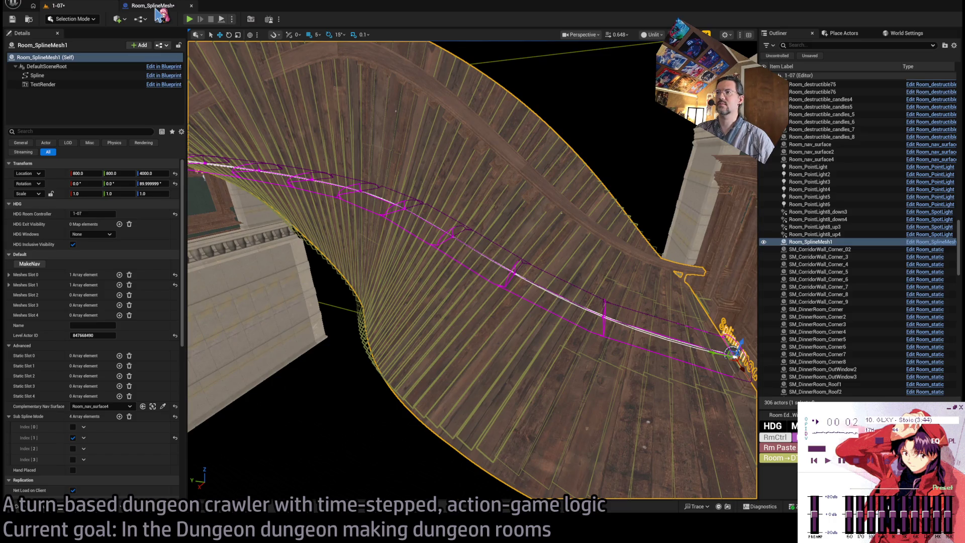
pyautogui.click(154, 6)
pyautogui.scroll(-3, 463, 242)
pyautogui.scroll(3, 408, 242)
pyautogui.scroll(-3, 408, 243)
pyautogui.scroll(-2, 470, 274)
pyautogui.moveTo(469, 273)
pyautogui.mouseDown()
pyautogui.moveTo(551, 189)
pyautogui.moveTo(459, 154)
pyautogui.mouseUp()
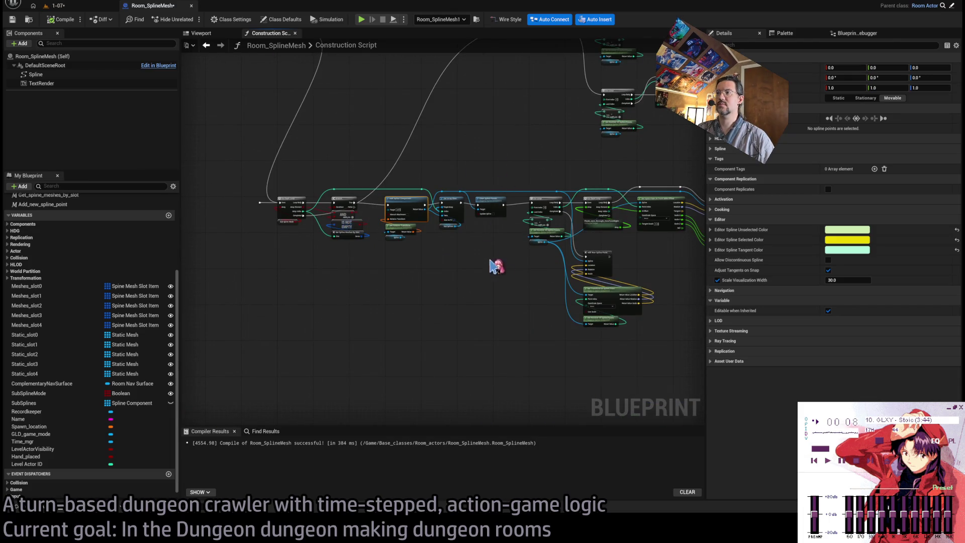
# Step: Move the Add New Spline Point node right and reposition the Make Vector node
pyautogui.moveTo(499, 241); pyautogui.dragTo(376, 276)
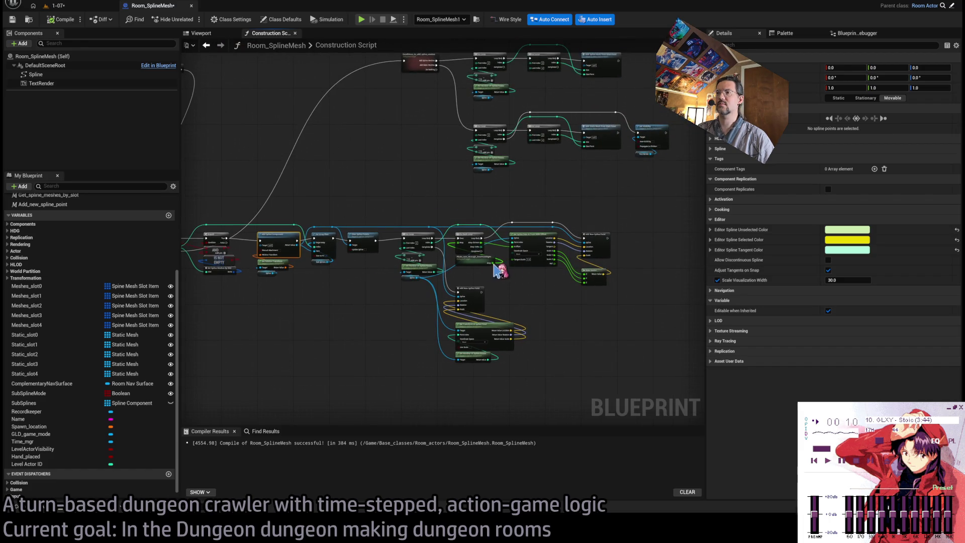
pyautogui.scroll(3, 495, 269)
pyautogui.moveTo(491, 272); pyautogui.dragTo(332, 294)
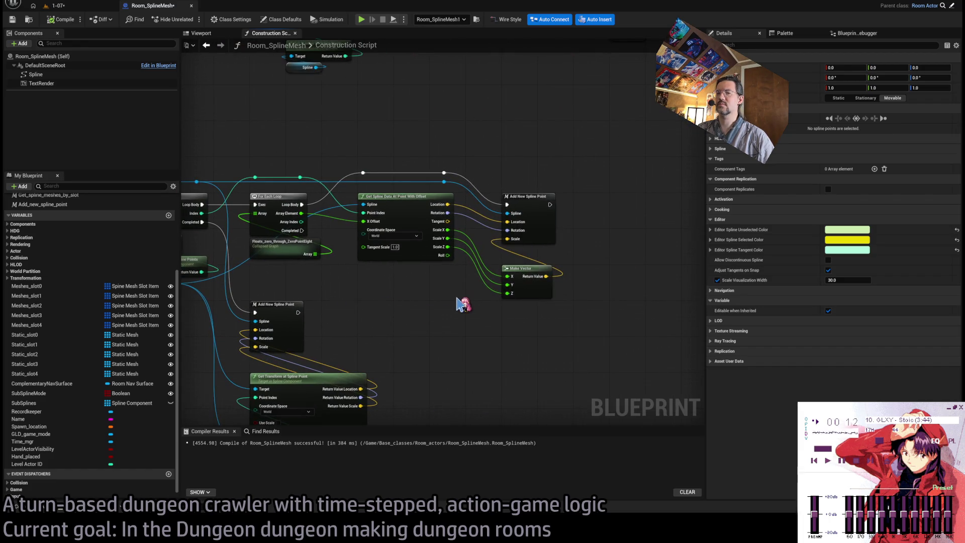
pyautogui.click(431, 316)
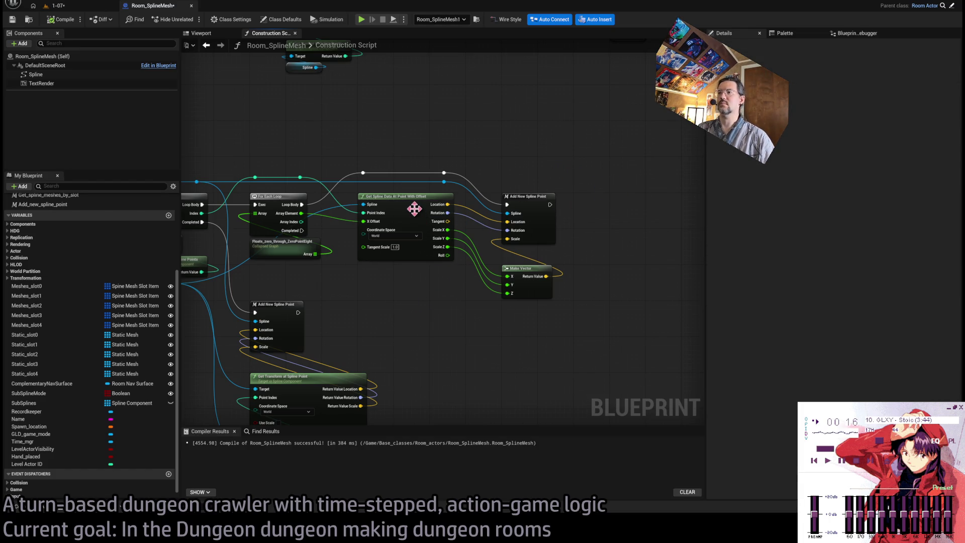
pyautogui.scroll(1, 427, 280)
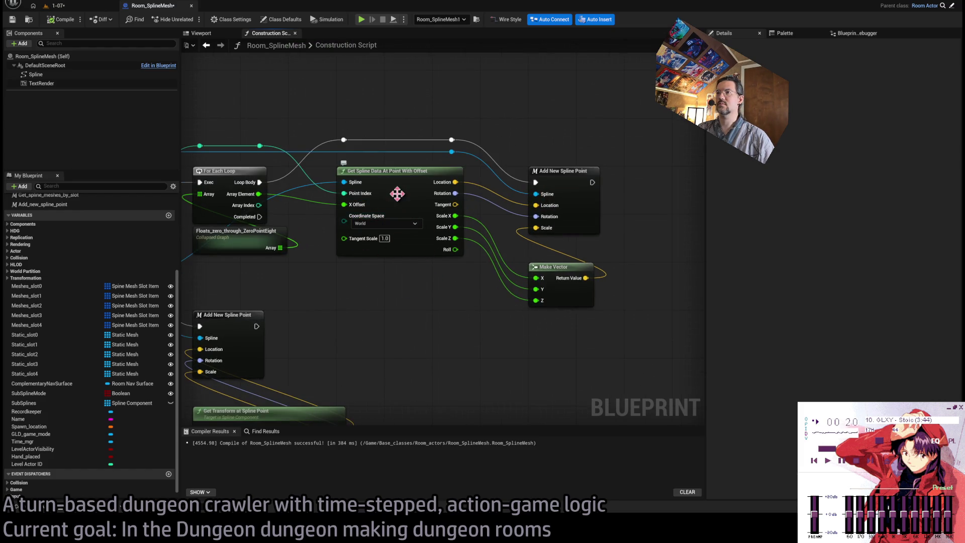
pyautogui.moveTo(460, 292); pyautogui.dragTo(453, 302)
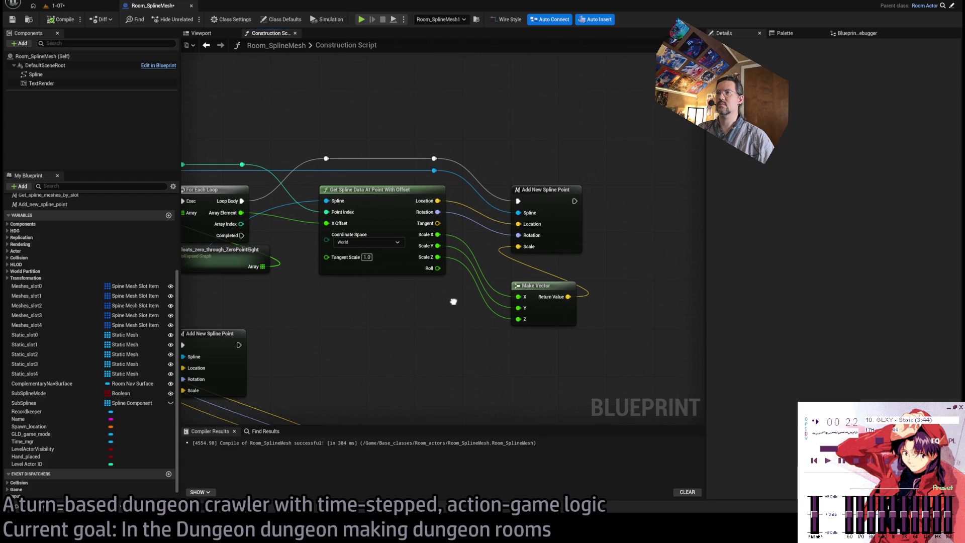
pyautogui.scroll(-2, 608, 172)
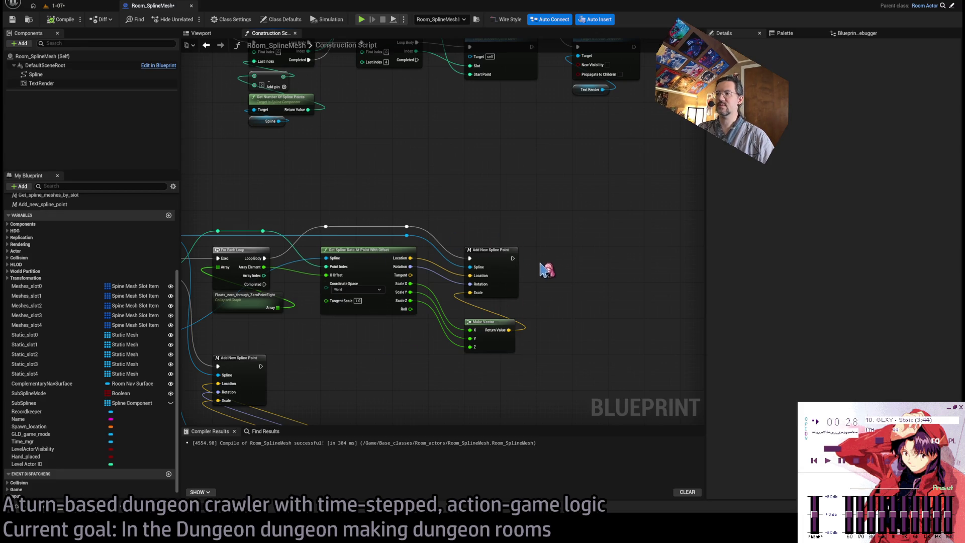
pyautogui.moveTo(498, 260); pyautogui.dragTo(678, 260)
pyautogui.moveTo(486, 332)
pyautogui.mouseDown()
pyautogui.moveTo(462, 337)
pyautogui.moveTo(486, 296)
pyautogui.mouseUp()
pyautogui.click(502, 323)
# Step: Pan across the Add Spline Component, Clear Spline Points and Get Spline Data nodes
pyautogui.moveTo(455, 329); pyautogui.dragTo(651, 290)
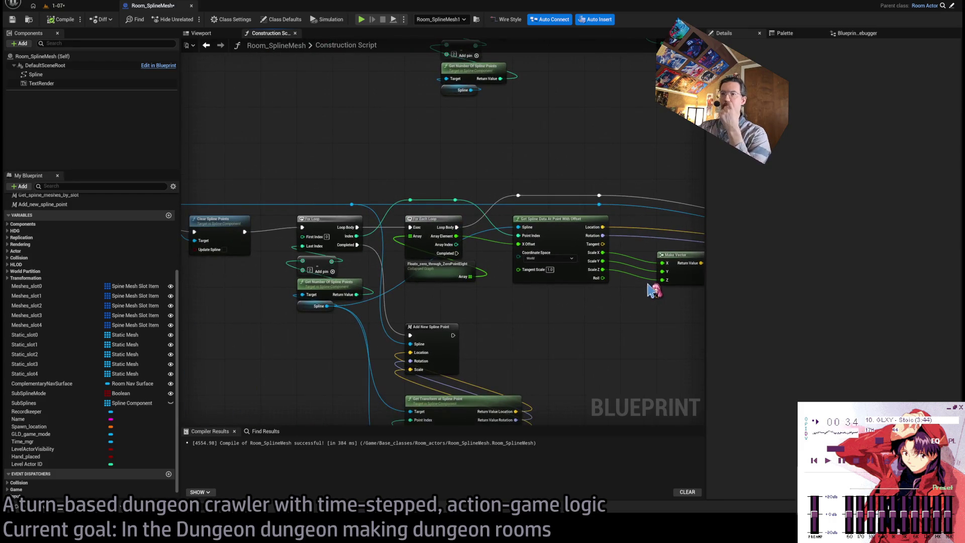
pyautogui.moveTo(499, 290); pyautogui.dragTo(676, 297)
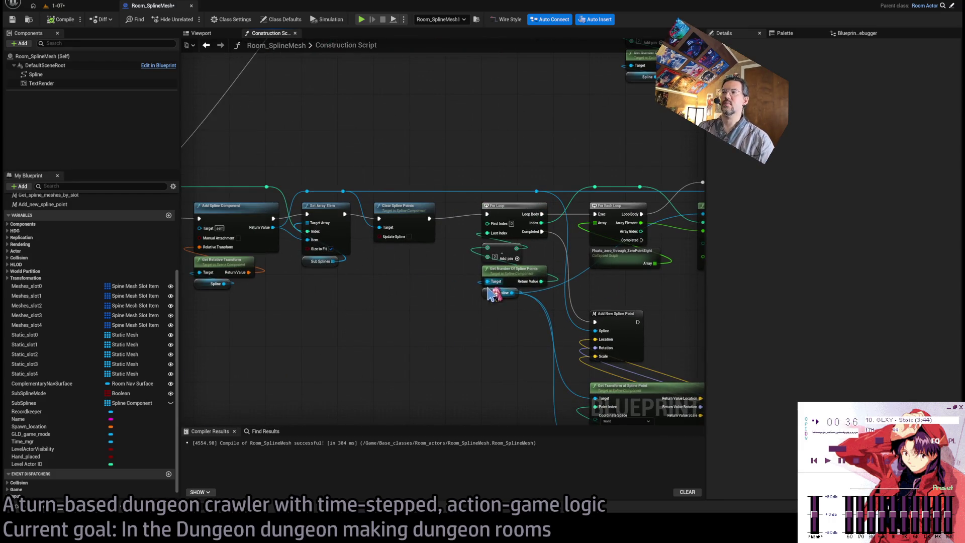
pyautogui.moveTo(436, 292); pyautogui.dragTo(289, 292)
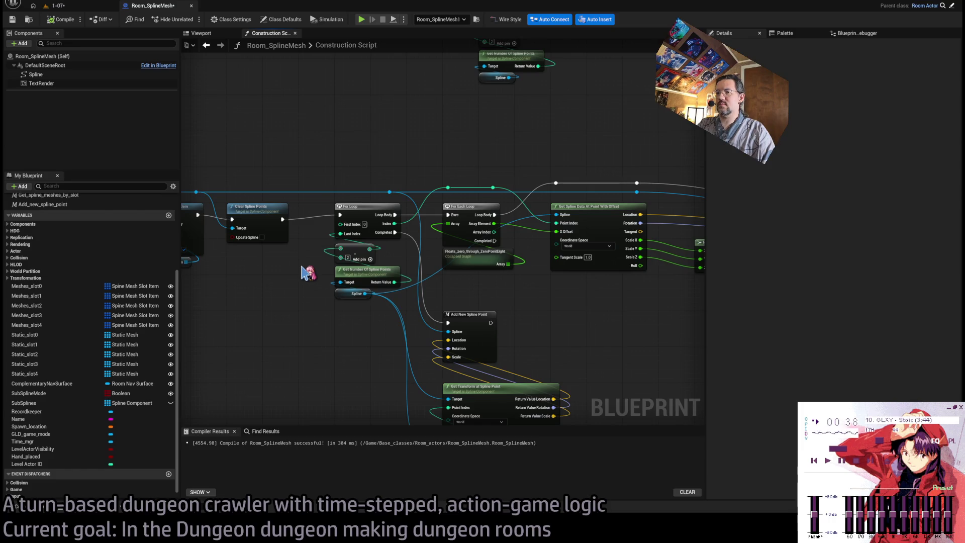
pyautogui.scroll(-3, 523, 277)
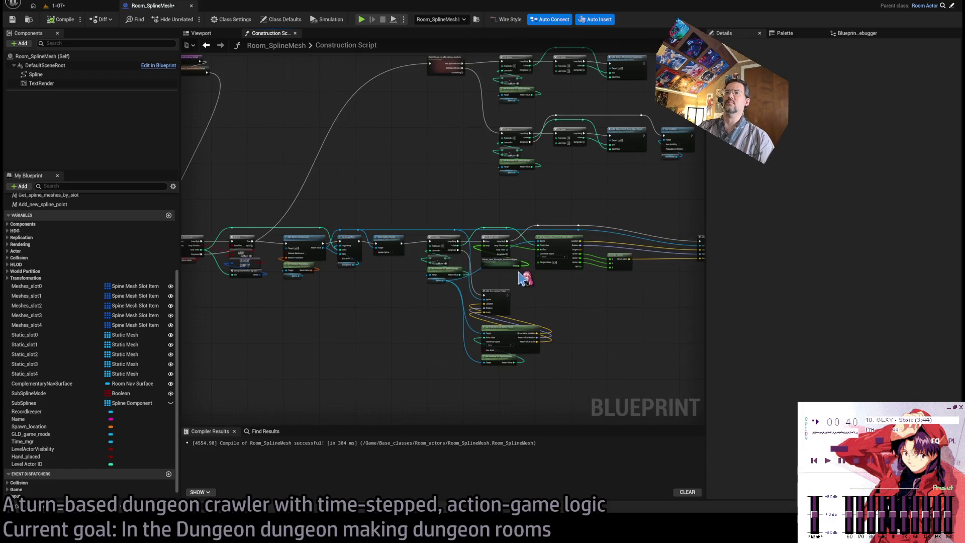
pyautogui.scroll(-3, 566, 290)
pyautogui.moveTo(568, 293); pyautogui.dragTo(543, 282)
pyautogui.scroll(3, 571, 264)
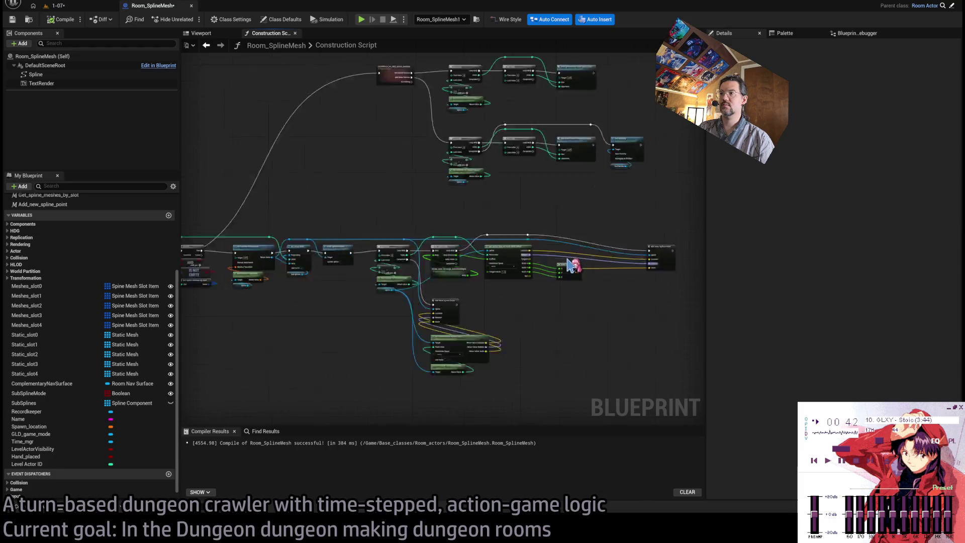
pyautogui.scroll(2, 473, 319)
pyautogui.scroll(3, 453, 308)
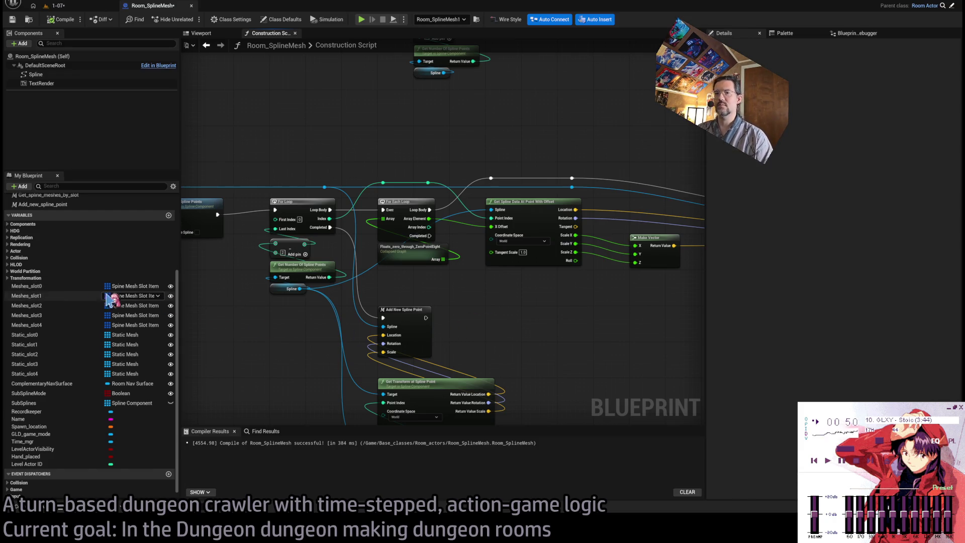
# Step: Add a Meshes Slot 1 getter to the graph, then delete it again
pyautogui.moveTo(31, 296); pyautogui.dragTo(555, 335)
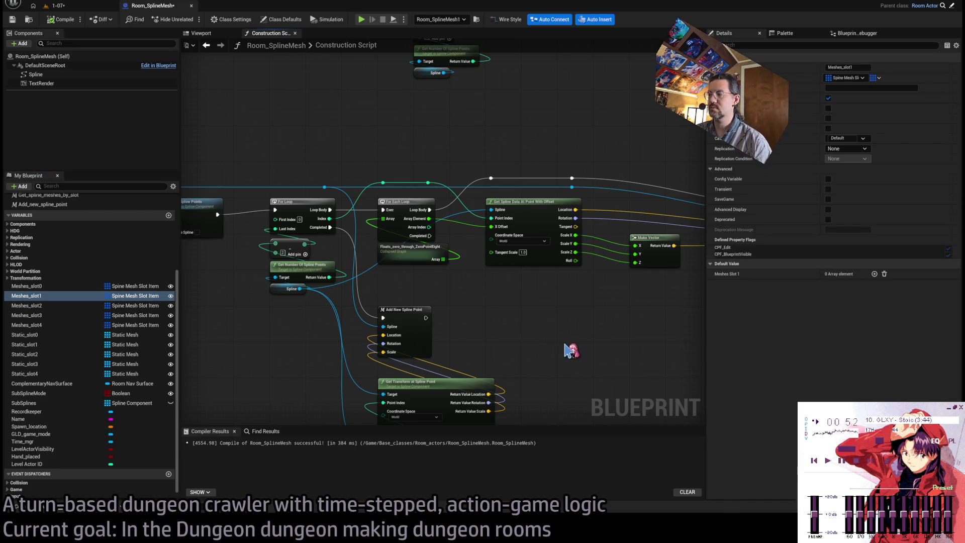
pyautogui.scroll(2, 582, 333)
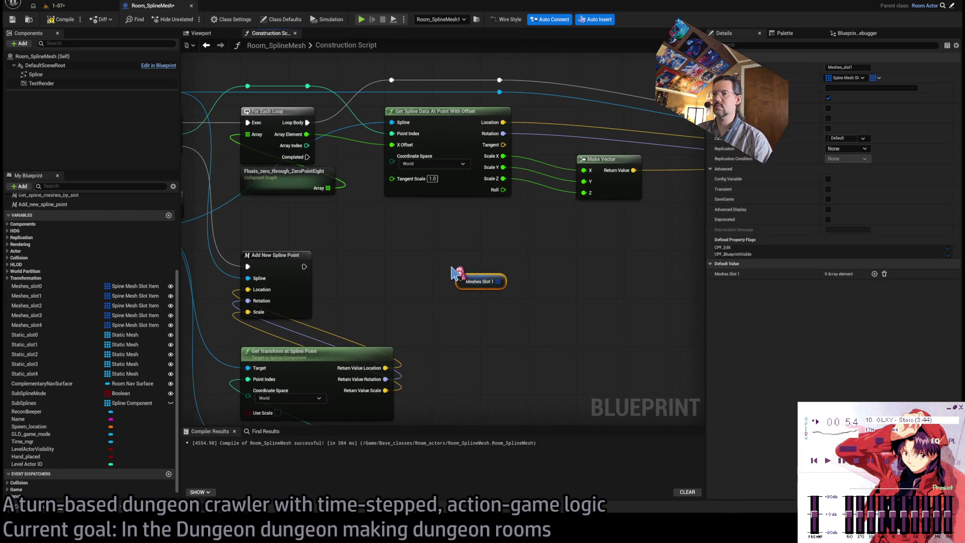
pyautogui.scroll(-3, 427, 287)
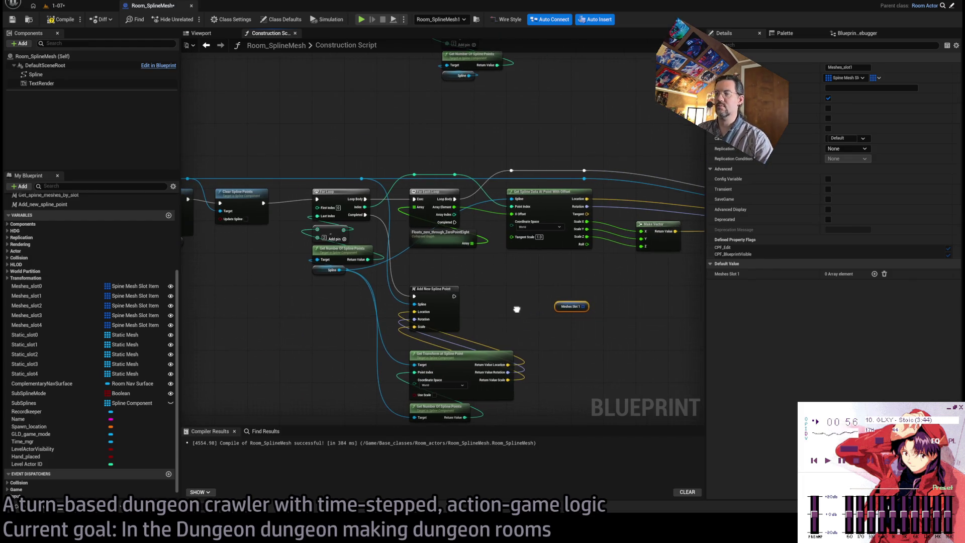
pyautogui.press('Delete')
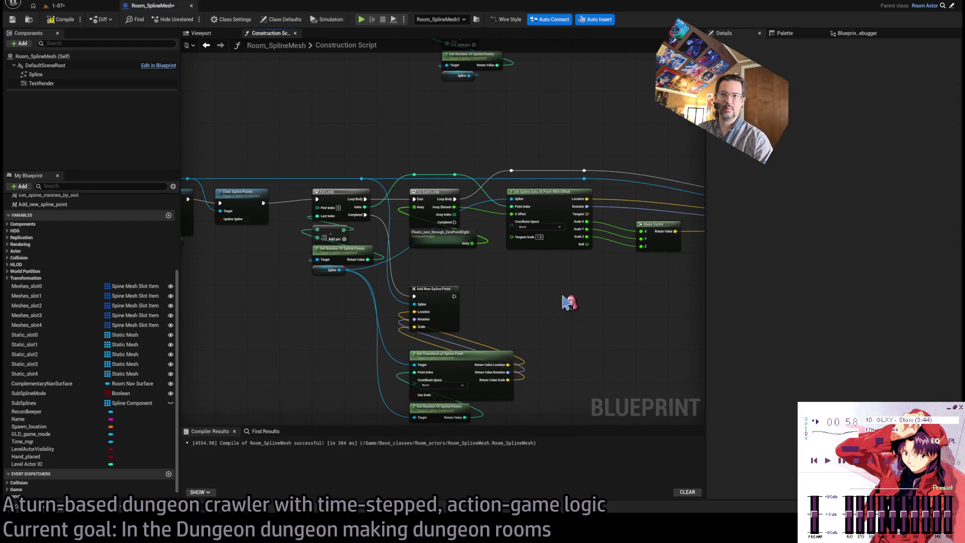
pyautogui.scroll(3, 539, 295)
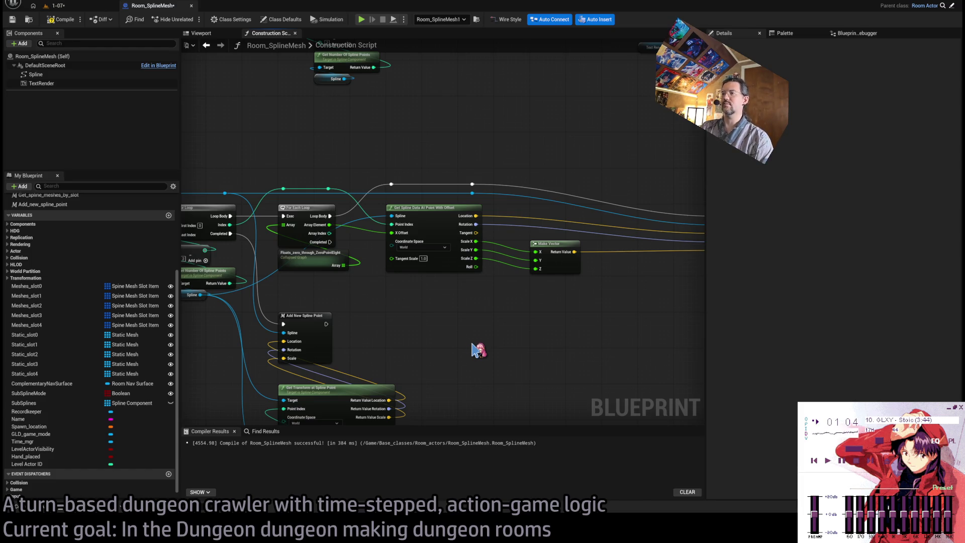
pyautogui.moveTo(549, 345); pyautogui.dragTo(453, 338)
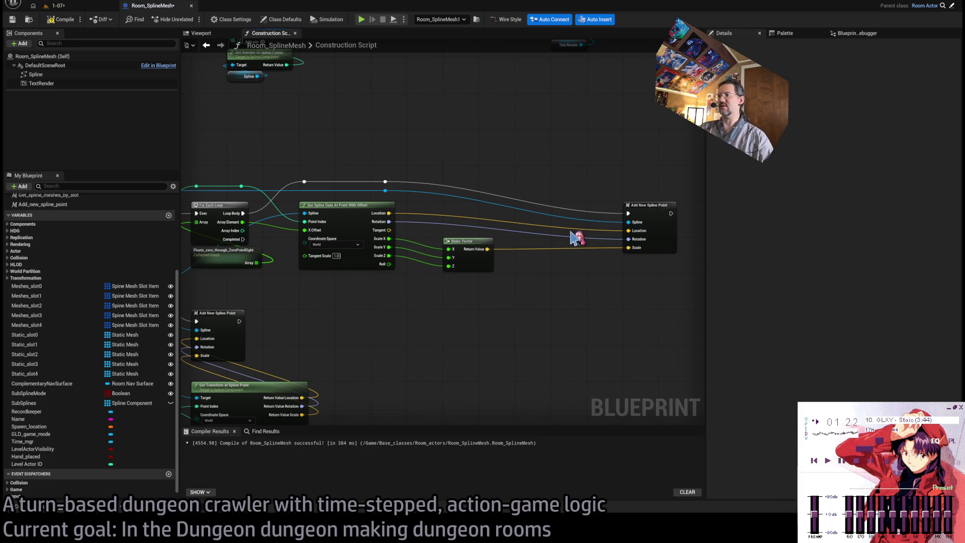
# Step: Shift the two reroute knots right, nudge Make Vector left, and open Get Spline Data At Point With Offset
pyautogui.moveTo(402, 177)
pyautogui.mouseDown()
pyautogui.moveTo(376, 202)
pyautogui.moveTo(581, 194)
pyautogui.mouseUp()
pyautogui.click(438, 174)
pyautogui.moveTo(465, 242); pyautogui.dragTo(429, 242)
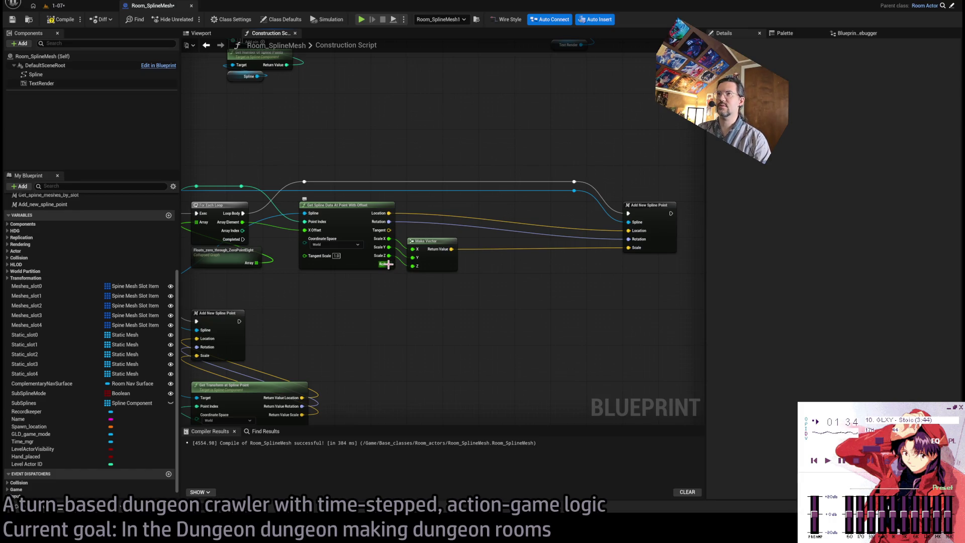
pyautogui.doubleClick(351, 262)
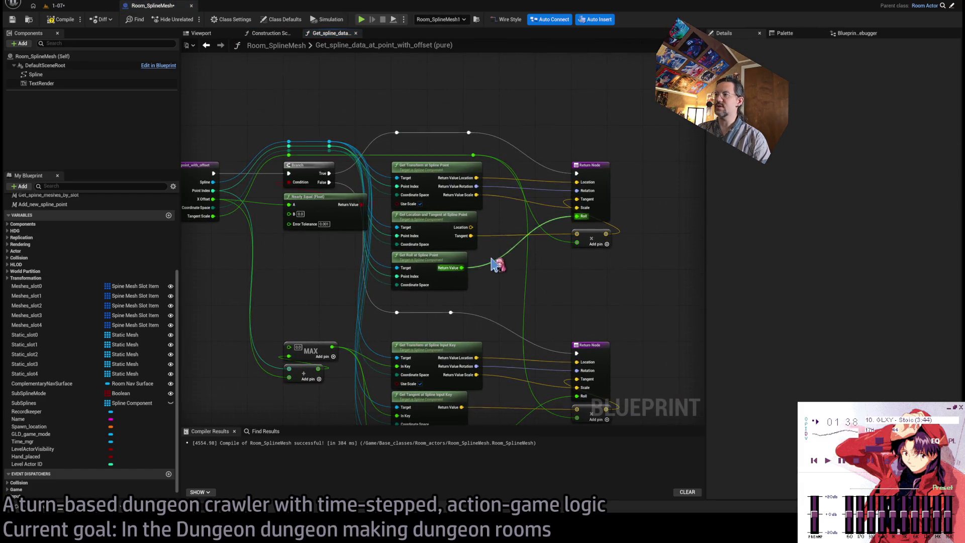
# Step: Close the spline data function and open the Set_spline_mesh_data function graph
pyautogui.middleClick(329, 36)
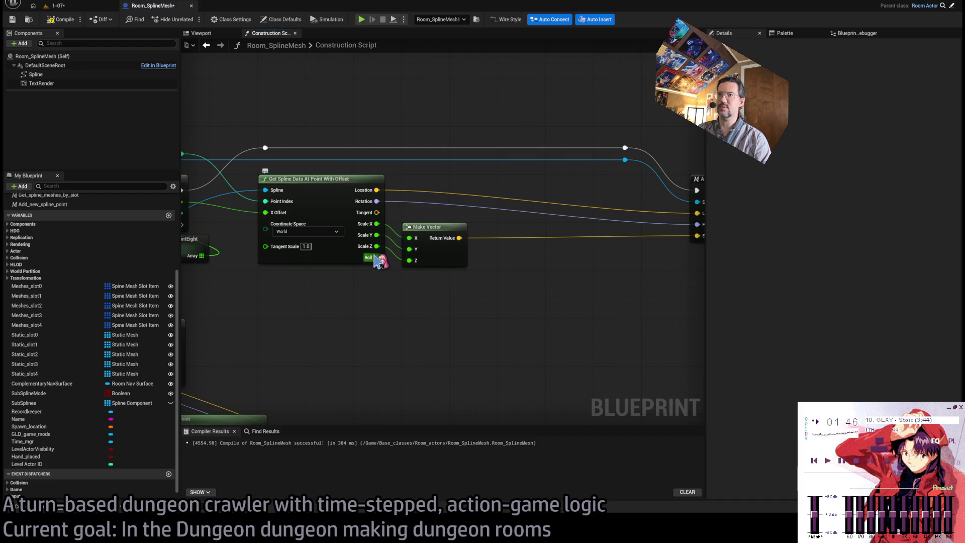
pyautogui.moveTo(339, 118); pyautogui.dragTo(391, 271)
pyautogui.scroll(-5, 458, 248)
pyautogui.scroll(4, 496, 204)
pyautogui.doubleClick(472, 192)
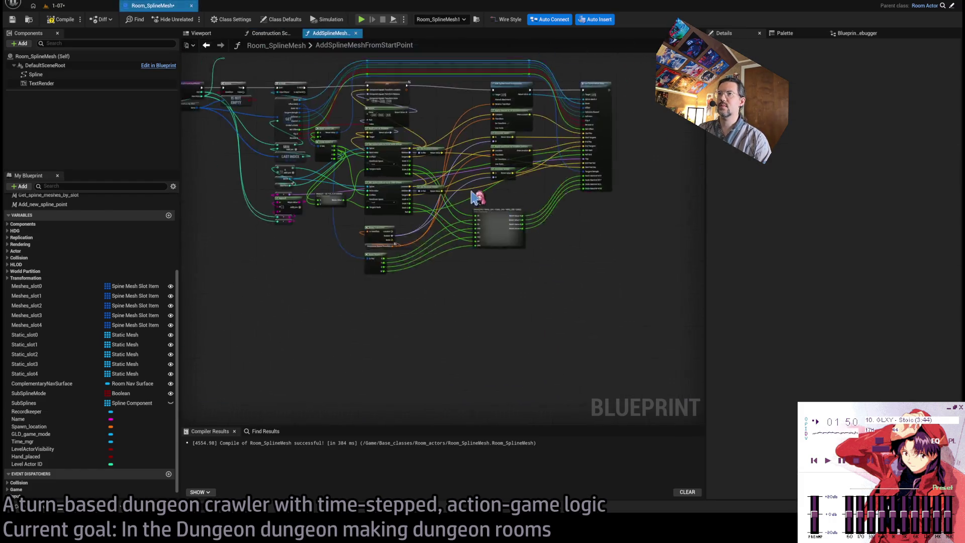
pyautogui.doubleClick(495, 266)
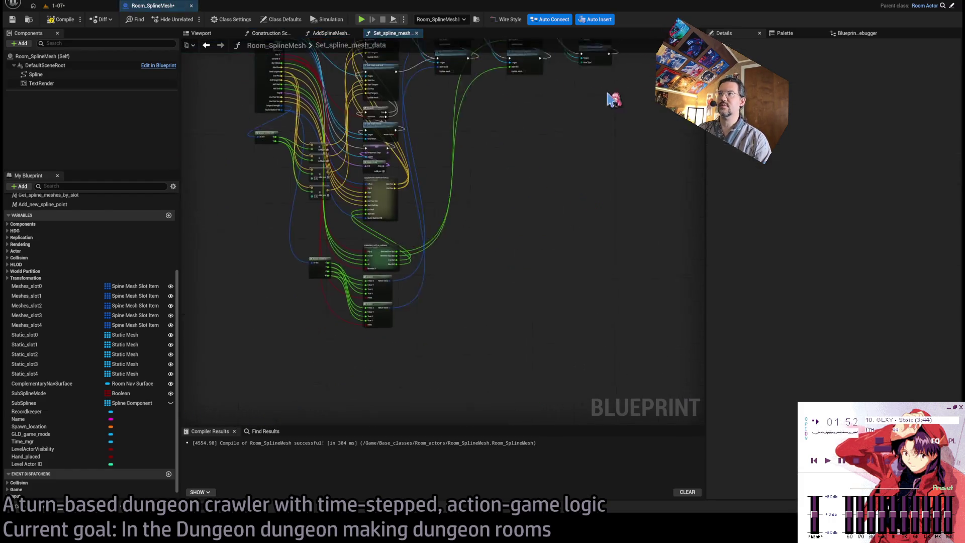
pyautogui.click(356, 33)
# Step: Enter ApplyRollAndOffsetToPos, glance at the level floor, then open the end-position Math Expression
pyautogui.scroll(5, 398, 264)
pyautogui.doubleClick(399, 264)
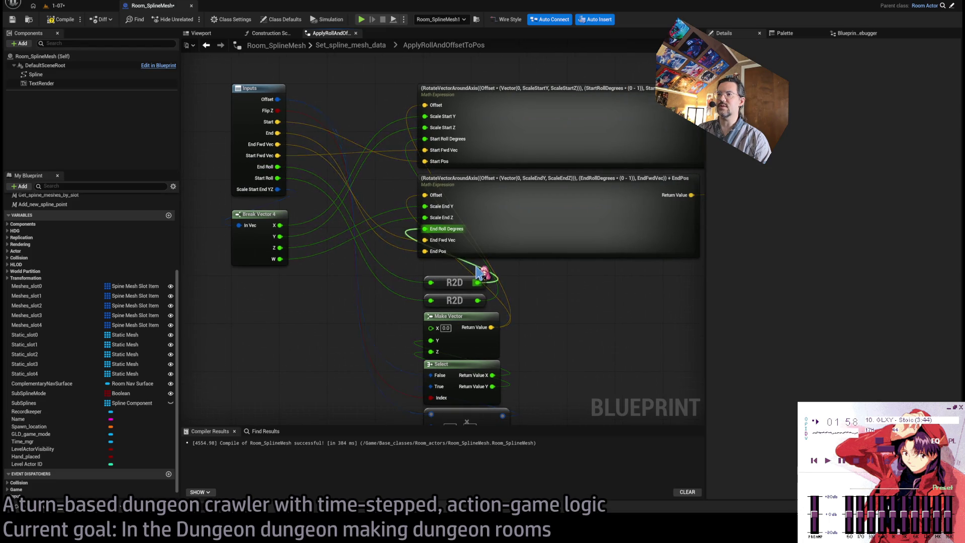
pyautogui.click(401, 317)
pyautogui.click(553, 314)
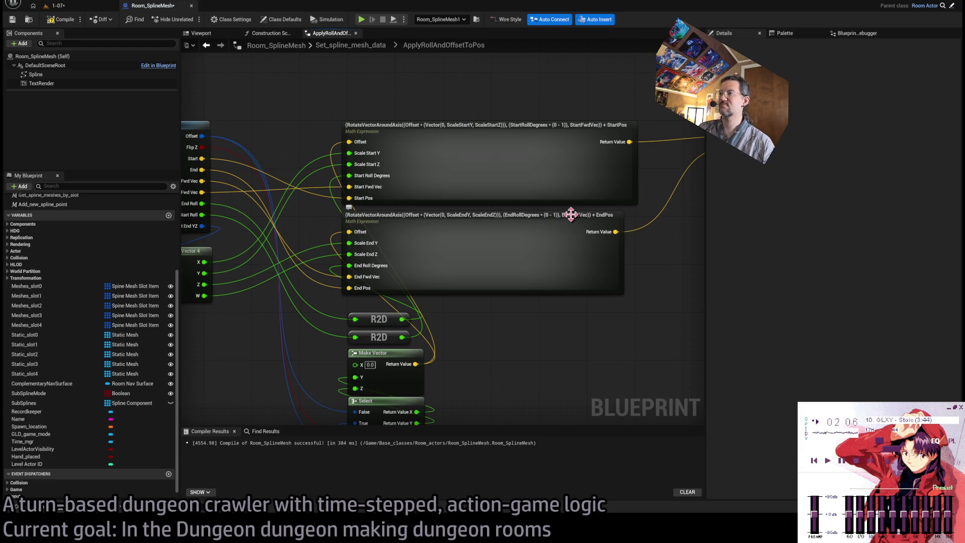
pyautogui.click(91, 7)
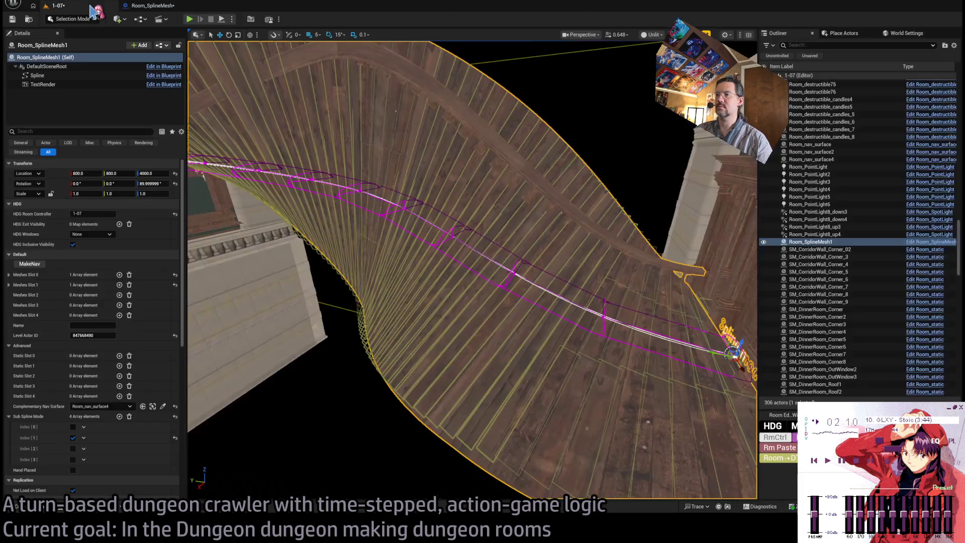
pyautogui.click(152, 6)
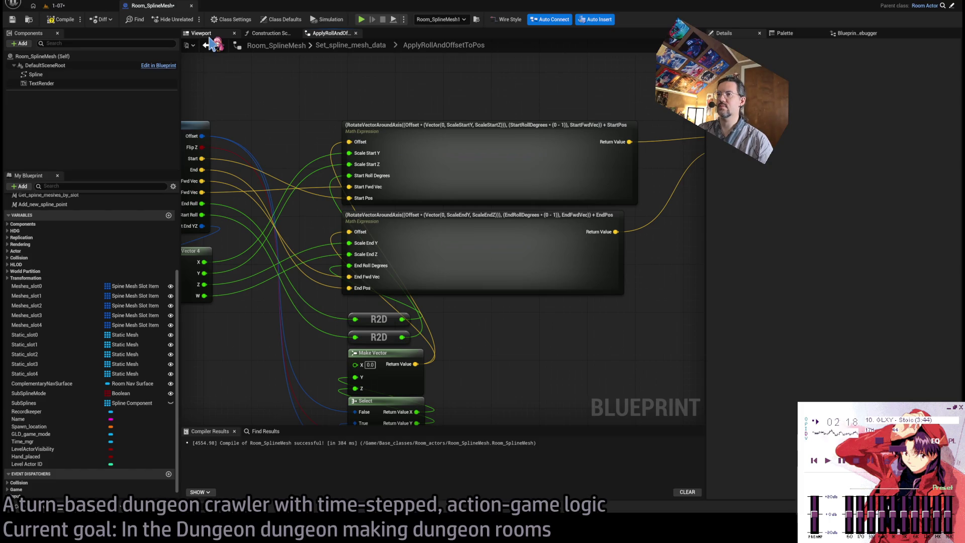
pyautogui.moveTo(372, 282)
pyautogui.mouseDown()
pyautogui.moveTo(313, 237)
pyautogui.moveTo(351, 239)
pyautogui.mouseUp()
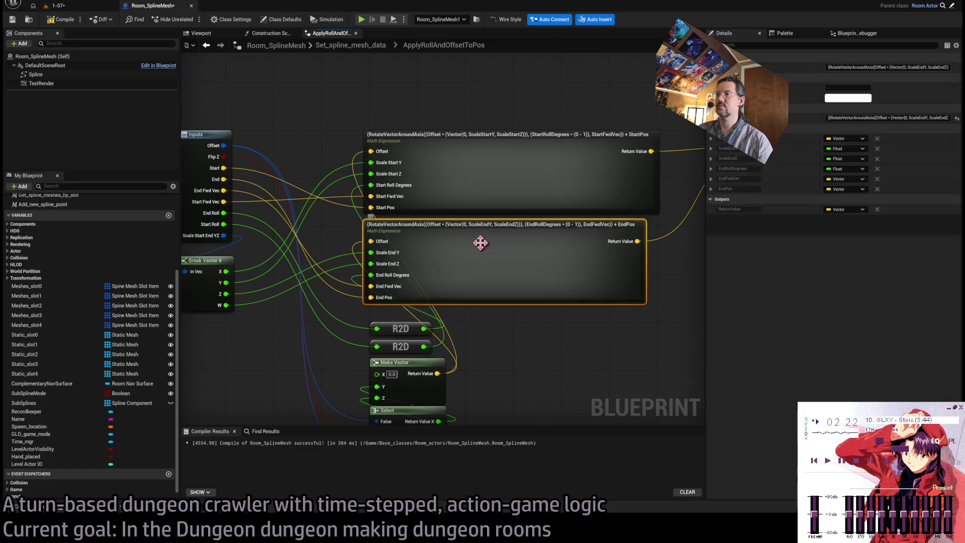
pyautogui.doubleClick(478, 241)
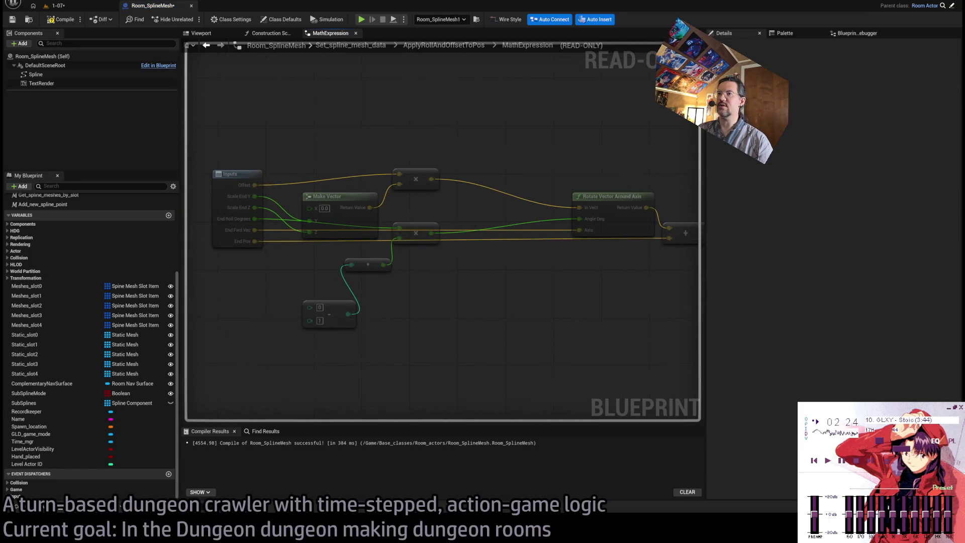
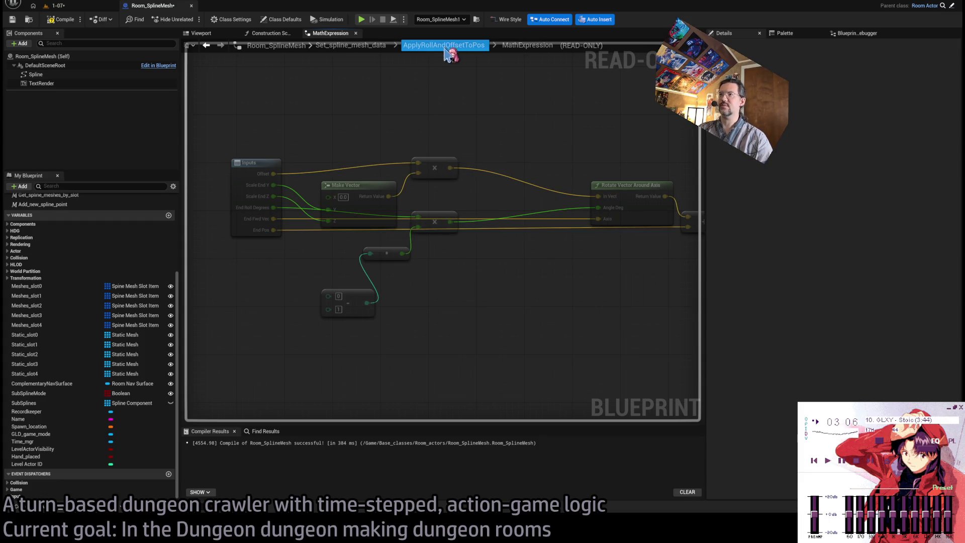
# Step: In the construction script, paste an R2D node and wire the spline point's Roll into it
pyautogui.click(269, 33)
pyautogui.scroll(-4, 547, 205)
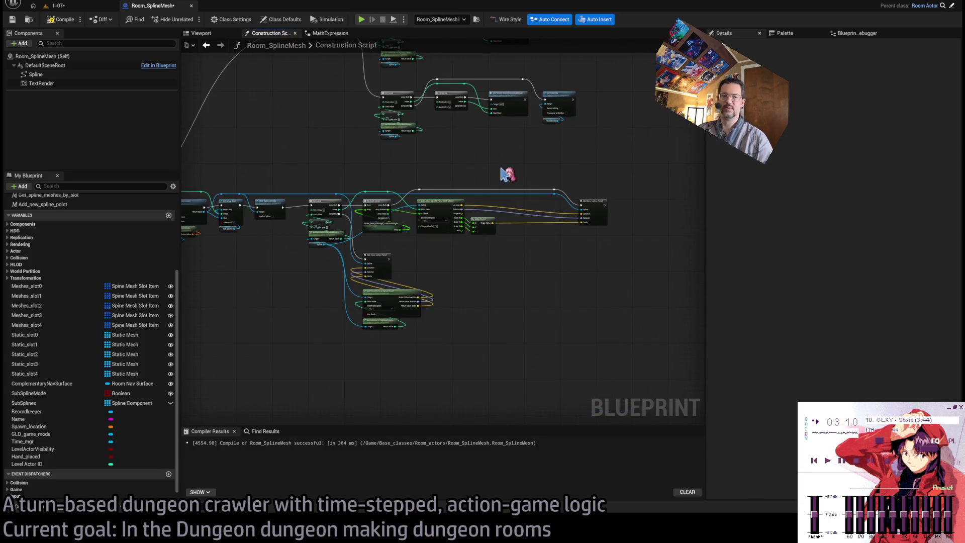
pyautogui.scroll(5, 518, 211)
pyautogui.hotkey('ctrl', 'v')
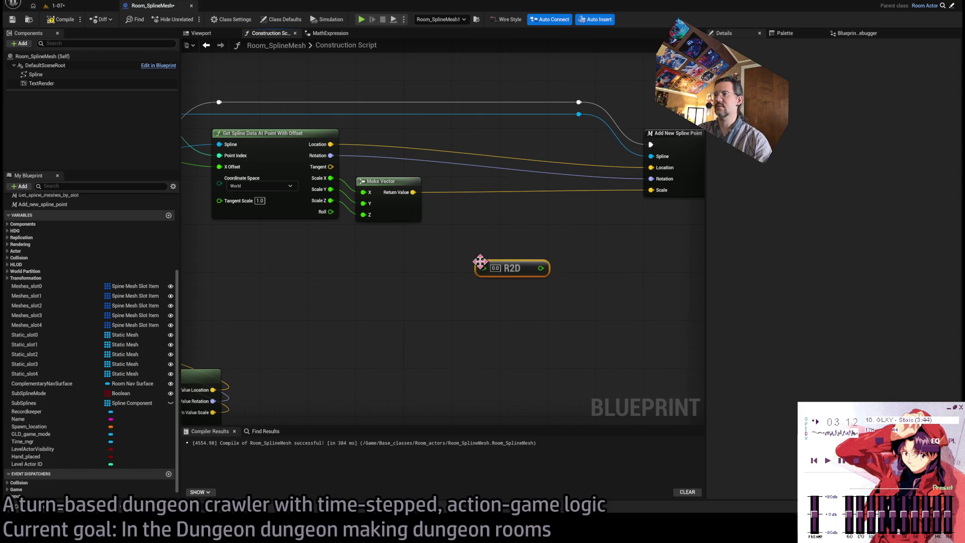
pyautogui.moveTo(331, 212)
pyautogui.mouseDown()
pyautogui.moveTo(486, 290)
pyautogui.moveTo(483, 268)
pyautogui.moveTo(390, 276)
pyautogui.moveTo(394, 287)
pyautogui.mouseUp()
# Step: Look over the loop network around the new R2D node, then return to the MathExpression graph
pyautogui.moveTo(483, 257)
pyautogui.mouseDown()
pyautogui.moveTo(561, 293)
pyautogui.moveTo(603, 269)
pyautogui.moveTo(575, 280)
pyautogui.mouseUp()
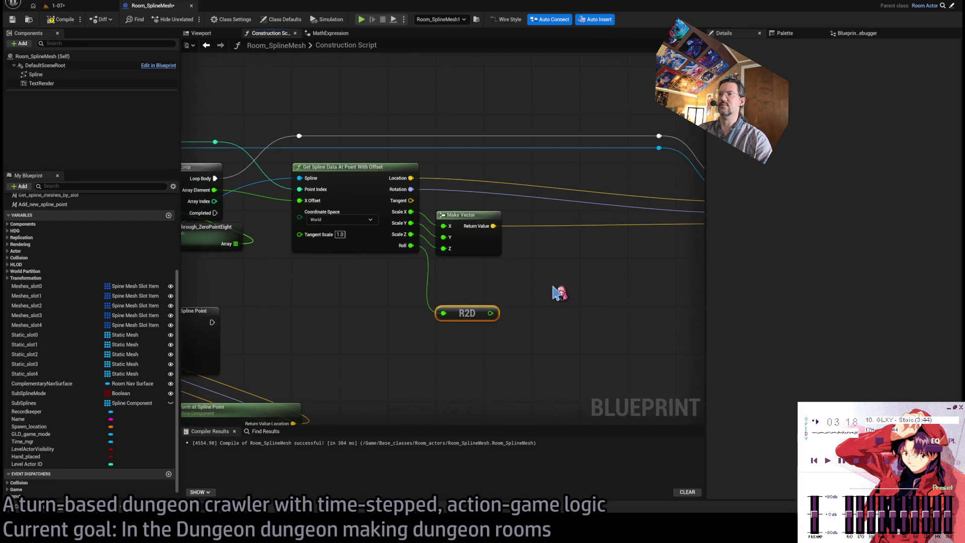
pyautogui.scroll(-2, 503, 291)
pyautogui.moveTo(502, 291)
pyautogui.mouseDown()
pyautogui.moveTo(587, 259)
pyautogui.moveTo(496, 275)
pyautogui.moveTo(470, 288)
pyautogui.moveTo(545, 286)
pyautogui.moveTo(473, 301)
pyautogui.mouseUp()
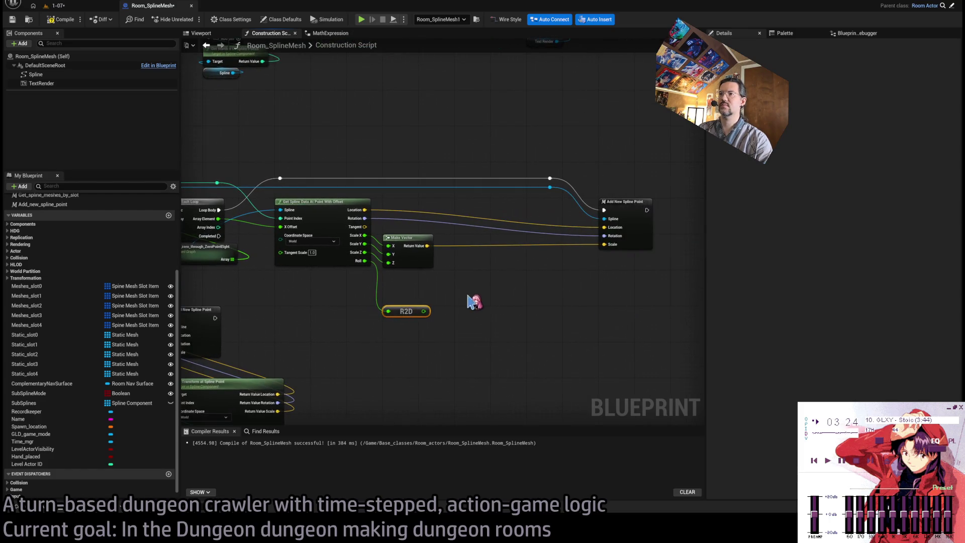
pyautogui.moveTo(414, 306)
pyautogui.mouseDown()
pyautogui.moveTo(414, 282)
pyautogui.moveTo(411, 316)
pyautogui.mouseUp()
pyautogui.click(436, 291)
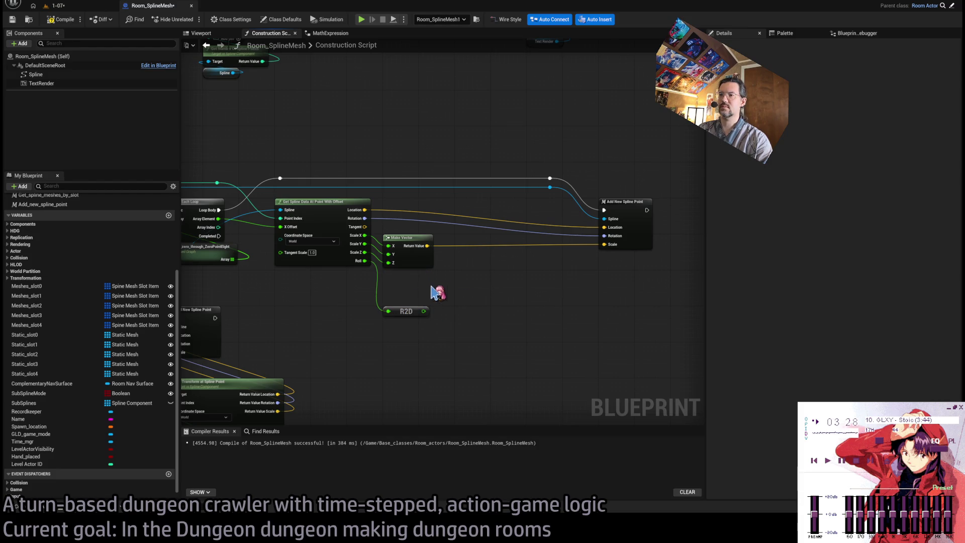
pyautogui.scroll(1, 435, 294)
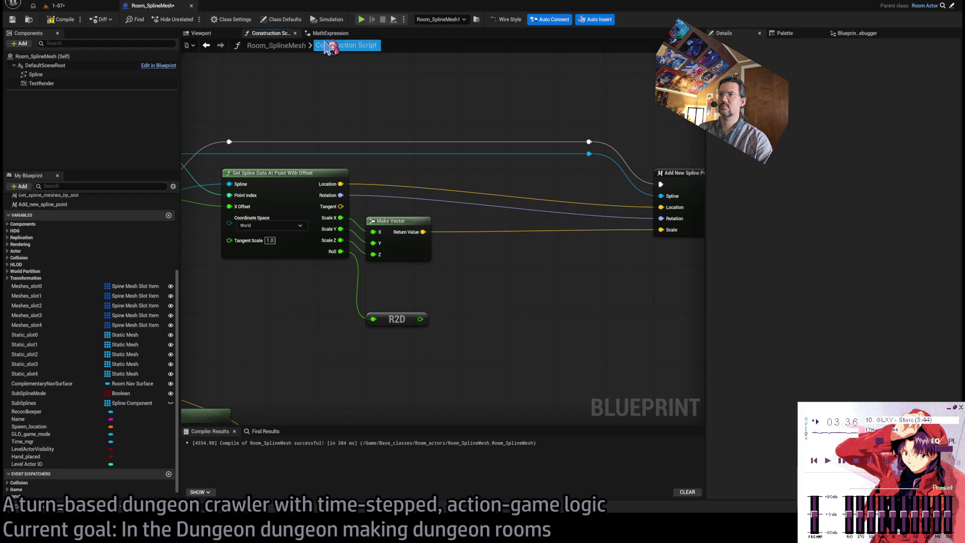
pyautogui.moveTo(453, 323); pyautogui.dragTo(400, 281)
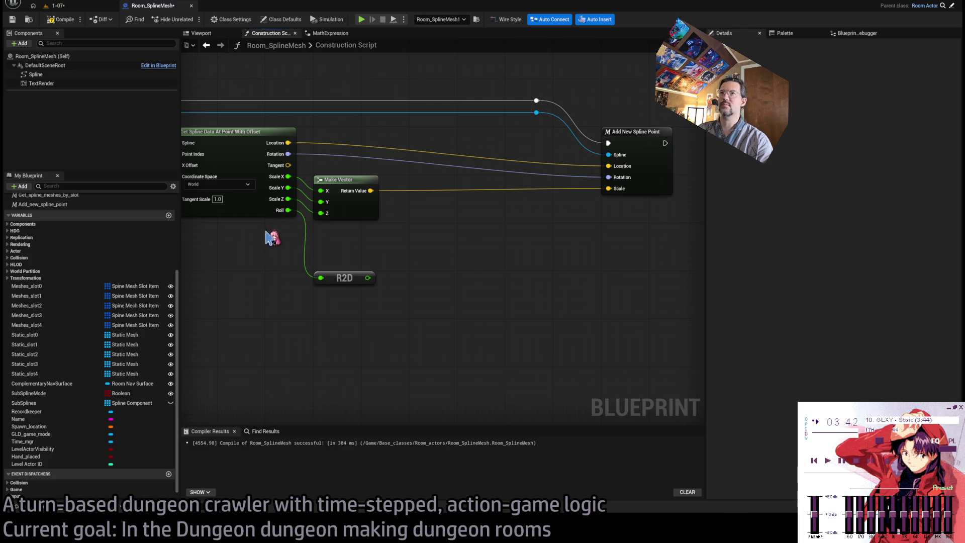
pyautogui.click(327, 33)
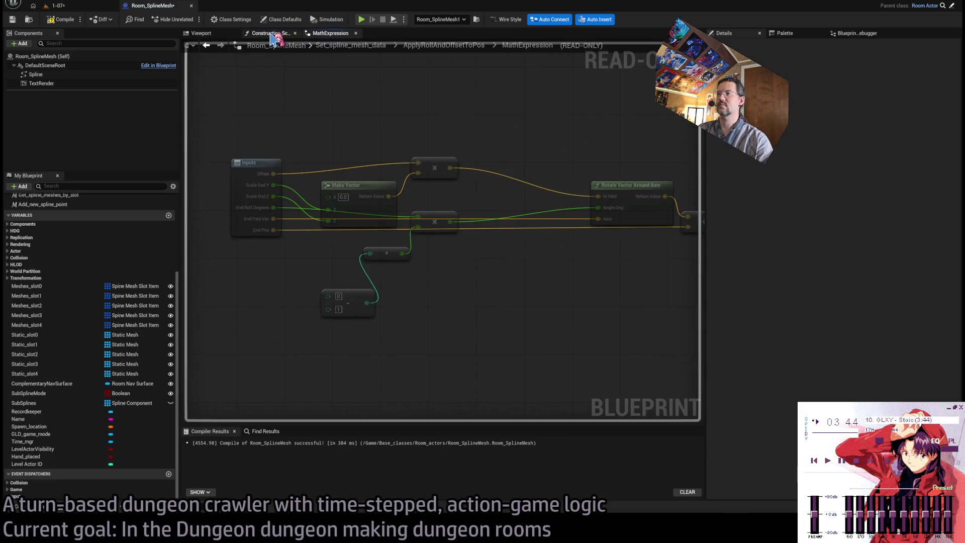
# Step: In ApplyRollAndOffsetToPos, connect Flip Z to the Select node's Index
pyautogui.click(443, 45)
pyautogui.scroll(1, 402, 181)
pyautogui.scroll(1, 470, 153)
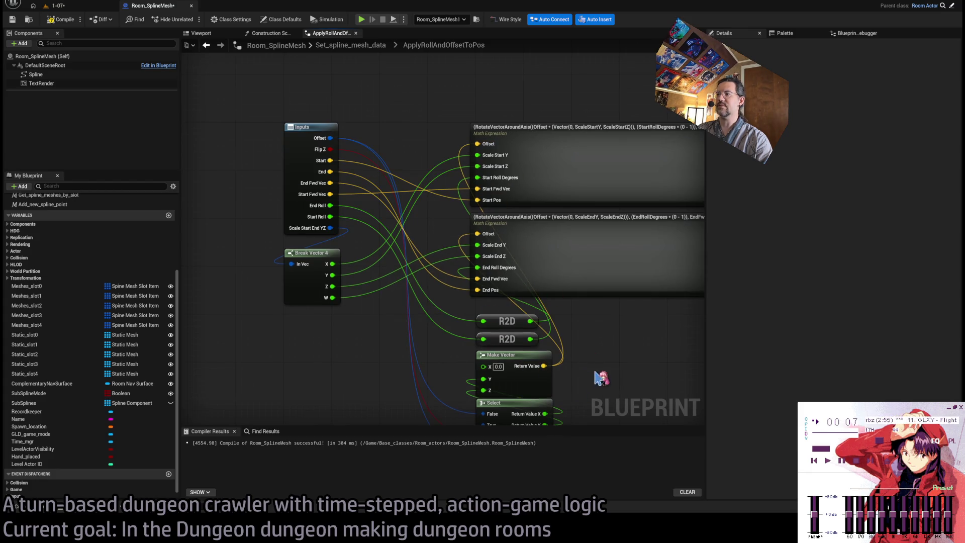
pyautogui.moveTo(561, 405); pyautogui.dragTo(543, 286)
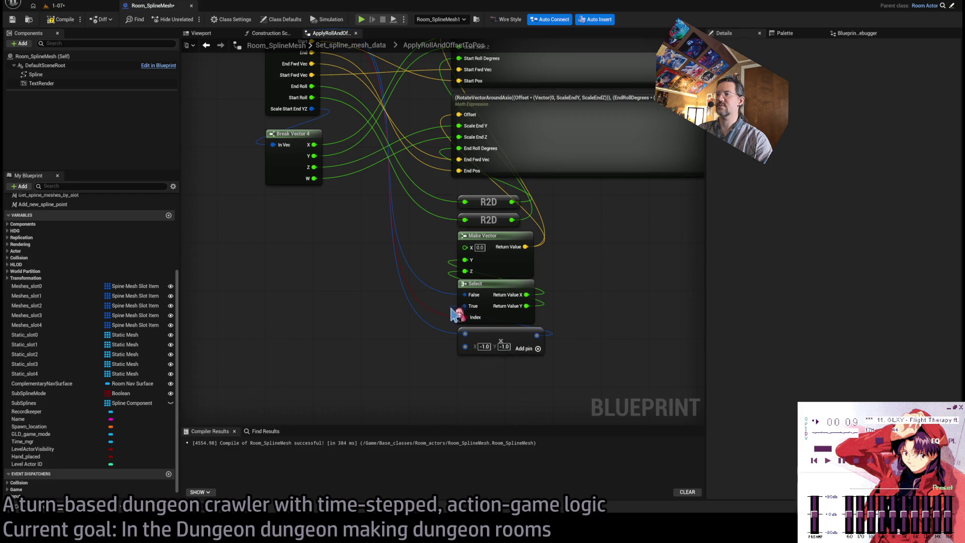
pyautogui.moveTo(455, 314); pyautogui.dragTo(449, 351)
pyautogui.moveTo(439, 310); pyautogui.dragTo(438, 308)
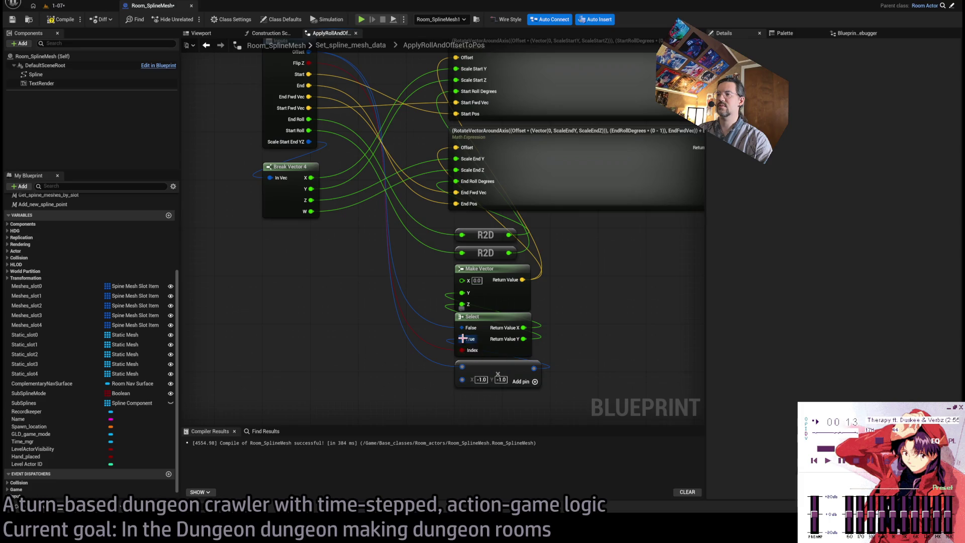
pyautogui.moveTo(448, 355); pyautogui.dragTo(461, 351)
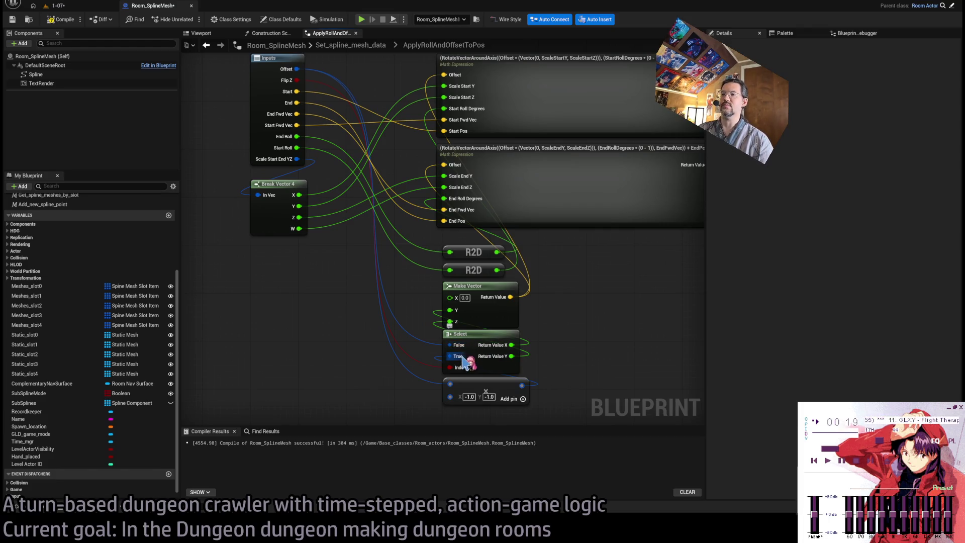
# Step: Feed the R2D output into End Roll Degrees and open the Math Expression's internal graph
pyautogui.moveTo(583, 340); pyautogui.dragTo(558, 161)
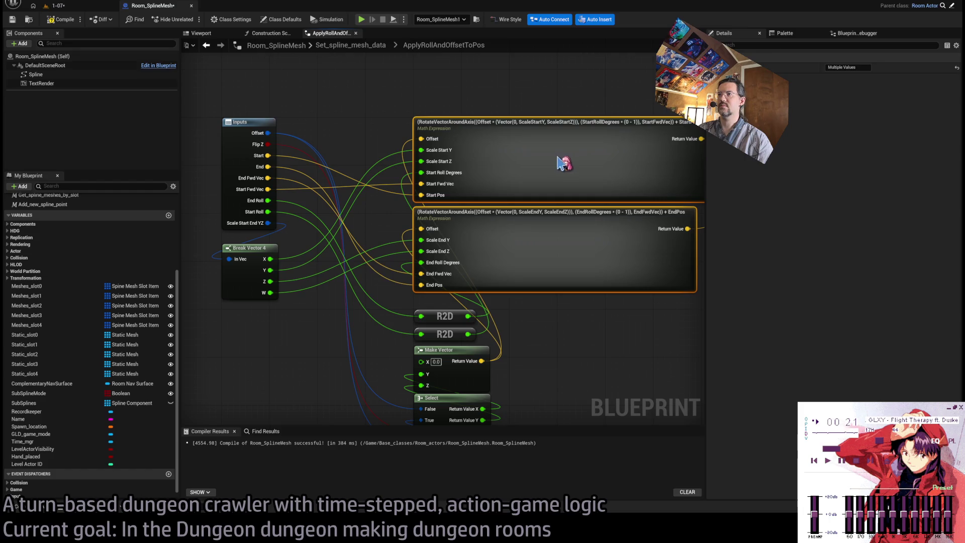
pyautogui.click(593, 340)
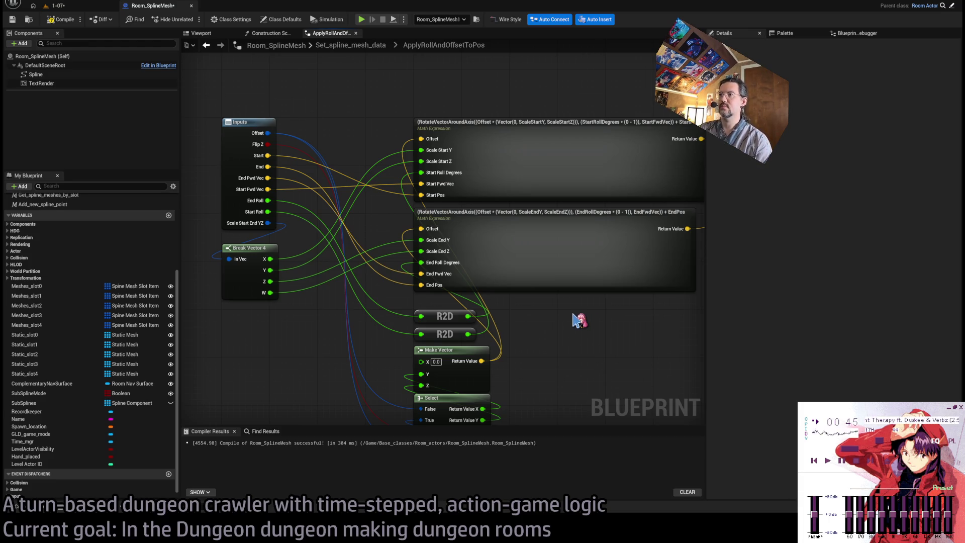
pyautogui.moveTo(573, 327)
pyautogui.mouseDown()
pyautogui.moveTo(531, 320)
pyautogui.moveTo(548, 300)
pyautogui.mouseUp()
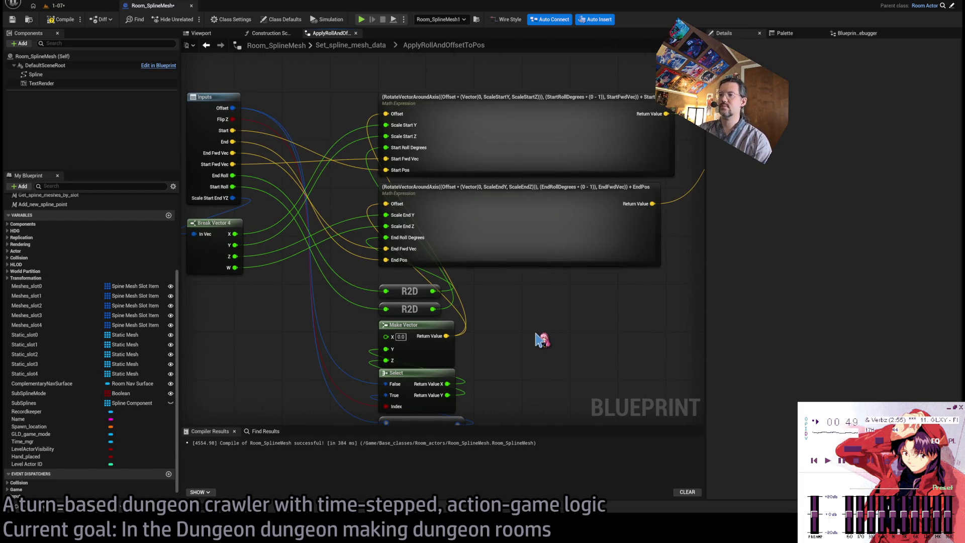
pyautogui.moveTo(541, 338); pyautogui.dragTo(525, 280)
pyautogui.moveTo(505, 397); pyautogui.dragTo(538, 403)
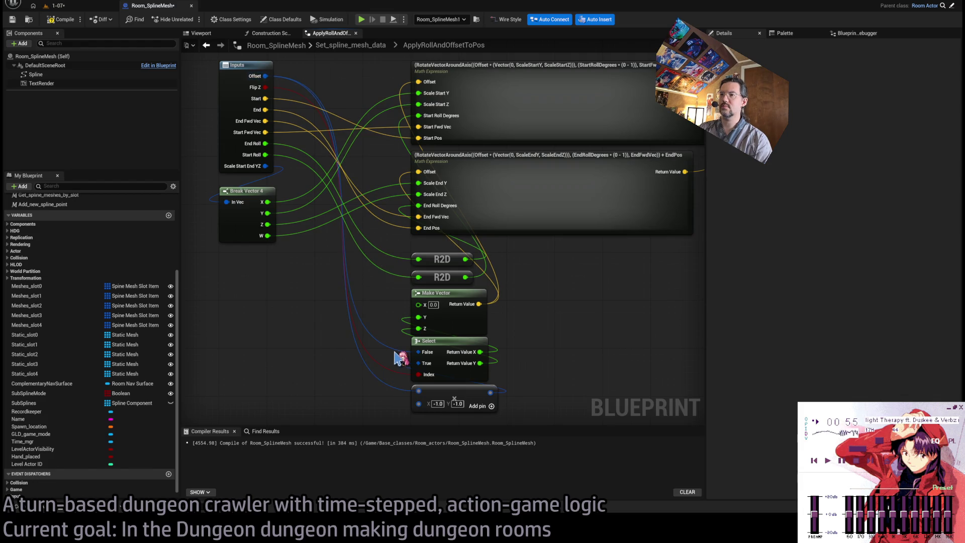
pyautogui.moveTo(410, 356); pyautogui.dragTo(485, 402)
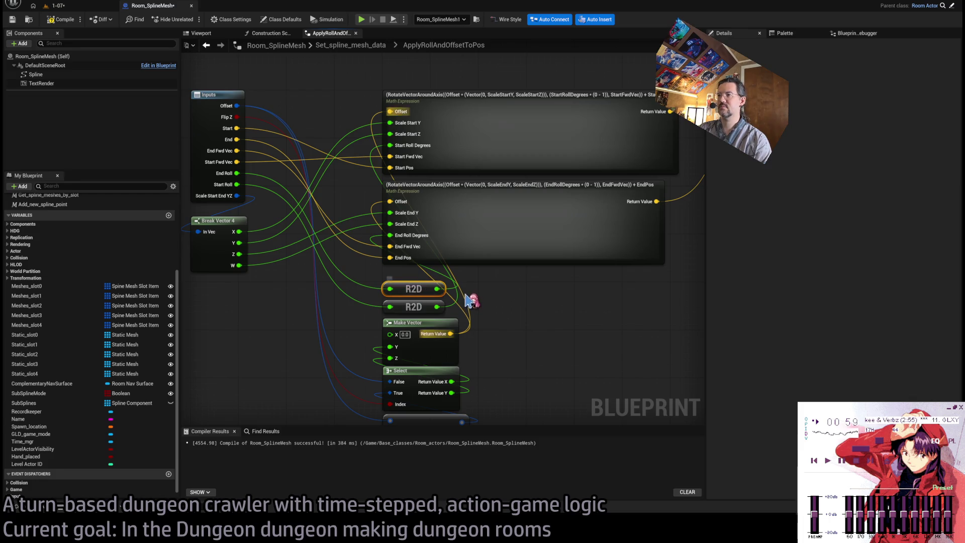
pyautogui.click(444, 285)
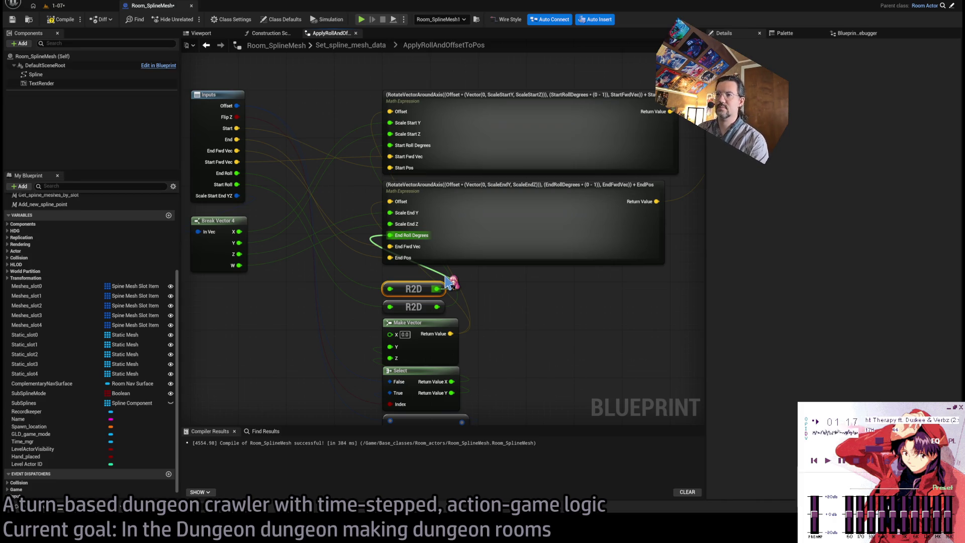
pyautogui.moveTo(447, 279); pyautogui.dragTo(439, 288)
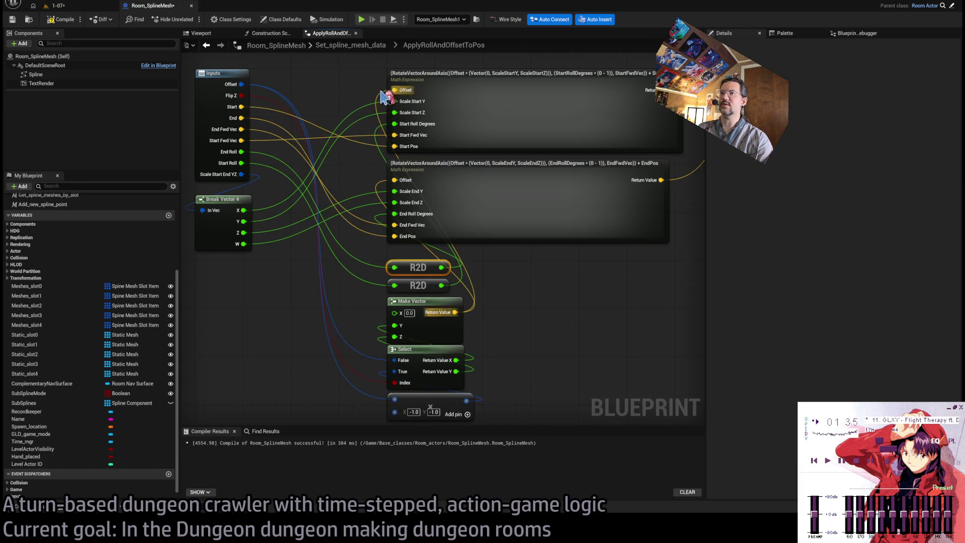
pyautogui.doubleClick(523, 103)
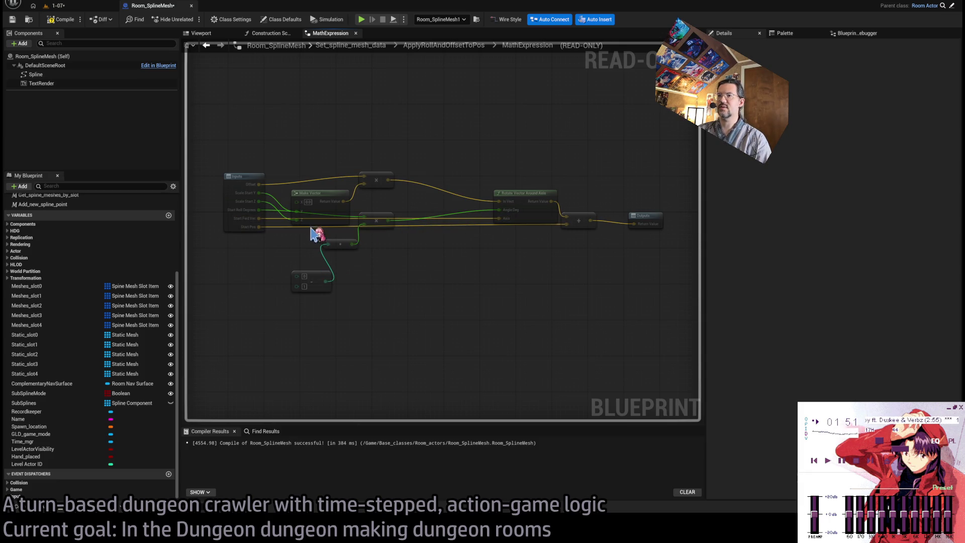
# Step: Back in the construction script, paste a new Make Vector node below R2D
pyautogui.click(412, 48)
pyautogui.click(267, 33)
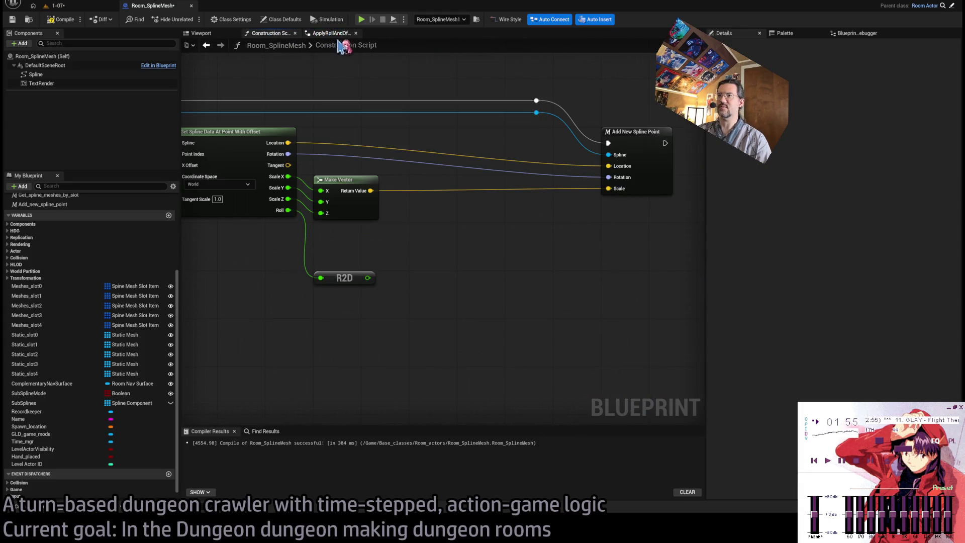
pyautogui.moveTo(391, 253)
pyautogui.mouseDown()
pyautogui.moveTo(457, 272)
pyautogui.moveTo(478, 258)
pyautogui.moveTo(574, 266)
pyautogui.moveTo(534, 204)
pyautogui.moveTo(573, 228)
pyautogui.moveTo(396, 328)
pyautogui.mouseUp()
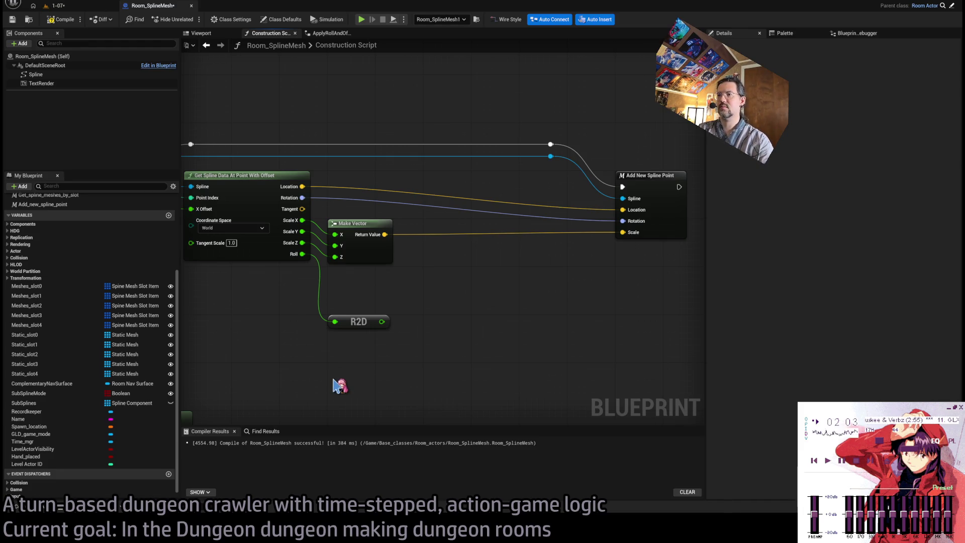
pyautogui.hotkey('ctrl', 'v')
pyautogui.moveTo(372, 382); pyautogui.dragTo(403, 302)
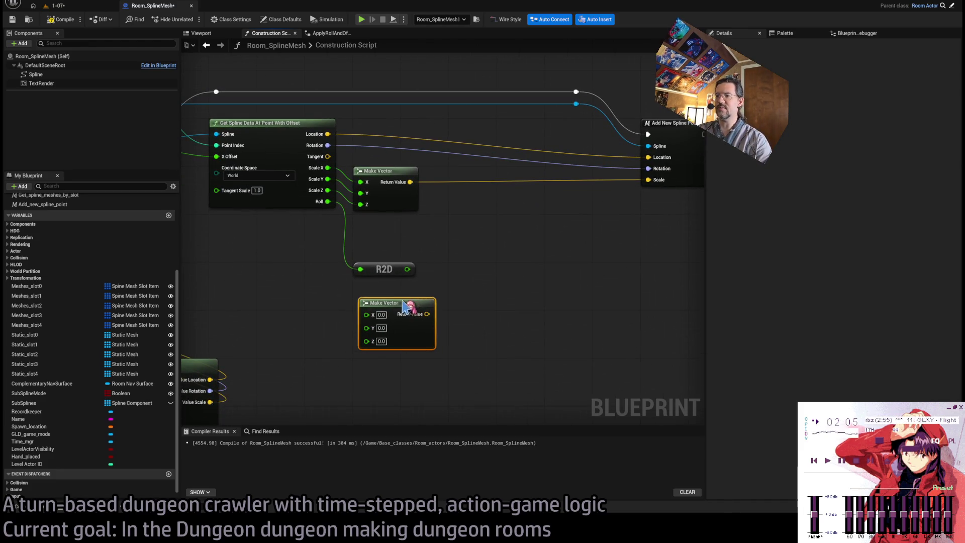
# Step: Check the railing mesh's offset under Meshes Slot 1 in the 1-07 level's Details panel
pyautogui.click(61, 6)
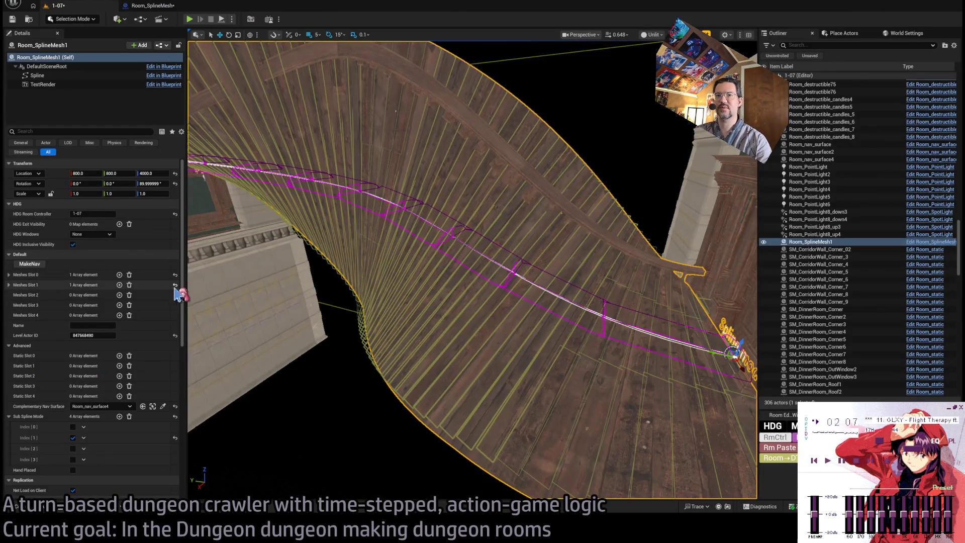
pyautogui.click(9, 285)
pyautogui.click(15, 295)
pyautogui.click(132, 326)
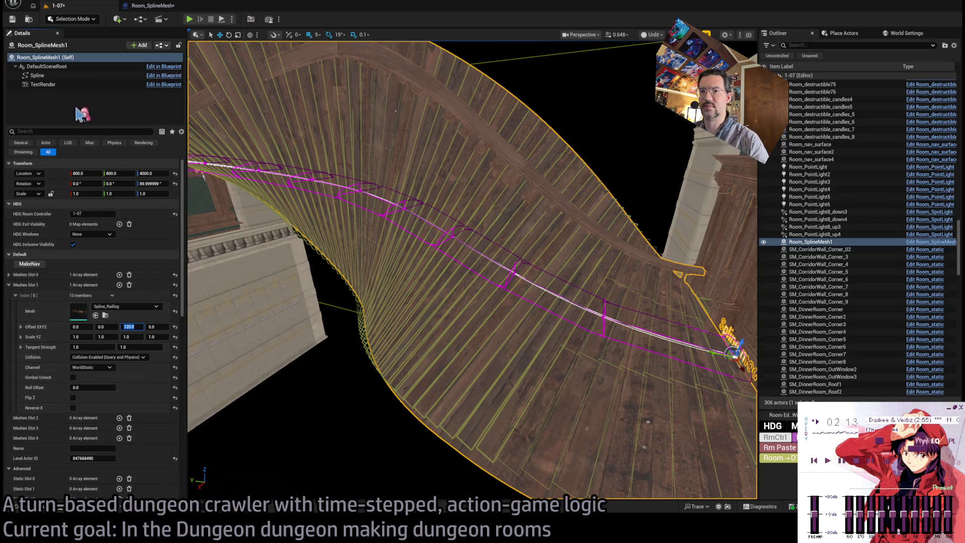
pyautogui.click(151, 6)
# Step: Set the new Make Vector to X 0, Y 120, Z 0
pyautogui.click(374, 314)
pyautogui.write('120')
pyautogui.press('Return')
pyautogui.write('0')
pyautogui.press('Tab')
pyautogui.write('120')
pyautogui.press('Return')
pyautogui.moveTo(499, 326); pyautogui.dragTo(482, 356)
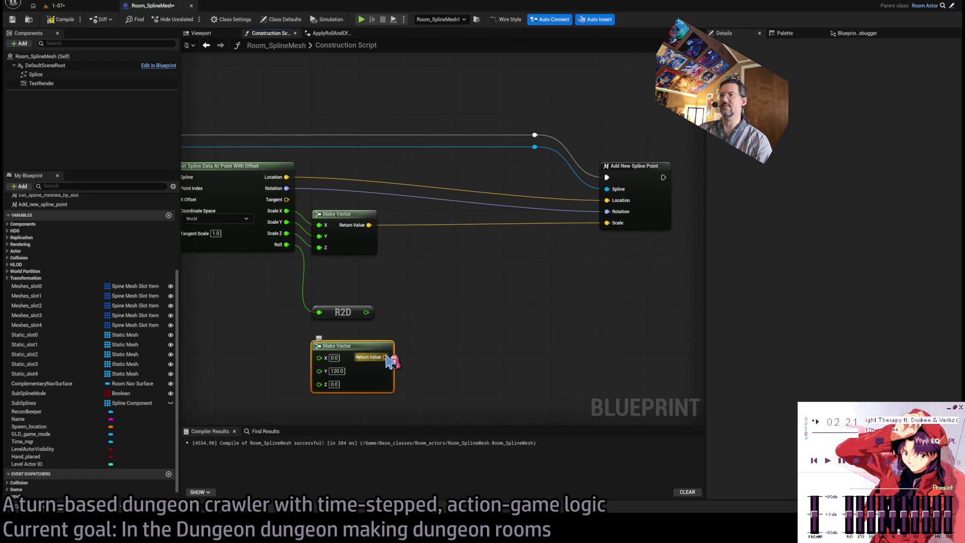
# Step: Sum the scale vector and the 0, 120, 0 offset with an Add node
pyautogui.moveTo(438, 342); pyautogui.dragTo(502, 302)
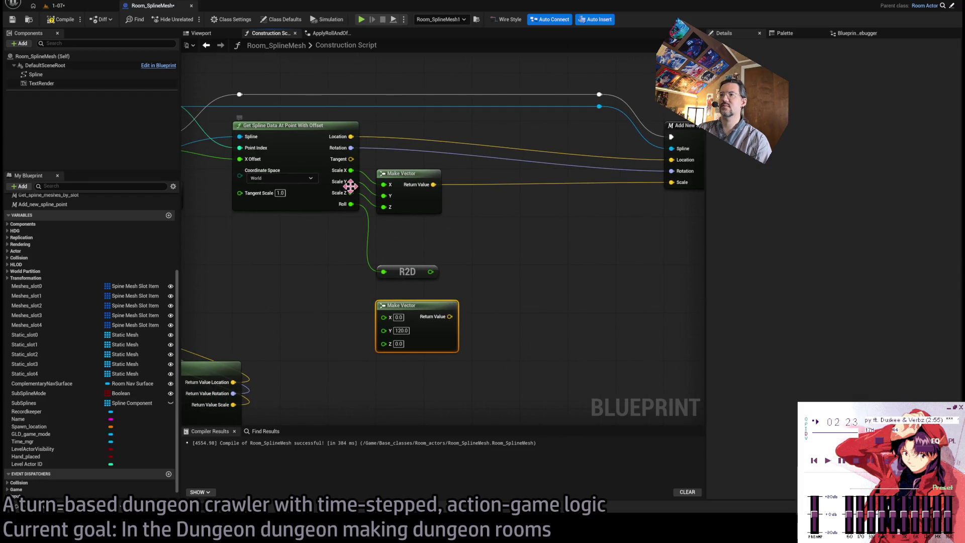
pyautogui.moveTo(422, 313); pyautogui.dragTo(517, 300)
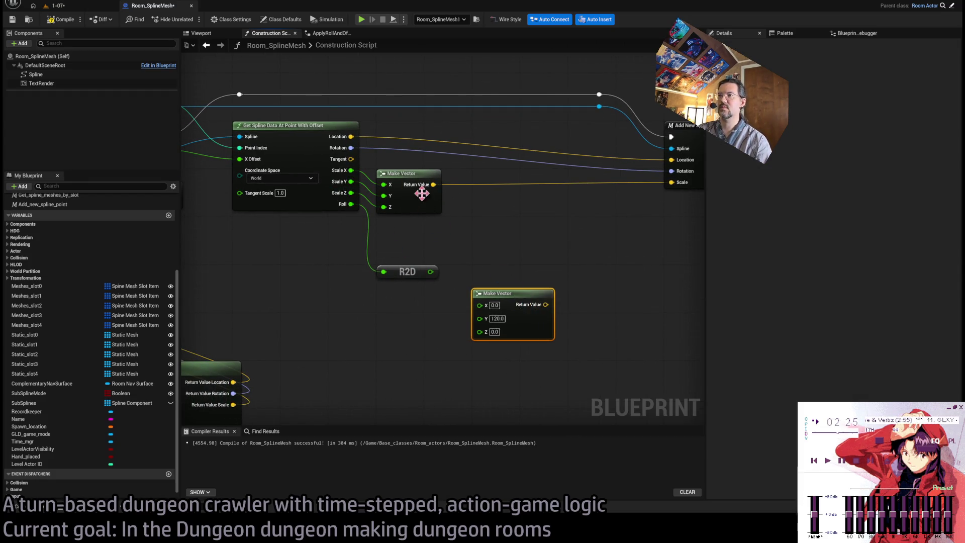
pyautogui.moveTo(436, 187); pyautogui.dragTo(495, 227)
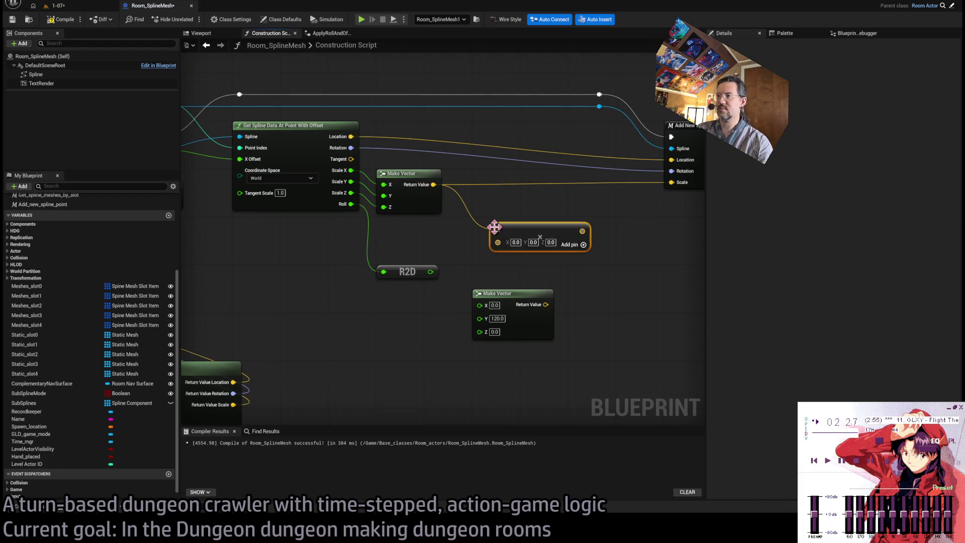
pyautogui.moveTo(546, 304)
pyautogui.mouseDown()
pyautogui.moveTo(497, 235)
pyautogui.moveTo(502, 269)
pyautogui.mouseUp()
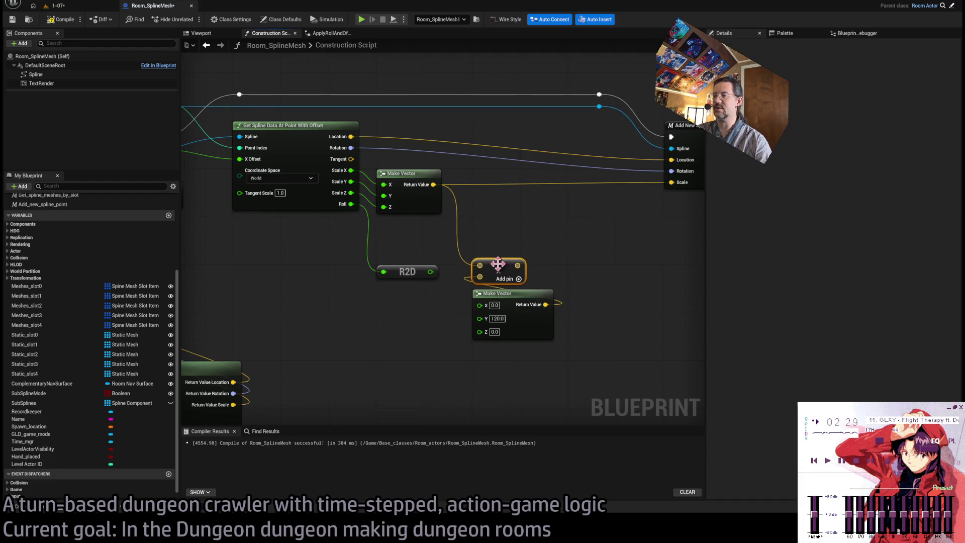
pyautogui.moveTo(558, 259); pyautogui.dragTo(491, 282)
pyautogui.click(499, 278)
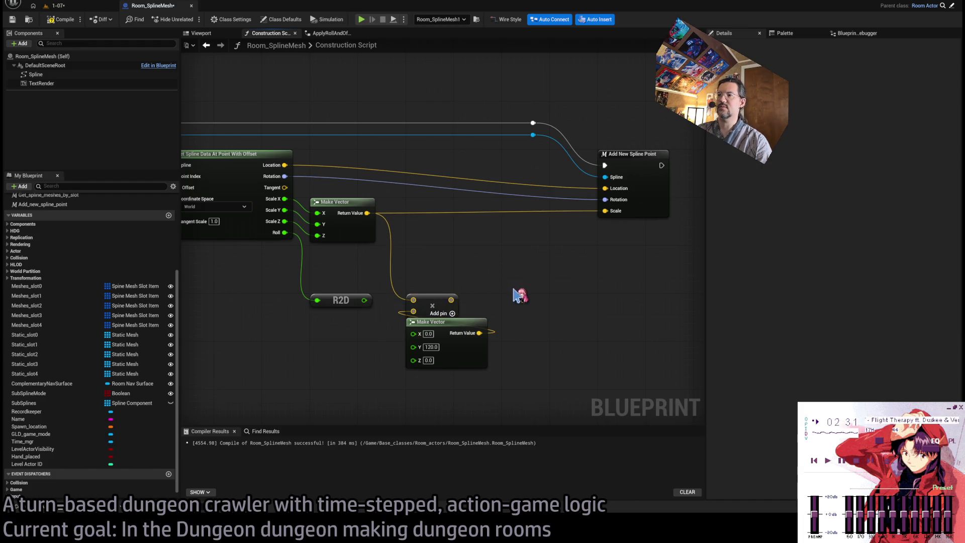
pyautogui.click(432, 304)
pyautogui.moveTo(482, 278); pyautogui.dragTo(484, 297)
pyautogui.keyDown('ctrl'); pyautogui.click(443, 347); pyautogui.keyUp('ctrl')
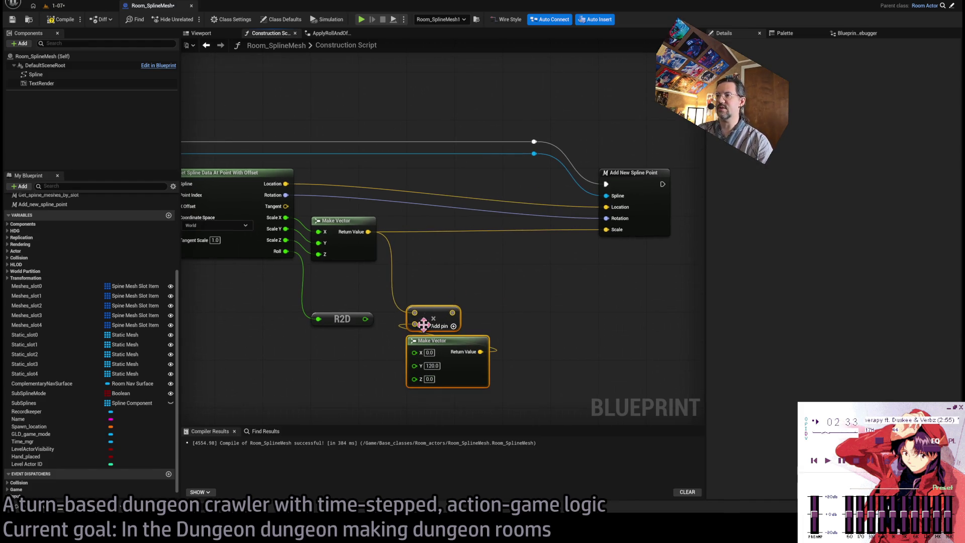
pyautogui.click(500, 291)
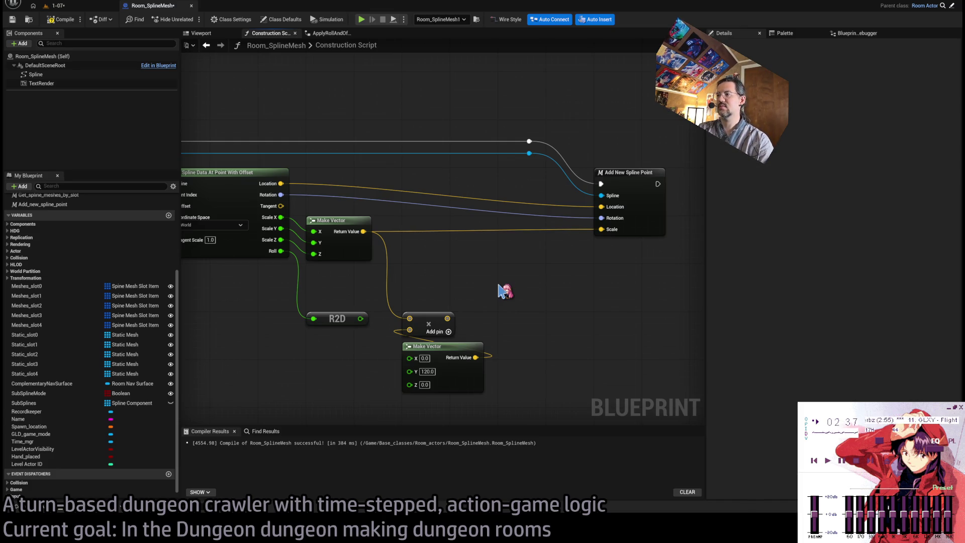
# Step: Paste a Rotate Vector Around Axis node and feed the summed vector into In Vect
pyautogui.hotkey('ctrl', 'v')
pyautogui.moveTo(541, 286); pyautogui.dragTo(573, 300)
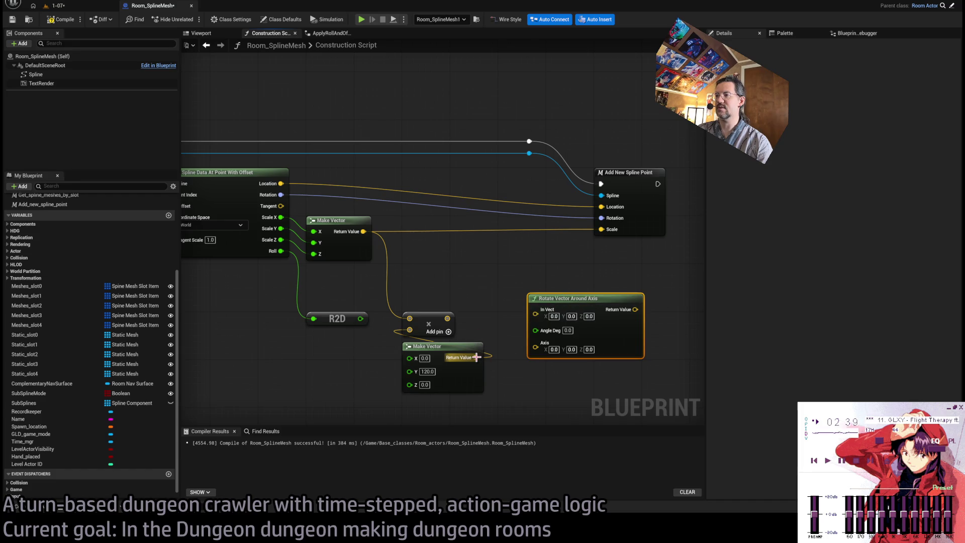
pyautogui.moveTo(447, 318); pyautogui.dragTo(535, 314)
pyautogui.click(567, 322)
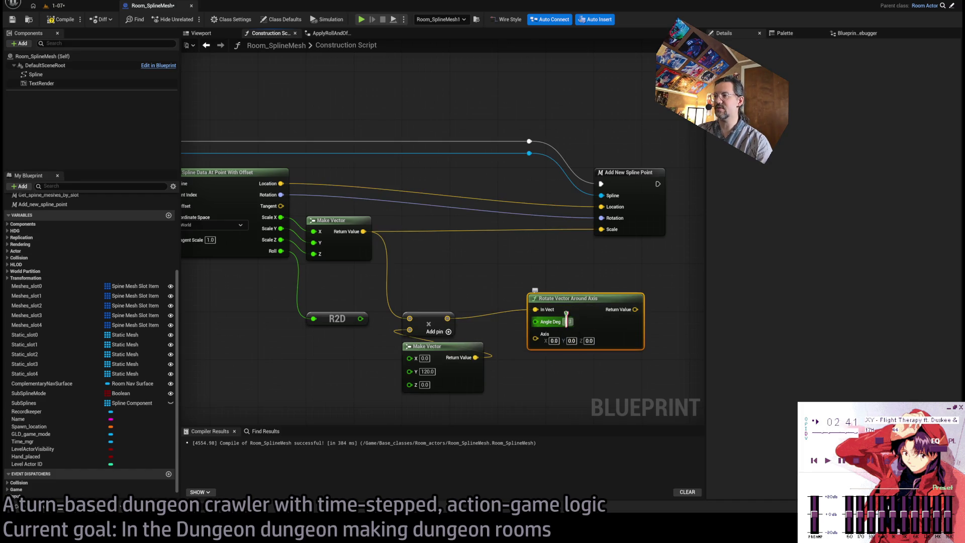
# Step: Use Get Forward Vector of the point's Rotation as Axis and R2D as Angle Deg, outputting to Location
pyautogui.moveTo(433, 270); pyautogui.dragTo(512, 290)
pyautogui.moveTo(381, 308); pyautogui.dragTo(345, 304)
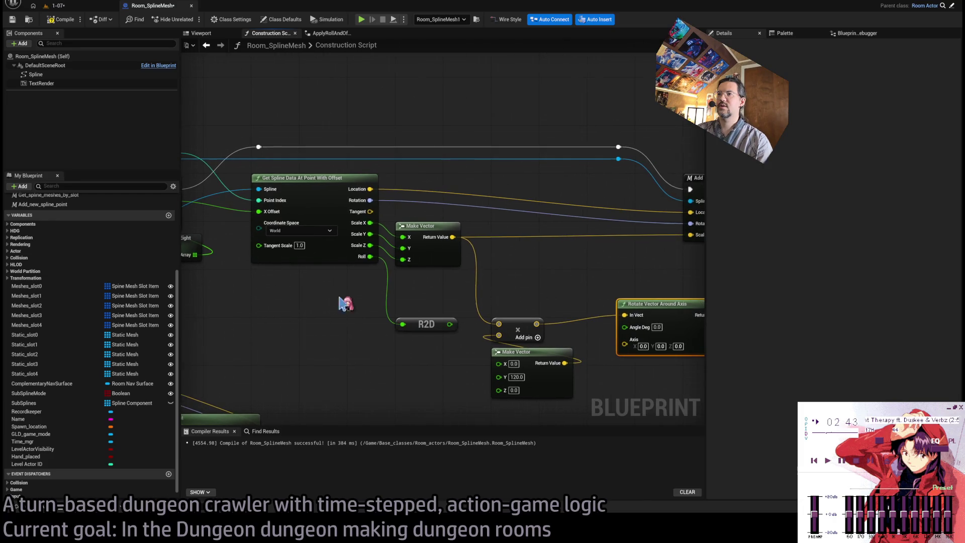
pyautogui.moveTo(370, 200)
pyautogui.mouseDown()
pyautogui.moveTo(580, 397)
pyautogui.moveTo(649, 397)
pyautogui.moveTo(522, 366)
pyautogui.moveTo(517, 332)
pyautogui.mouseUp()
pyautogui.write('forward')
pyautogui.press('Return')
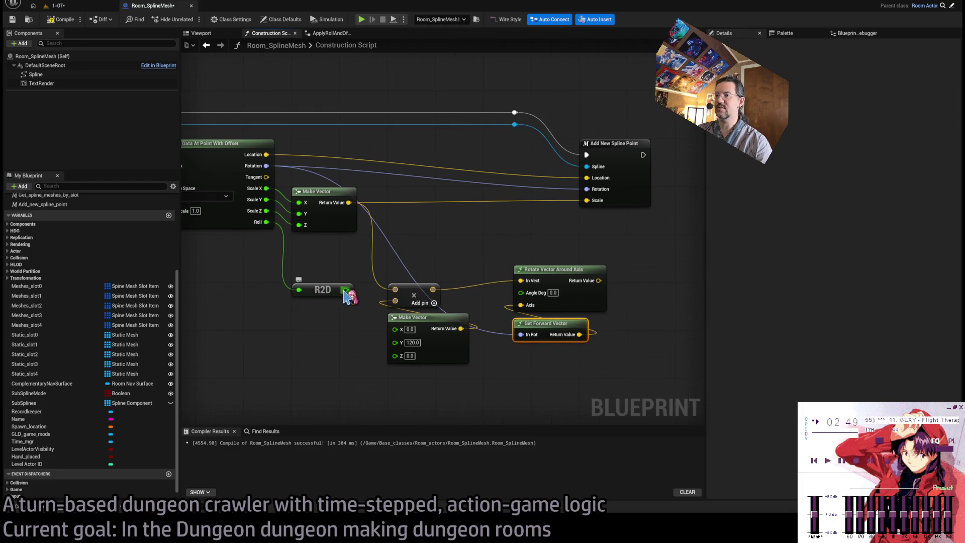
pyautogui.moveTo(345, 294); pyautogui.dragTo(522, 292)
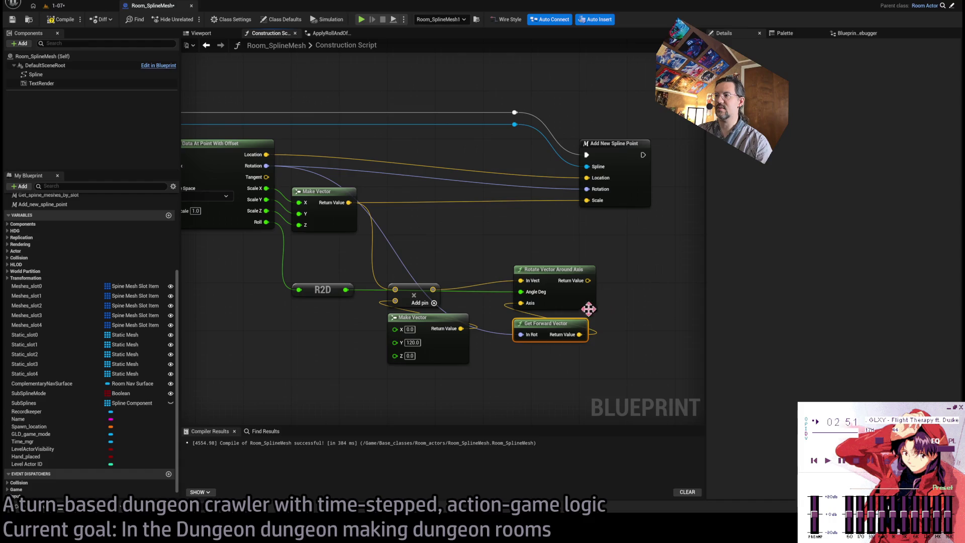
pyautogui.moveTo(545, 330); pyautogui.dragTo(545, 324)
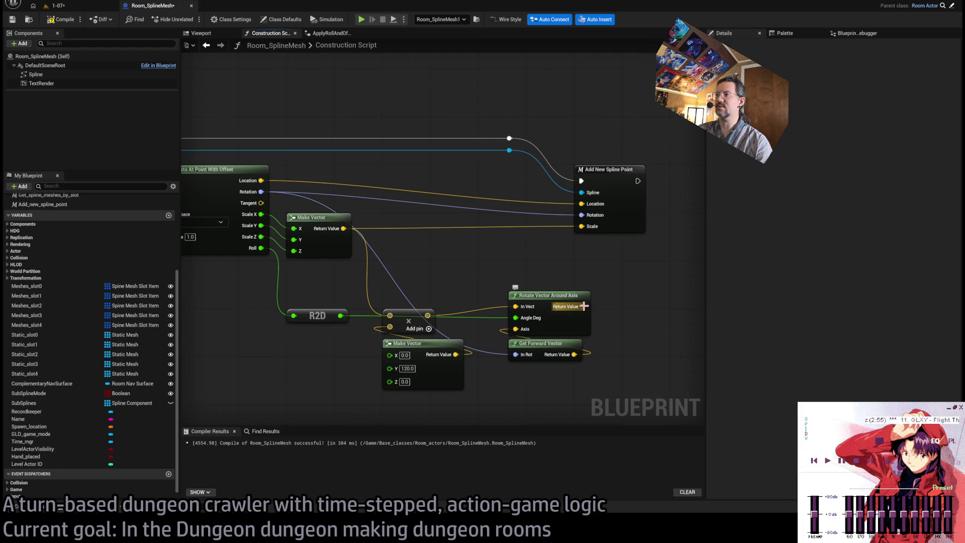
pyautogui.moveTo(584, 307); pyautogui.dragTo(582, 204)
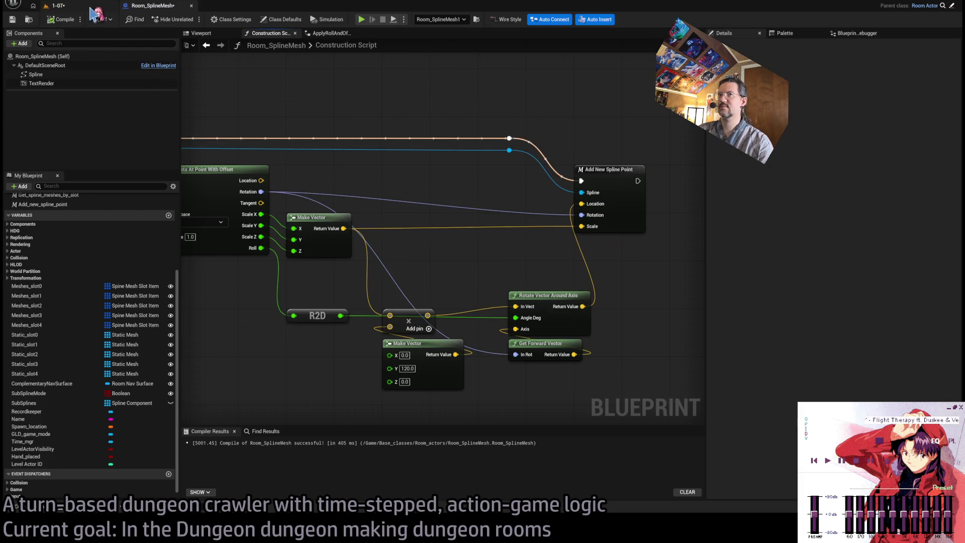
# Step: Add the spline point's Location to the rotated offset and feed the sum into Location
pyautogui.click(55, 5)
pyautogui.scroll(10, 472, 270)
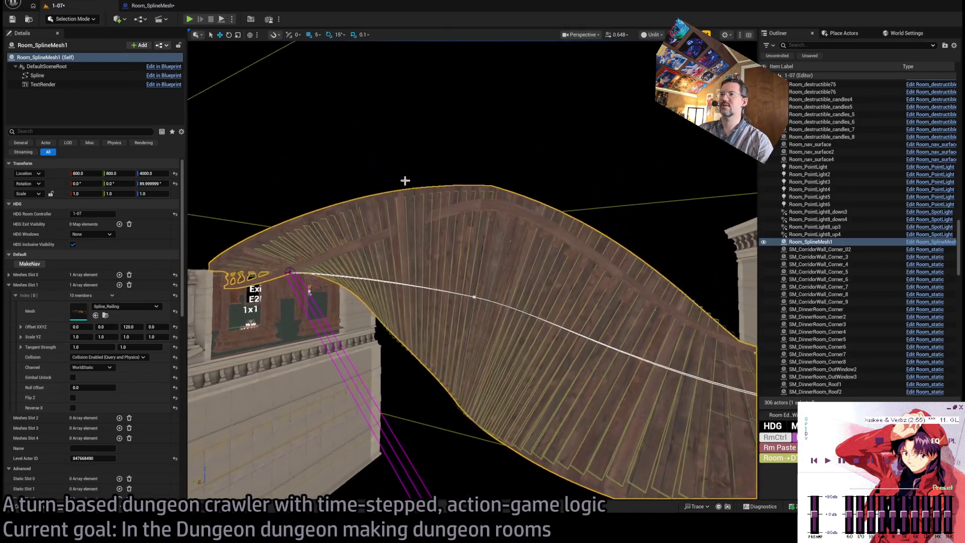
pyautogui.click(169, 9)
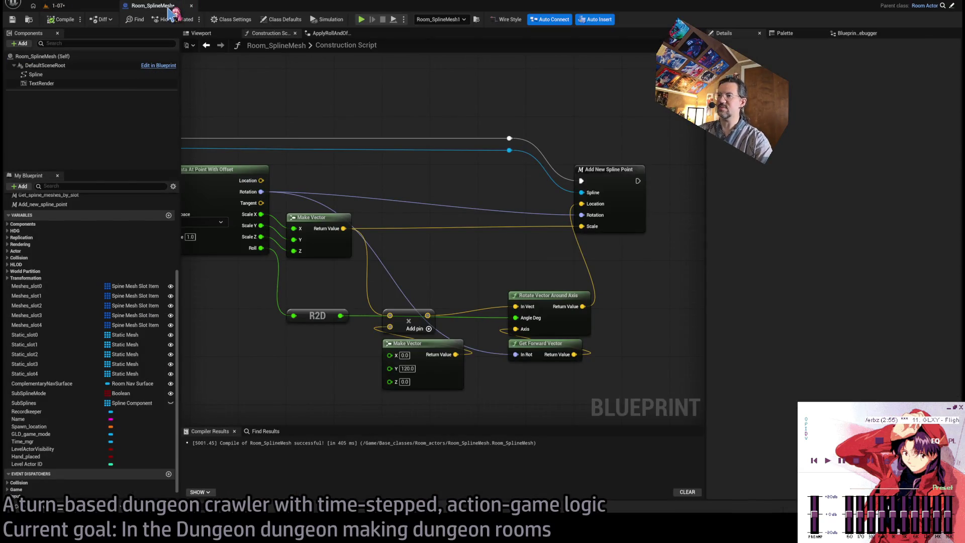
pyautogui.moveTo(383, 231); pyautogui.dragTo(489, 262)
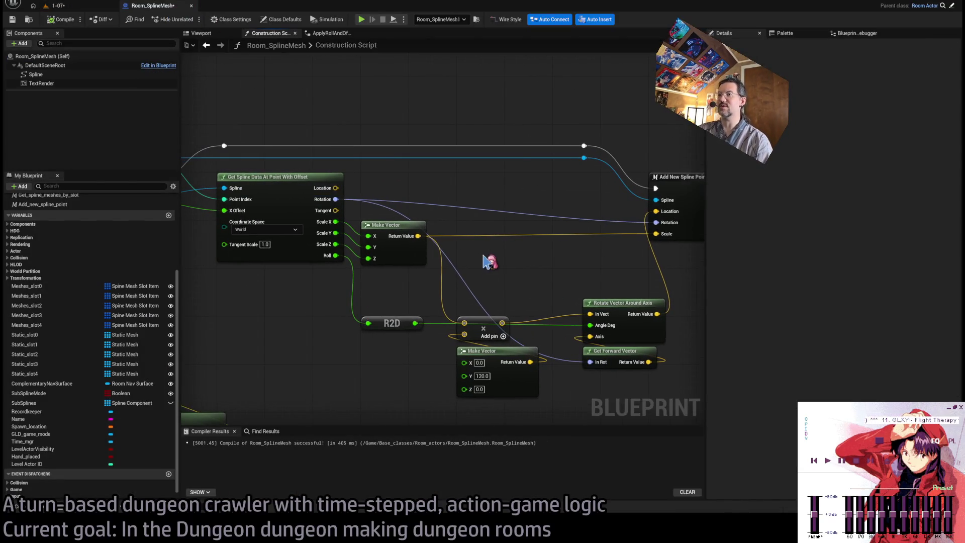
pyautogui.moveTo(395, 215); pyautogui.dragTo(419, 196)
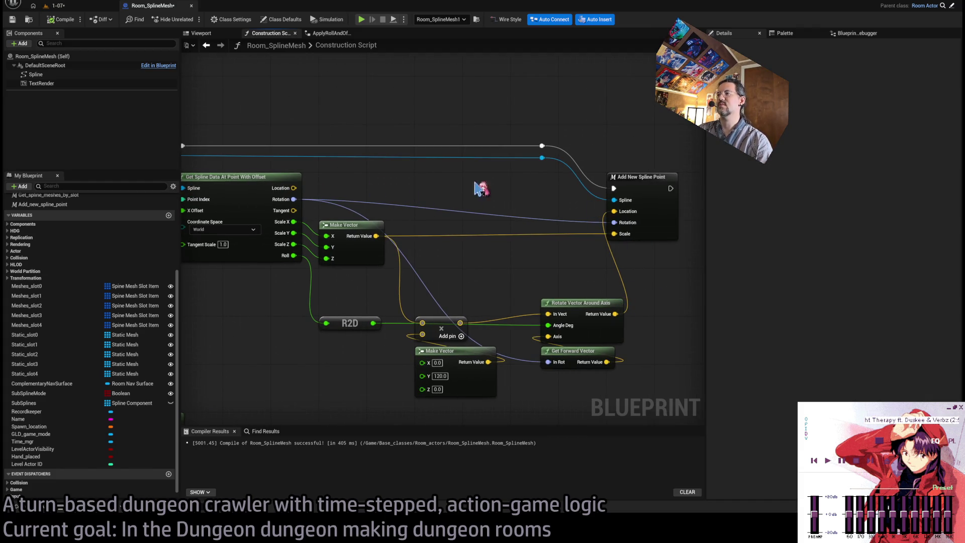
pyautogui.moveTo(294, 187)
pyautogui.mouseDown()
pyautogui.moveTo(460, 190)
pyautogui.moveTo(588, 306)
pyautogui.moveTo(362, 161)
pyautogui.moveTo(334, 194)
pyautogui.moveTo(536, 228)
pyautogui.moveTo(530, 206)
pyautogui.mouseUp()
pyautogui.moveTo(615, 314); pyautogui.dragTo(488, 208)
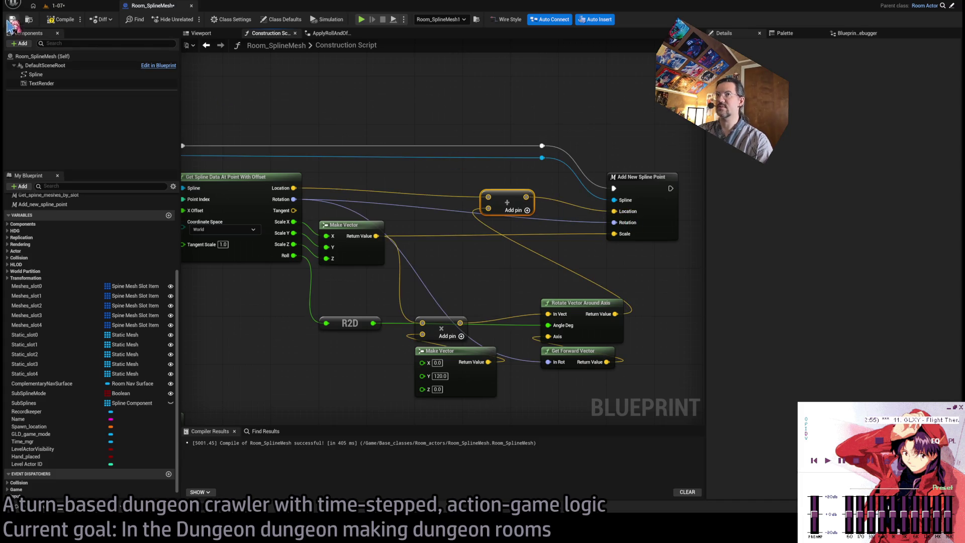
# Step: Compile Room_SplineMesh and inspect the curved railing in the 1-07 level from several angles
pyautogui.click(71, 20)
pyautogui.click(73, 6)
pyautogui.moveTo(472, 271)
pyautogui.mouseDown()
pyautogui.moveTo(427, 267)
pyautogui.moveTo(463, 261)
pyautogui.moveTo(437, 277)
pyautogui.moveTo(450, 269)
pyautogui.moveTo(442, 208)
pyautogui.mouseUp()
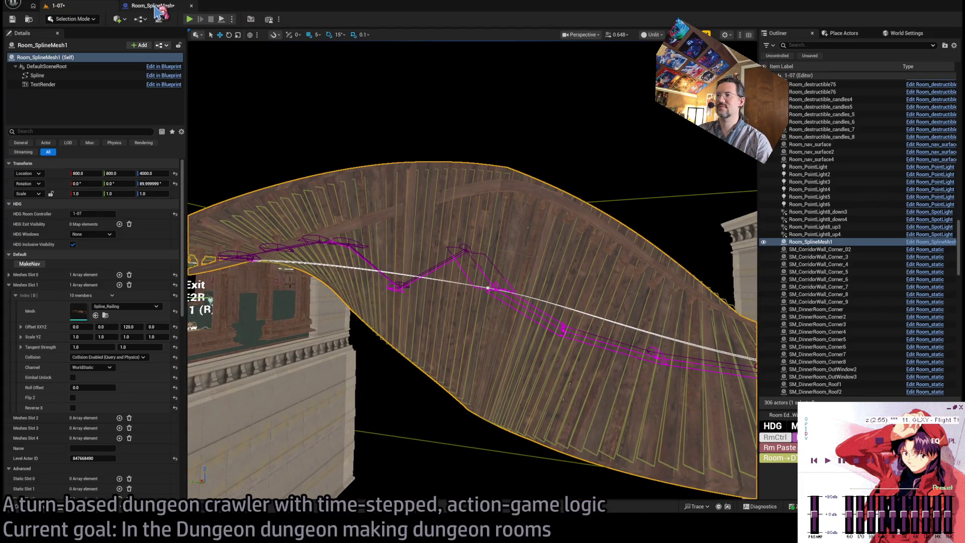
pyautogui.click(155, 9)
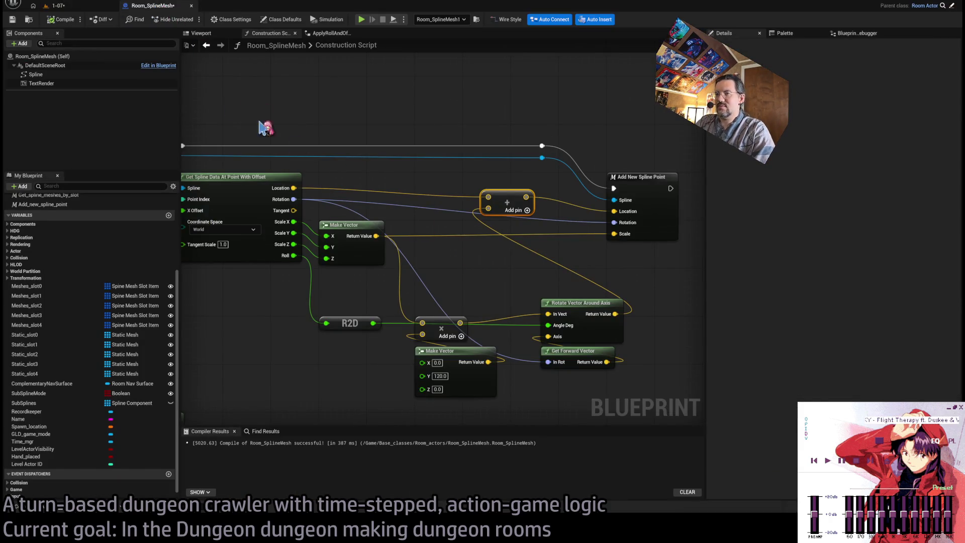
pyautogui.click(98, 7)
pyautogui.moveTo(473, 271)
pyautogui.mouseDown()
pyautogui.moveTo(508, 327)
pyautogui.moveTo(521, 278)
pyautogui.mouseUp()
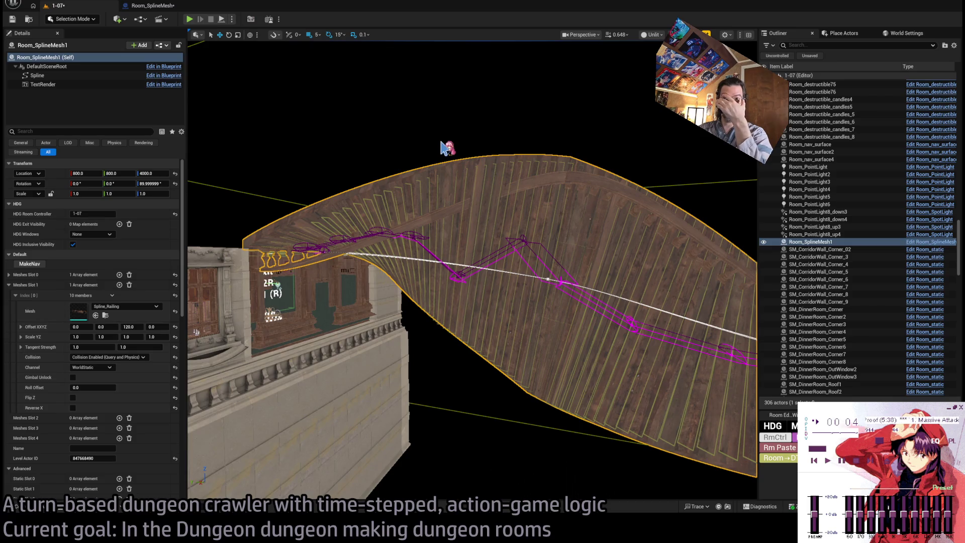
# Step: Fly the camera toward the spline mesh, then return to Room_SplineMesh and select the Add node
pyautogui.moveTo(474, 208)
pyautogui.mouseDown()
pyautogui.moveTo(385, 154)
pyautogui.moveTo(366, 122)
pyautogui.mouseUp()
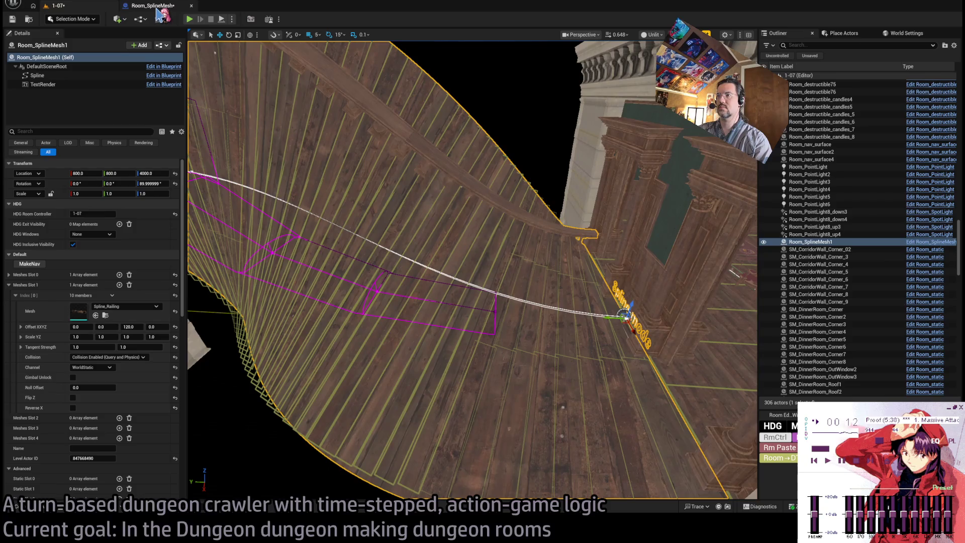
pyautogui.click(157, 9)
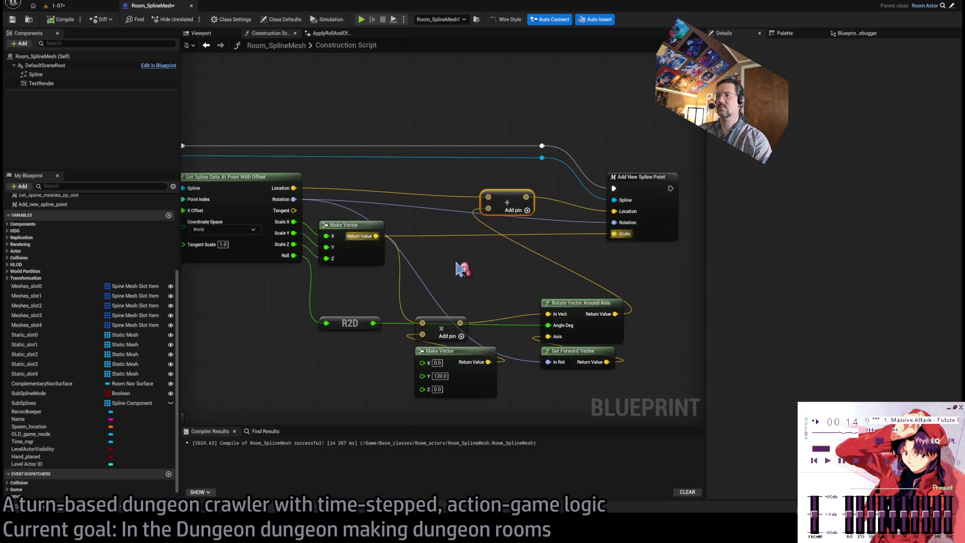
pyautogui.click(487, 289)
# Step: Tidy the Add and Make Vector nodes and bring the For Loop chains into view
pyautogui.moveTo(488, 289); pyautogui.dragTo(488, 283)
pyautogui.click(510, 256)
pyautogui.moveTo(511, 402)
pyautogui.mouseDown()
pyautogui.moveTo(443, 332)
pyautogui.moveTo(443, 284)
pyautogui.moveTo(455, 336)
pyautogui.moveTo(426, 326)
pyautogui.moveTo(444, 327)
pyautogui.mouseUp()
pyautogui.click(510, 270)
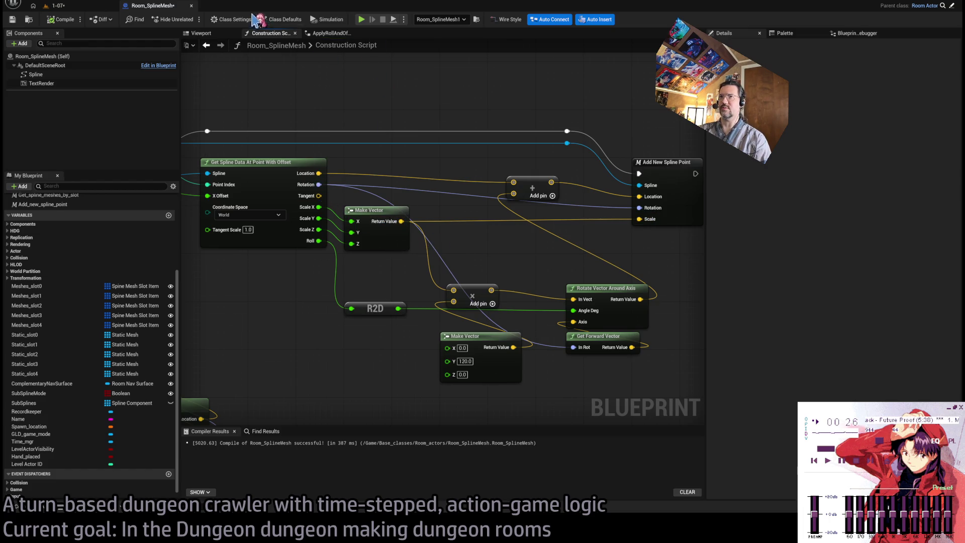
pyautogui.scroll(-5, 420, 200)
pyautogui.moveTo(435, 248)
pyautogui.mouseDown()
pyautogui.moveTo(520, 412)
pyautogui.moveTo(521, 198)
pyautogui.mouseUp()
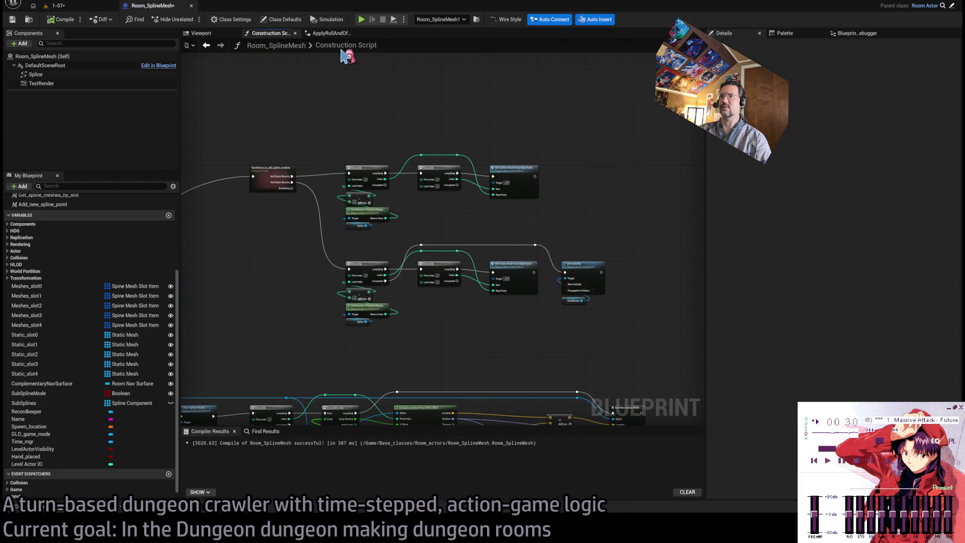
# Step: Browse Set_spline_mesh_data and its ApplyRollAndOffsetToPos collapsed graph
pyautogui.click(329, 33)
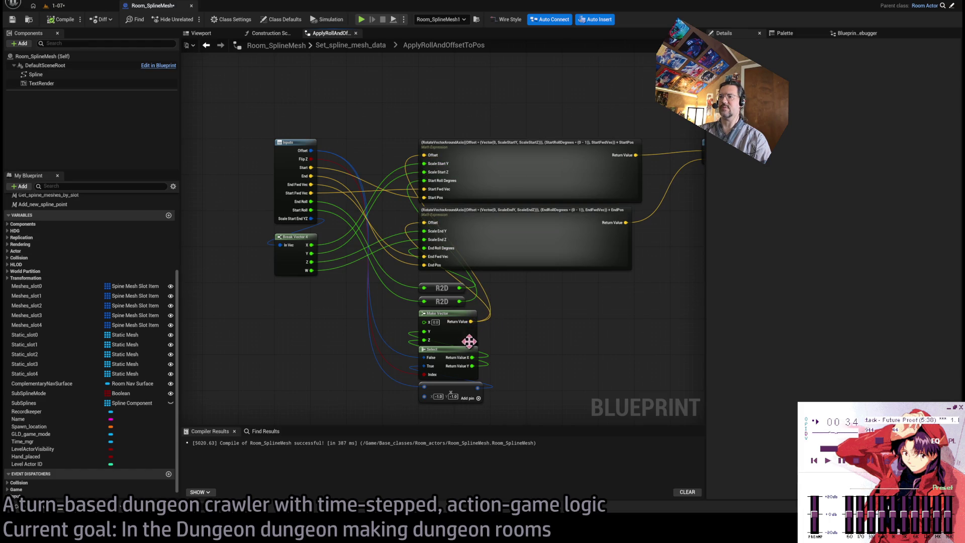
pyautogui.click(352, 46)
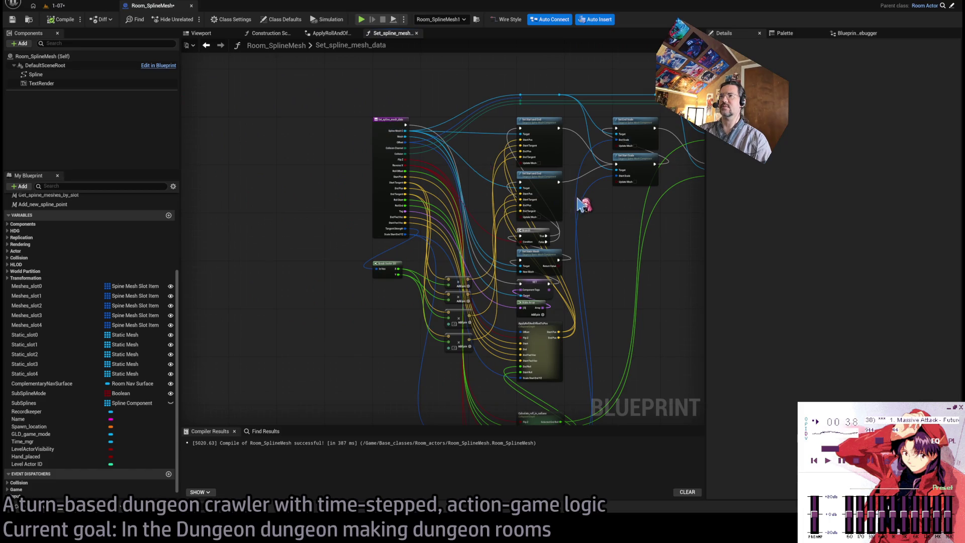
pyautogui.scroll(1, 422, 231)
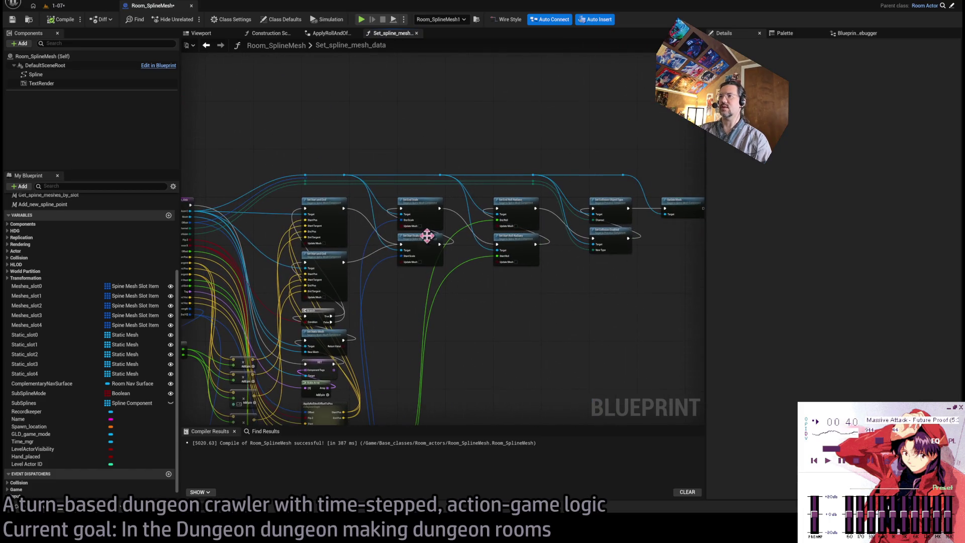
pyautogui.scroll(1, 309, 183)
pyautogui.scroll(-2, 362, 211)
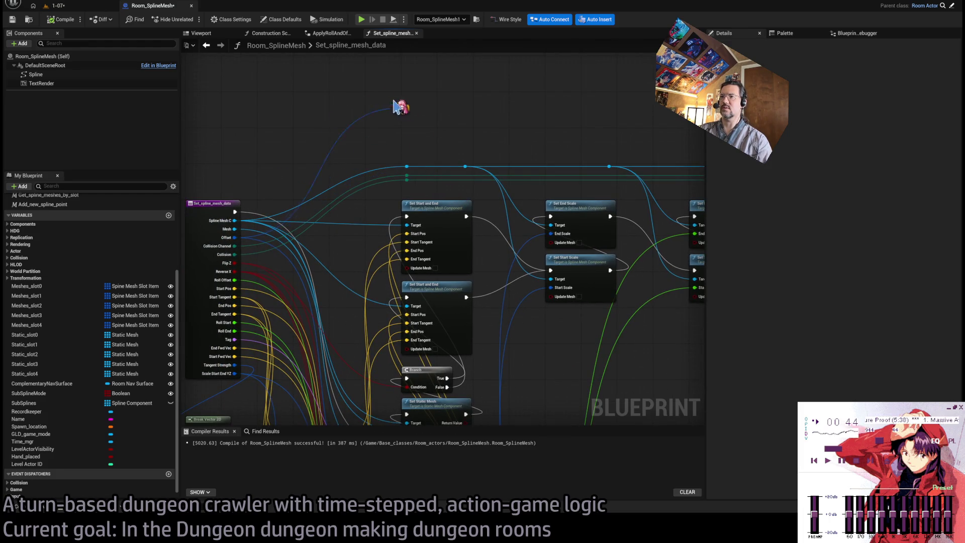
pyautogui.moveTo(525, 356); pyautogui.dragTo(526, 222)
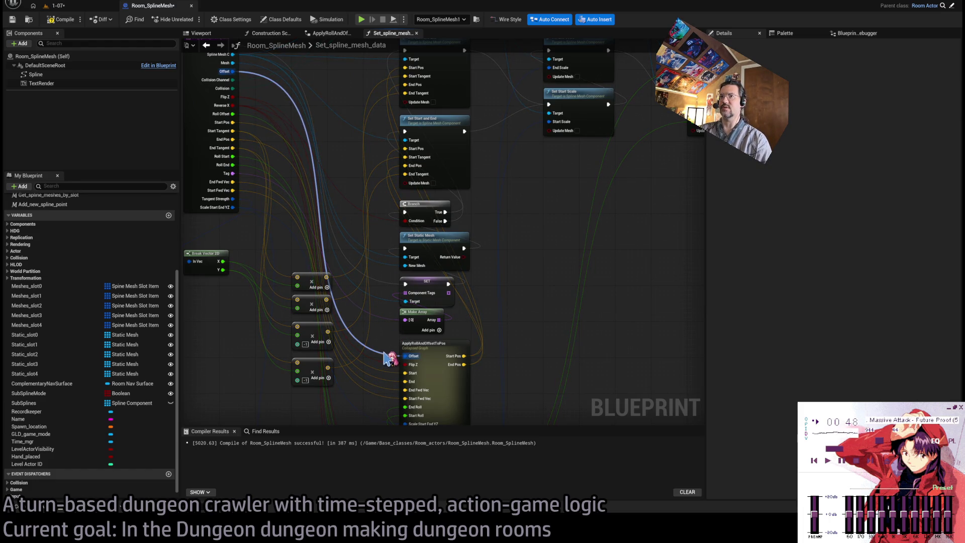
pyautogui.doubleClick(430, 353)
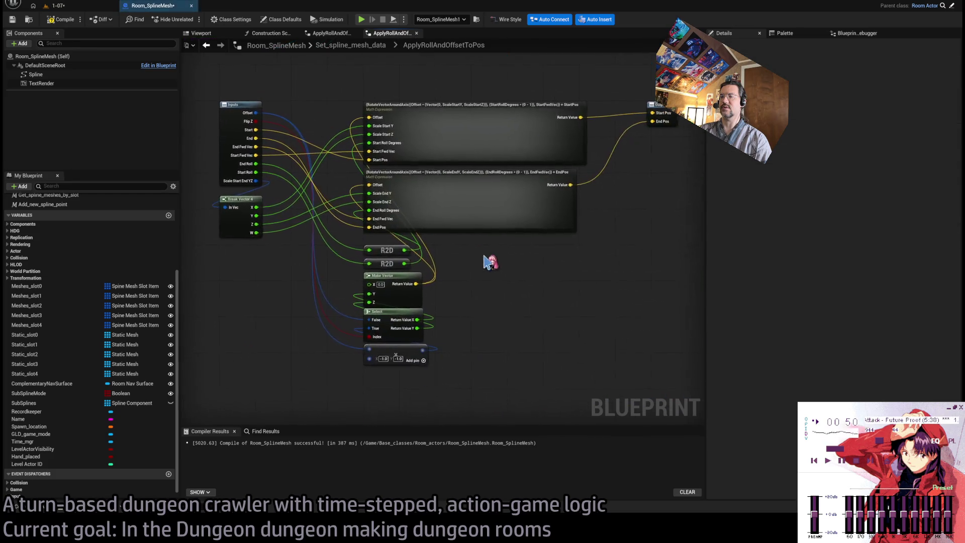
pyautogui.click(367, 46)
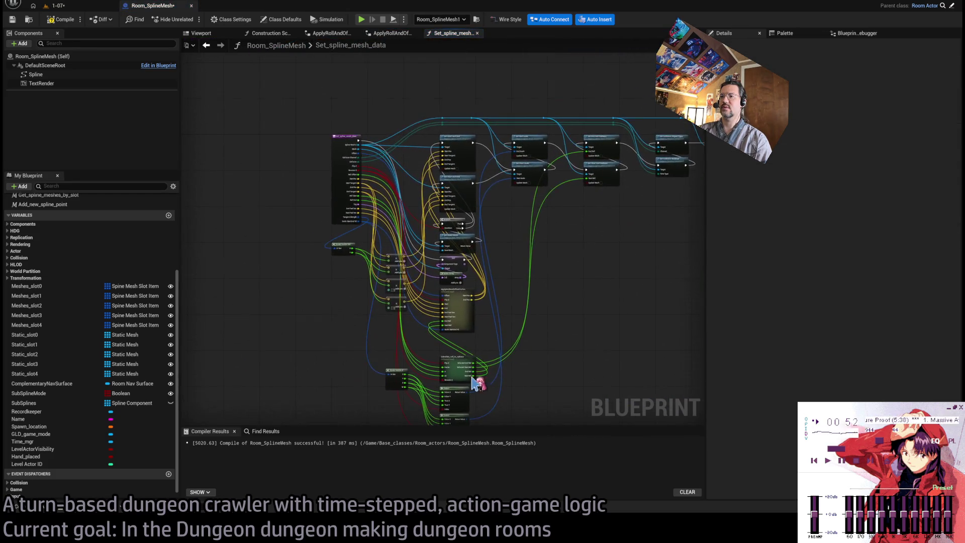
pyautogui.scroll(3, 475, 387)
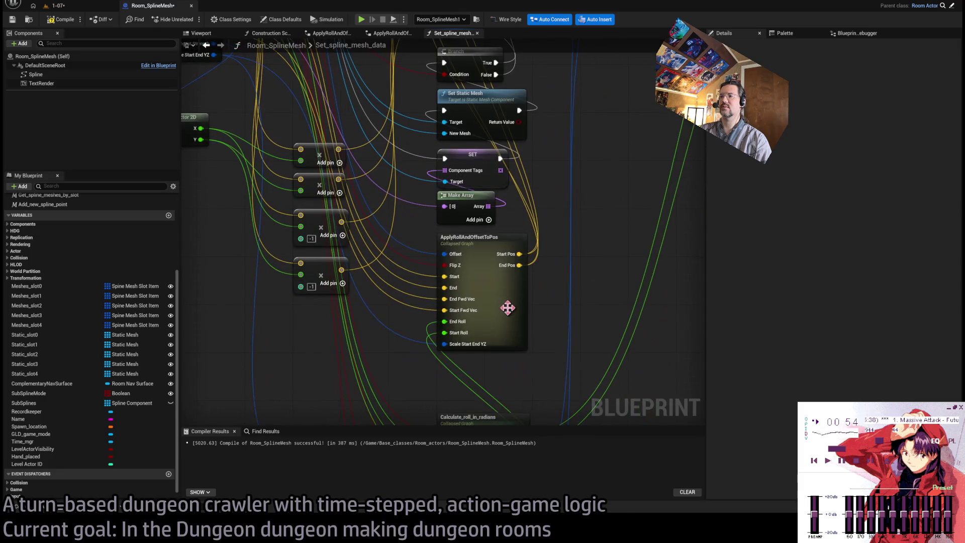
pyautogui.doubleClick(511, 314)
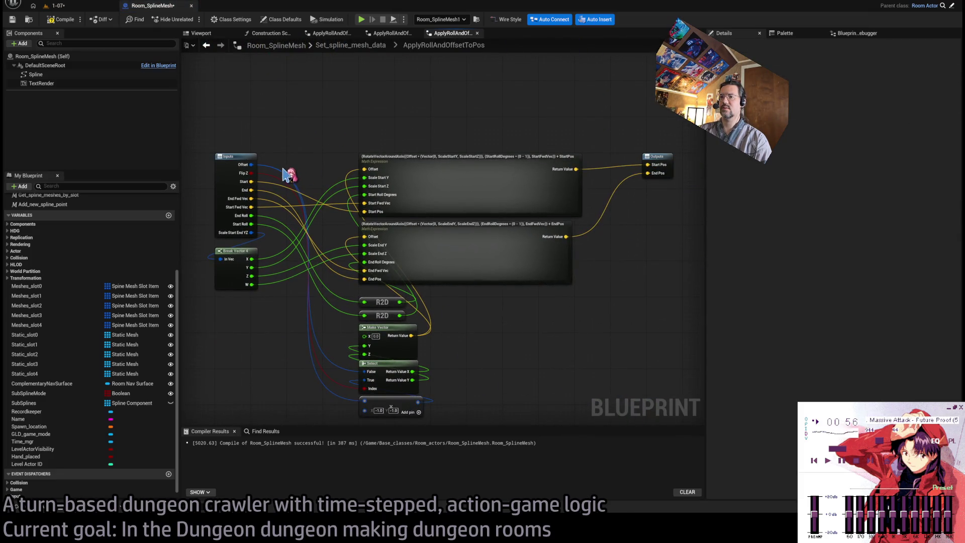
pyautogui.click(355, 48)
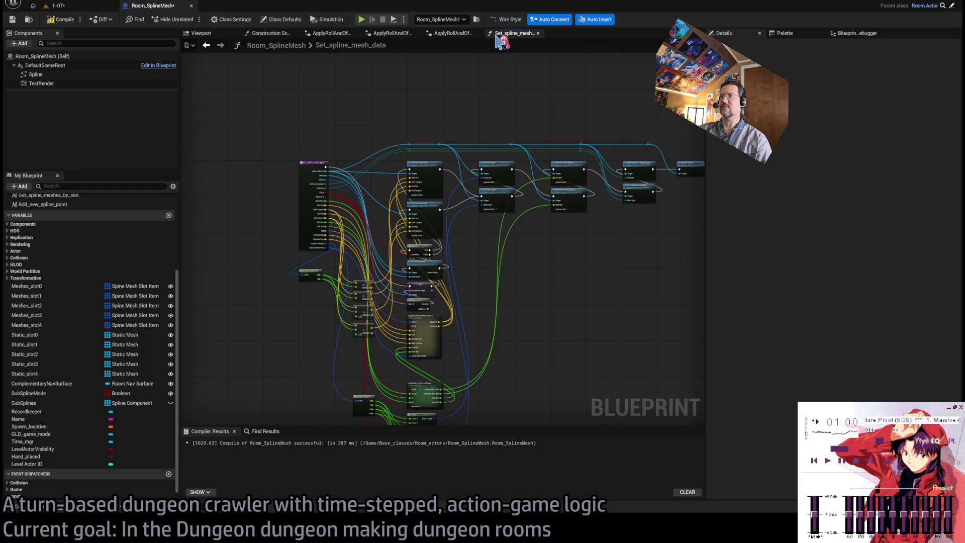
# Step: Close the extra Set_spline_mesh_data and ApplyRollAndOffsetToPos graph tabs
pyautogui.click(538, 33)
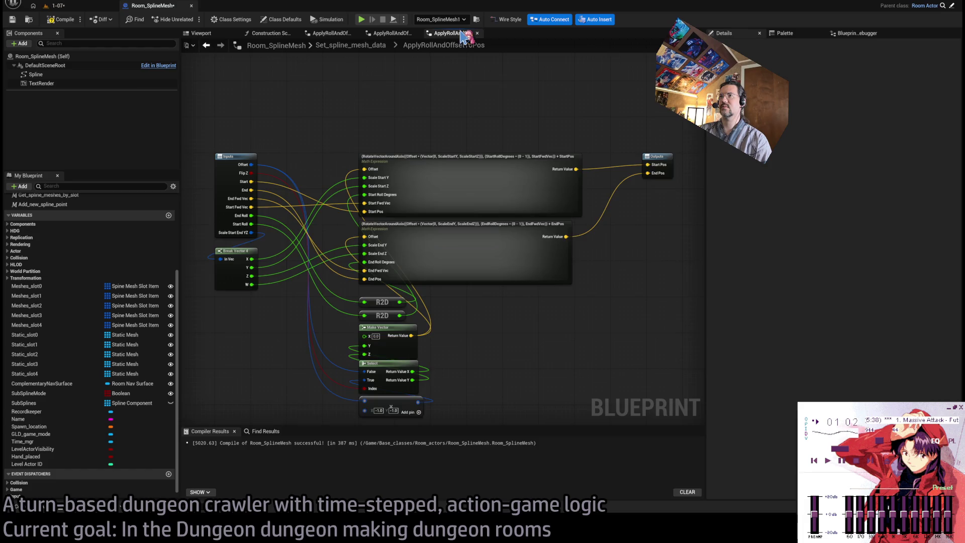
pyautogui.click(477, 33)
pyautogui.click(417, 34)
pyautogui.click(350, 45)
pyautogui.click(416, 34)
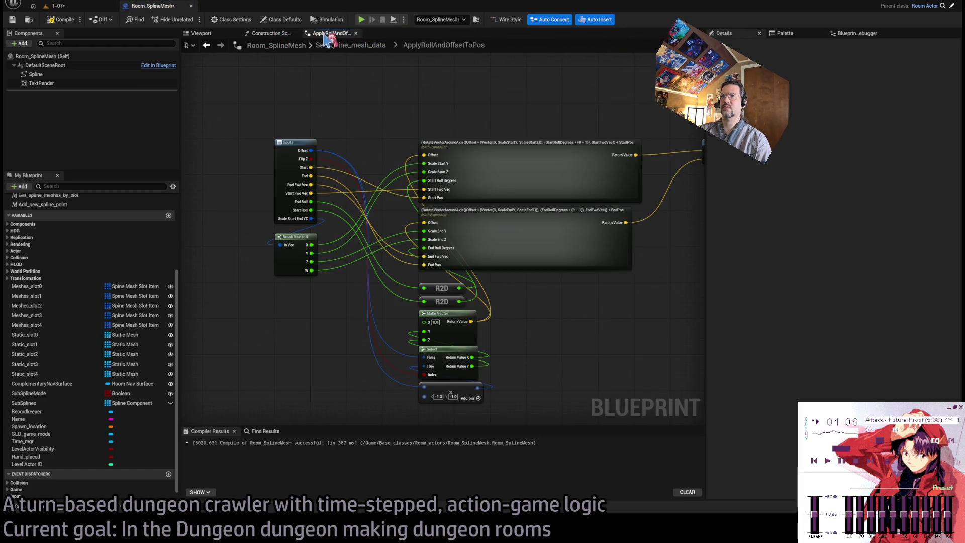
pyautogui.click(346, 45)
pyautogui.doubleClick(517, 168)
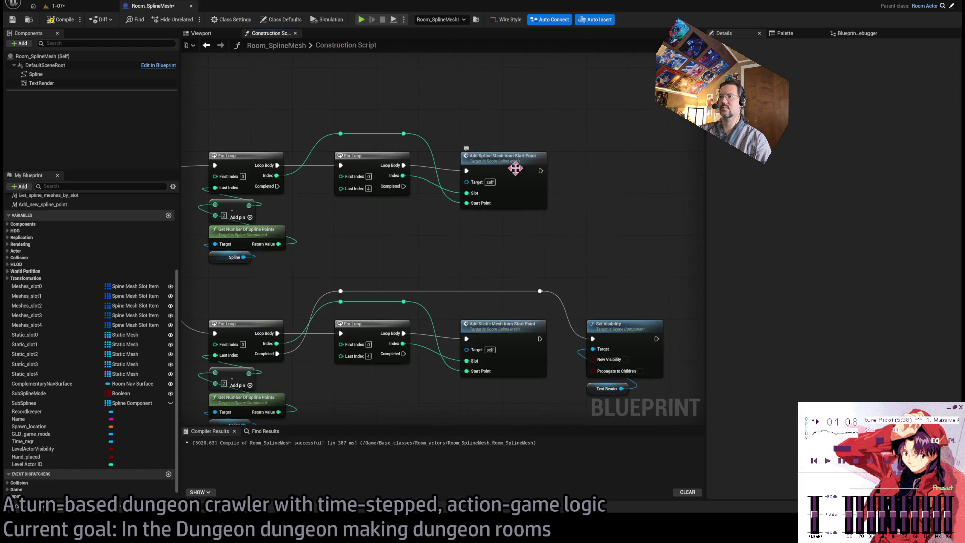
# Step: Inside AddSplineMeshFromStartPoint, open the Set_spline_mesh_data function graph
pyautogui.scroll(3, 499, 206)
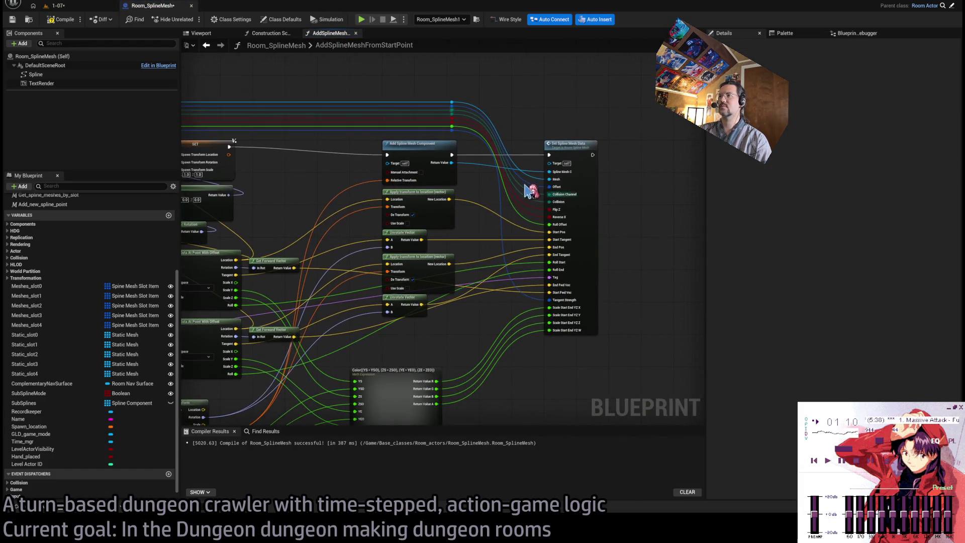
pyautogui.scroll(-3, 535, 187)
pyautogui.scroll(3, 402, 176)
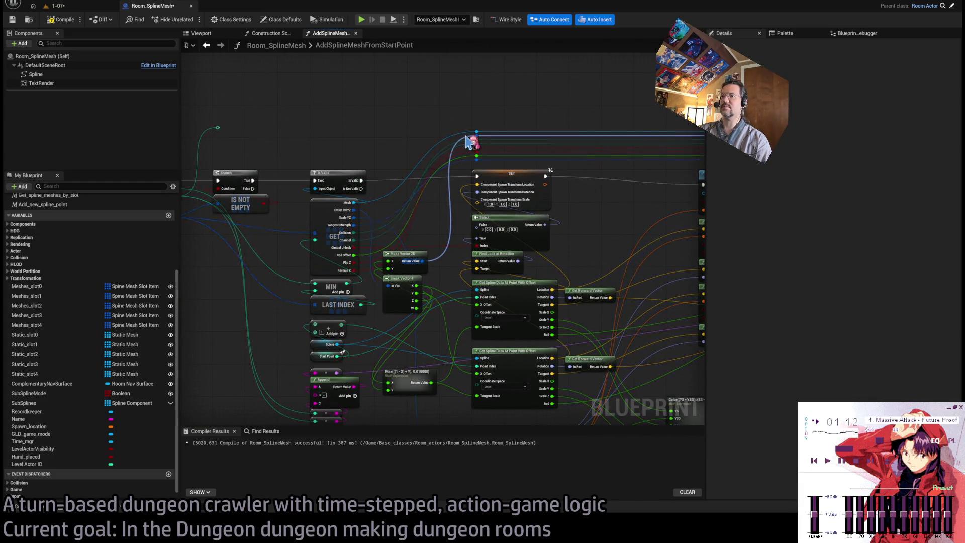
pyautogui.scroll(3, 445, 261)
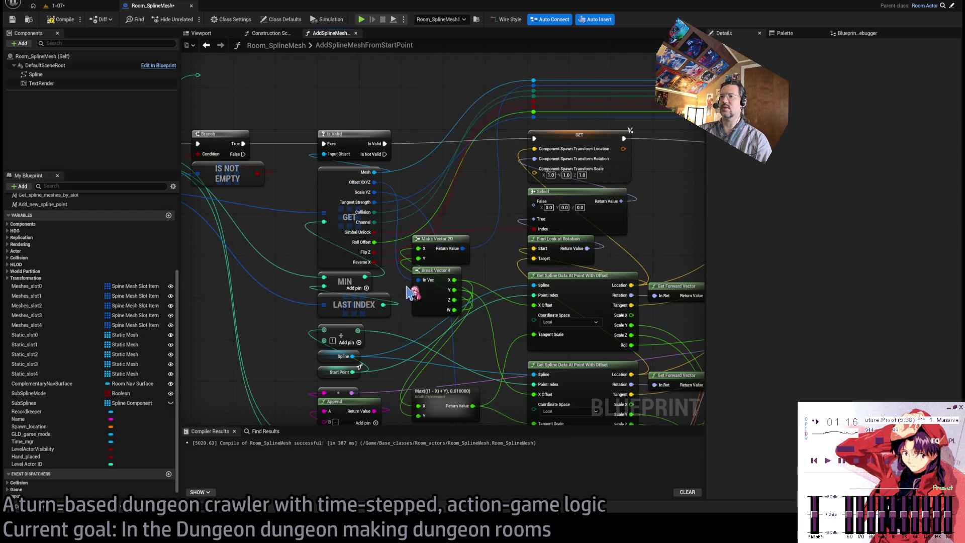
pyautogui.scroll(1, 408, 285)
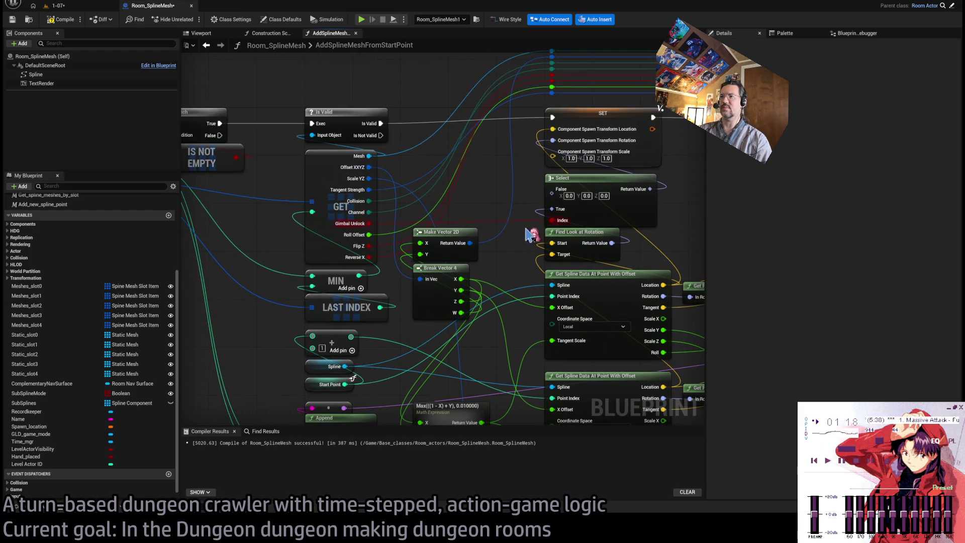
pyautogui.moveTo(531, 233); pyautogui.dragTo(210, 283)
pyautogui.scroll(-2, 522, 191)
pyautogui.doubleClick(508, 178)
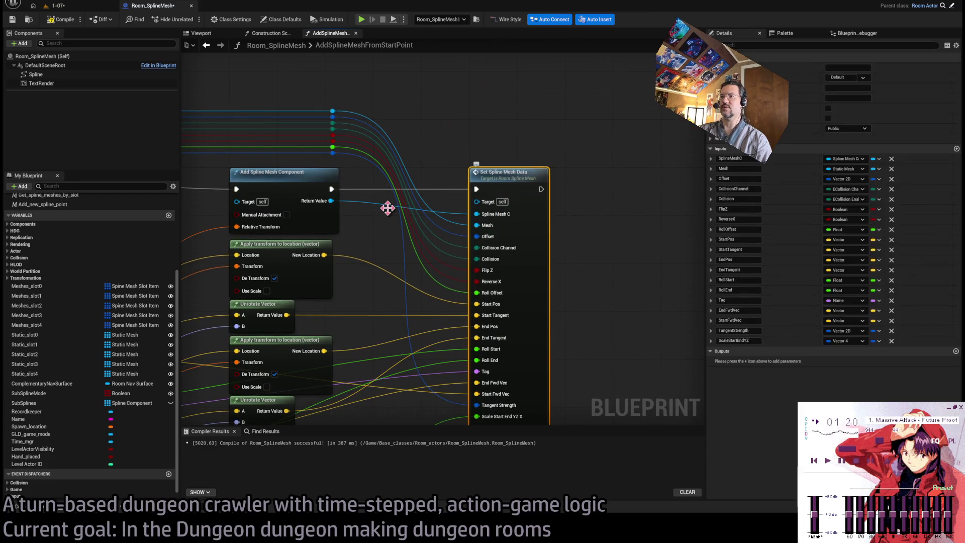
# Step: Open ApplyRollAndOffsetToPos, then the start-position Math Expression's inner graph
pyautogui.scroll(4, 458, 151)
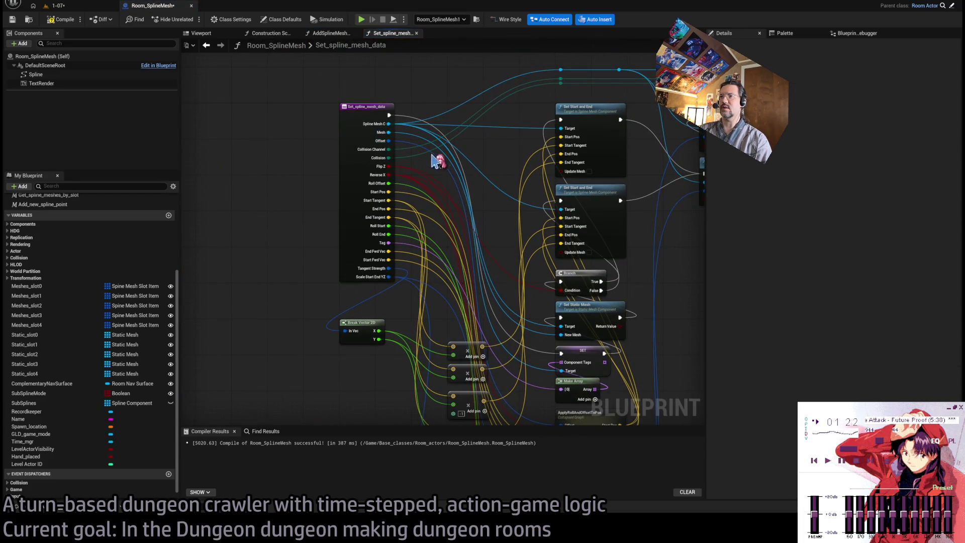
pyautogui.moveTo(503, 253); pyautogui.dragTo(430, 161)
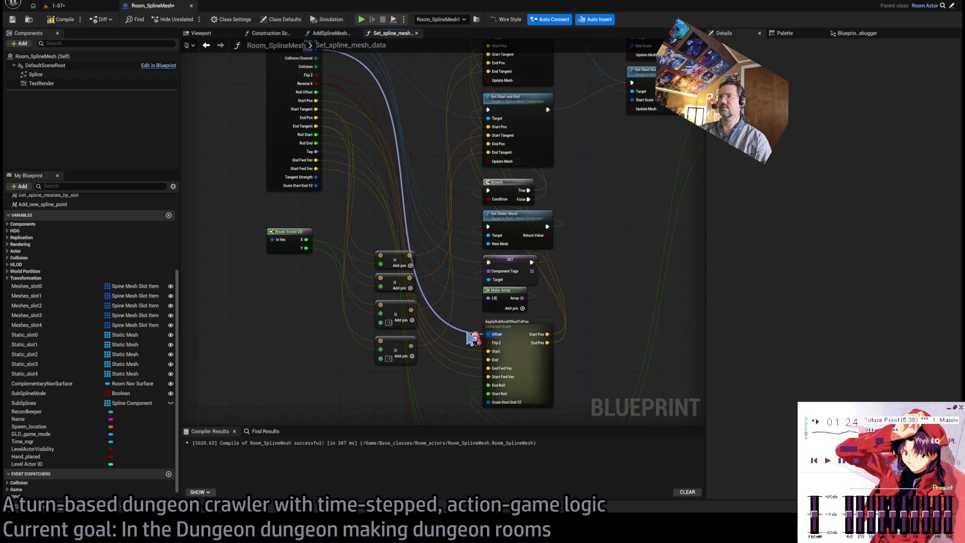
pyautogui.moveTo(526, 327); pyautogui.dragTo(456, 215)
pyautogui.click(452, 221)
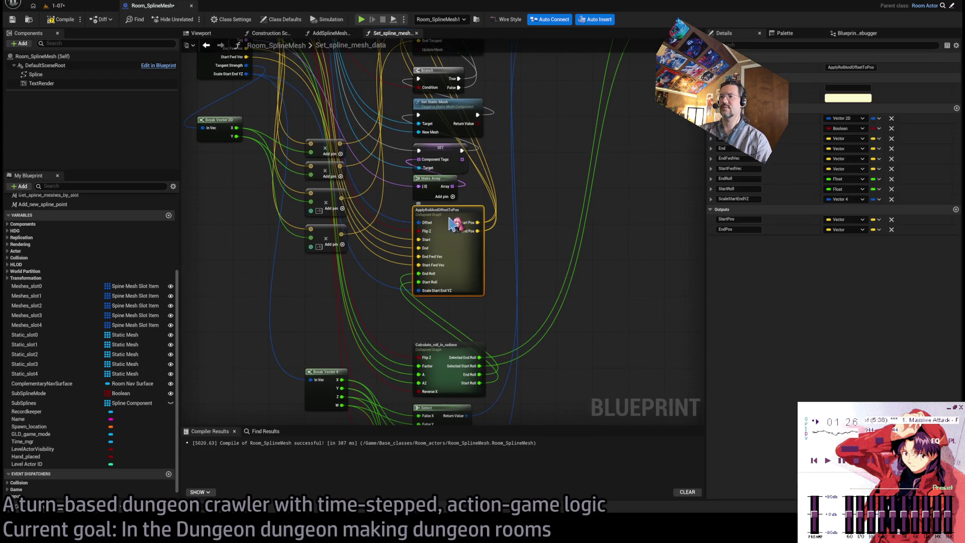
pyautogui.doubleClick(449, 213)
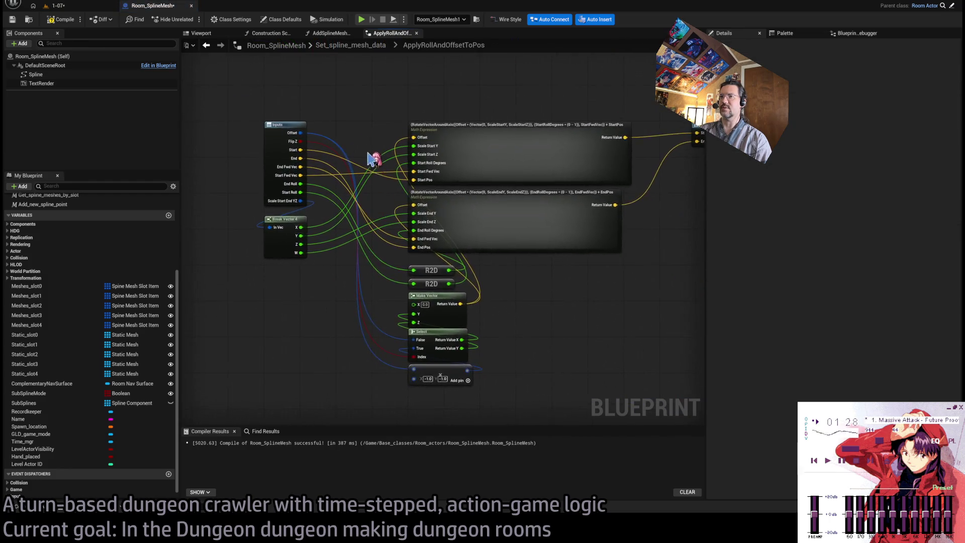
pyautogui.scroll(4, 431, 281)
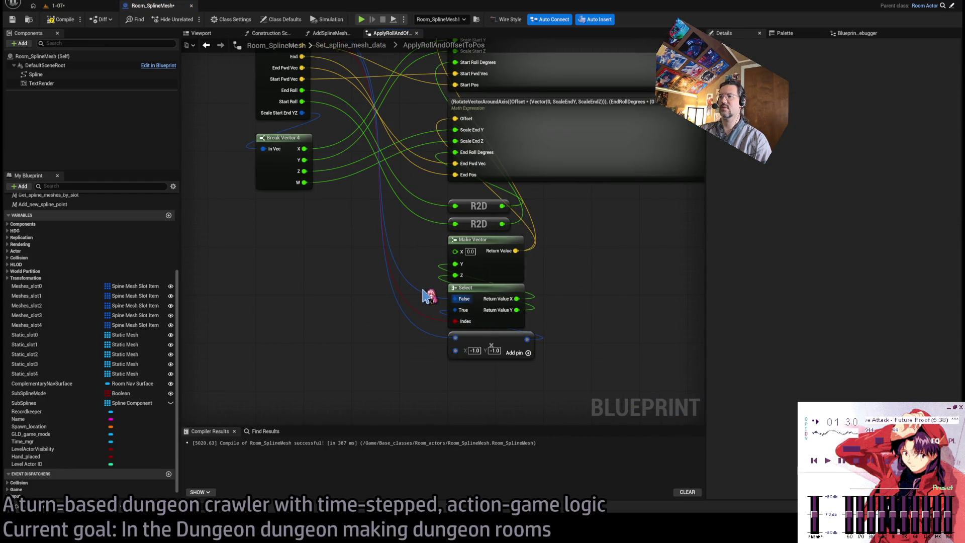
pyautogui.moveTo(576, 326); pyautogui.dragTo(552, 327)
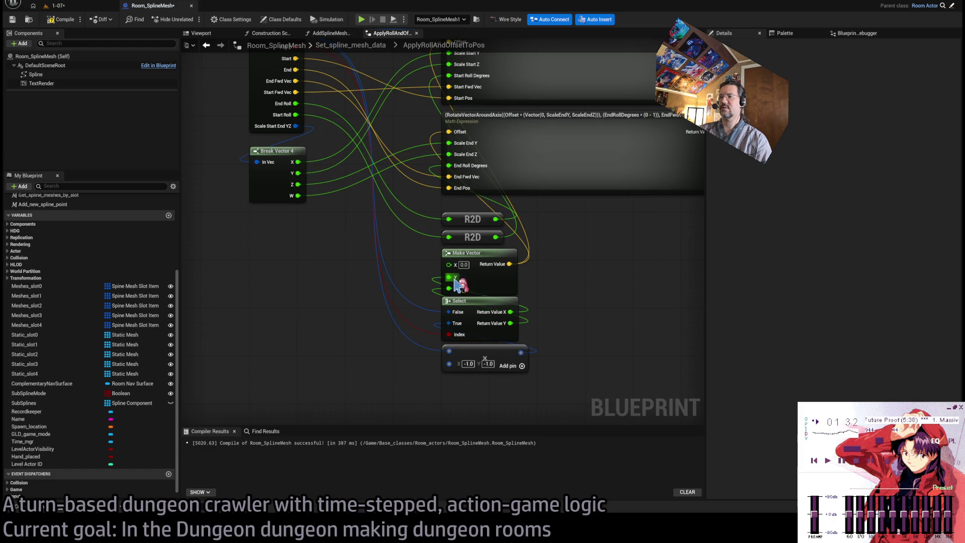
pyautogui.moveTo(539, 290); pyautogui.dragTo(501, 348)
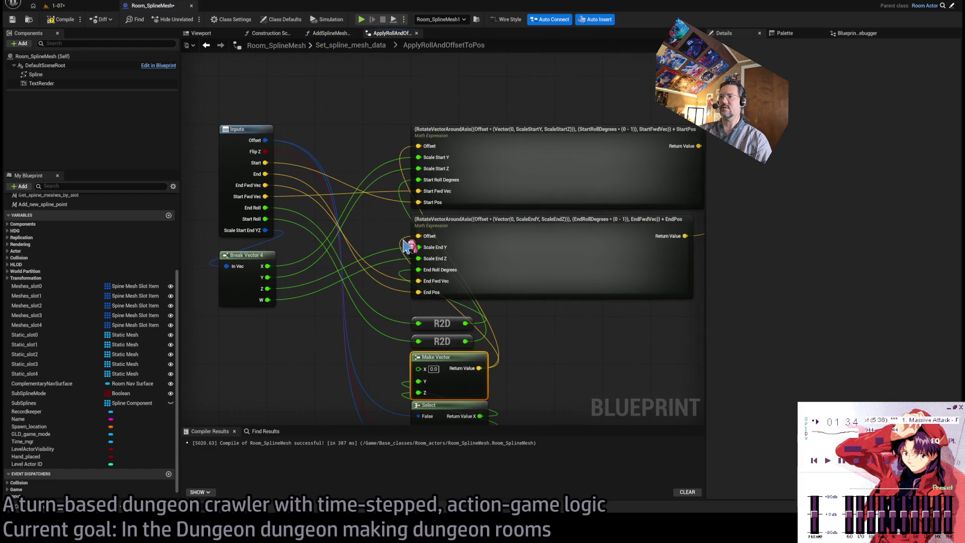
pyautogui.moveTo(406, 246); pyautogui.dragTo(425, 319)
pyautogui.doubleClick(402, 192)
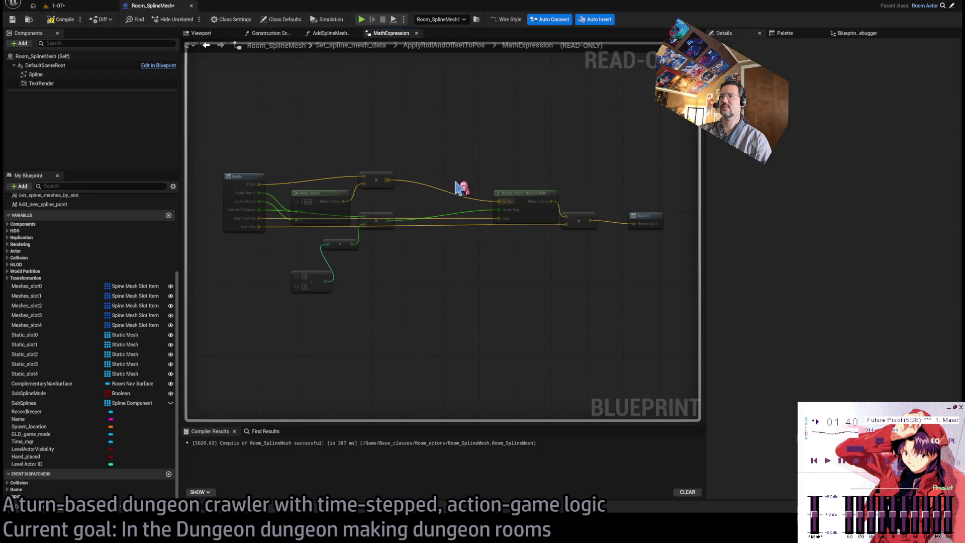
# Step: Go back through the breadcrumbs and close the ApplyRollAndOffsetToPos and Set_spline_mesh_data tabs
pyautogui.scroll(1, 508, 176)
pyautogui.click(493, 221)
pyautogui.moveTo(496, 229); pyautogui.dragTo(614, 215)
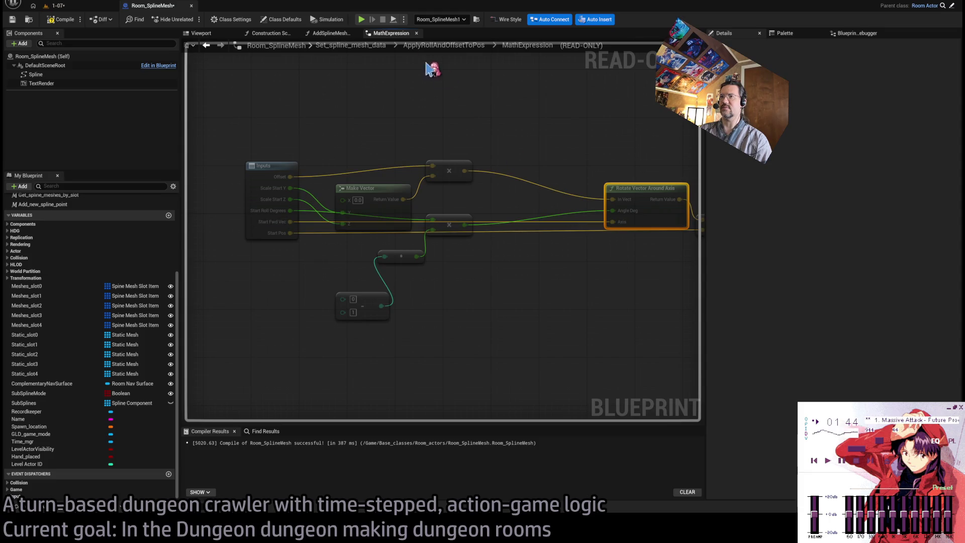
pyautogui.click(463, 46)
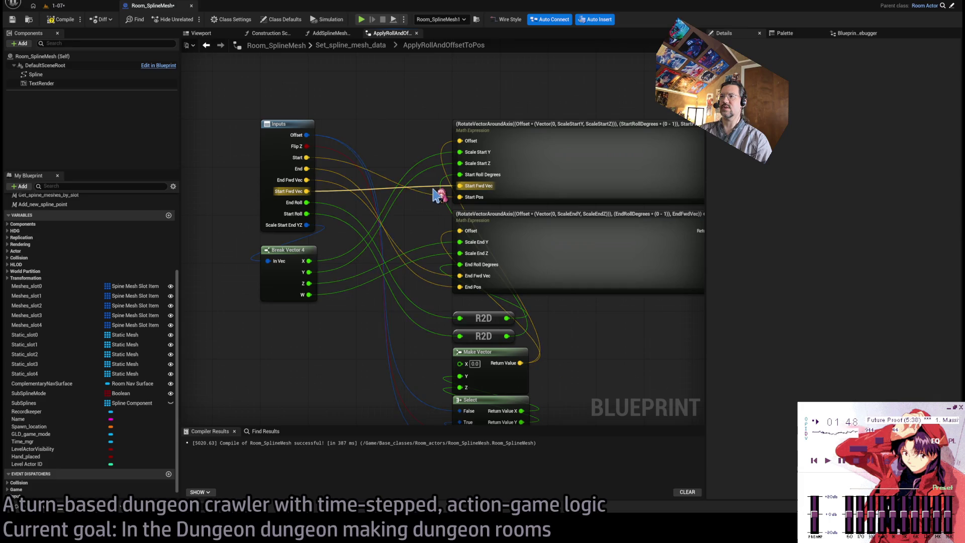
pyautogui.doubleClick(407, 118)
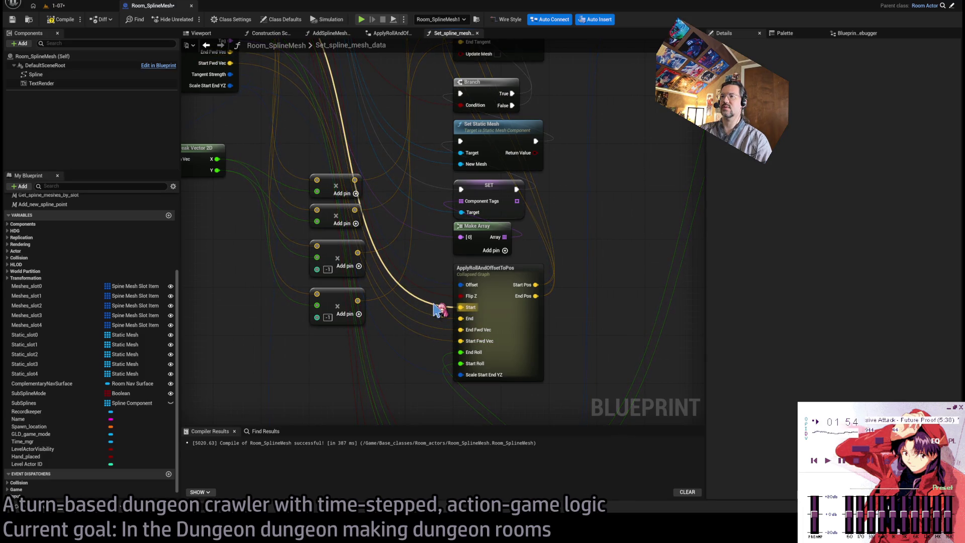
pyautogui.scroll(-5, 438, 309)
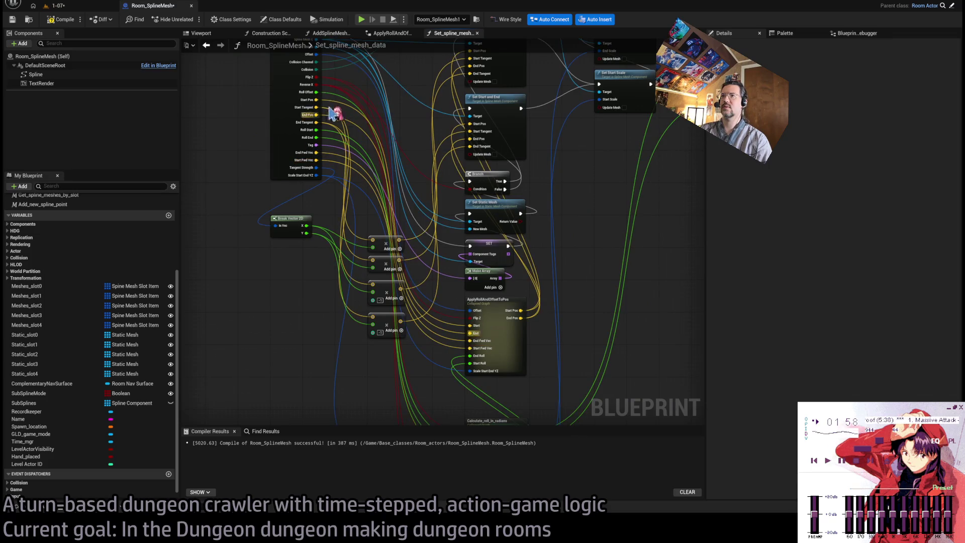
pyautogui.click(477, 32)
pyautogui.click(416, 33)
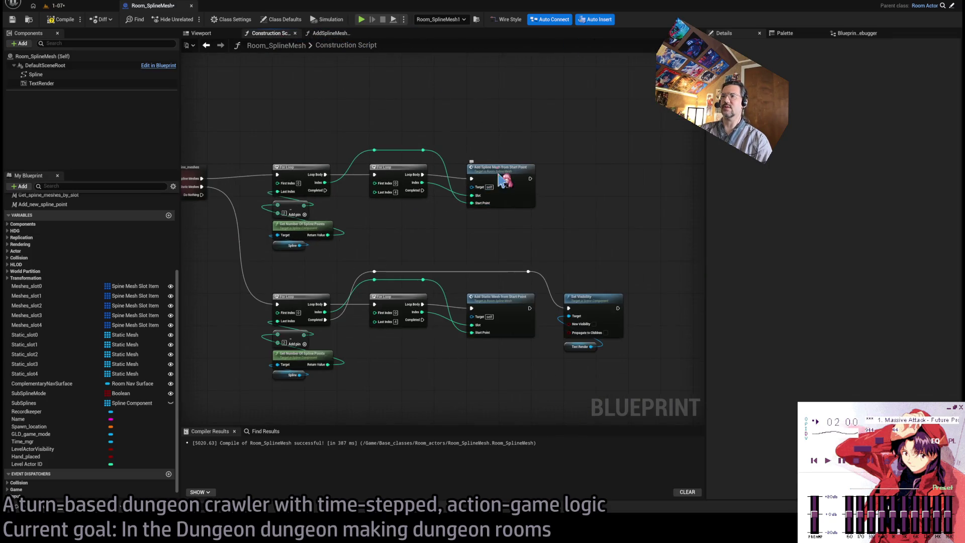
pyautogui.moveTo(519, 200); pyautogui.dragTo(575, 130)
pyautogui.moveTo(513, 258); pyautogui.dragTo(564, 193)
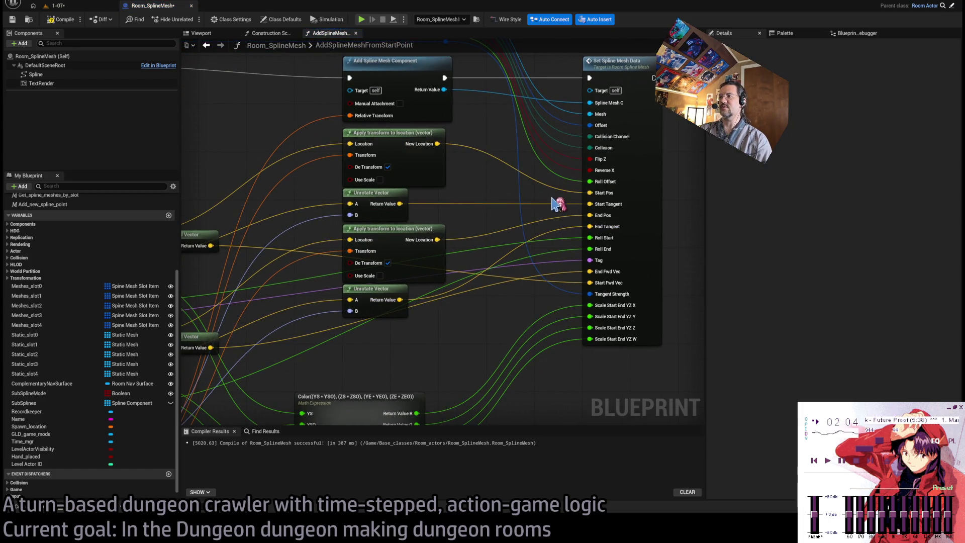
# Step: Trace the Start Fwd Vec wire back to Set Spline Mesh Data and reopen Set_spline_mesh_data
pyautogui.doubleClick(566, 286)
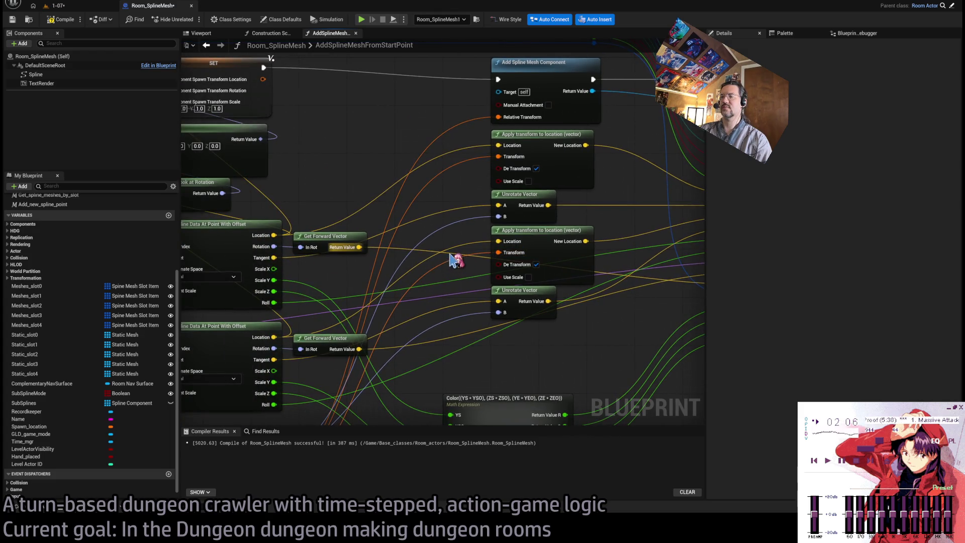
pyautogui.scroll(-1, 454, 260)
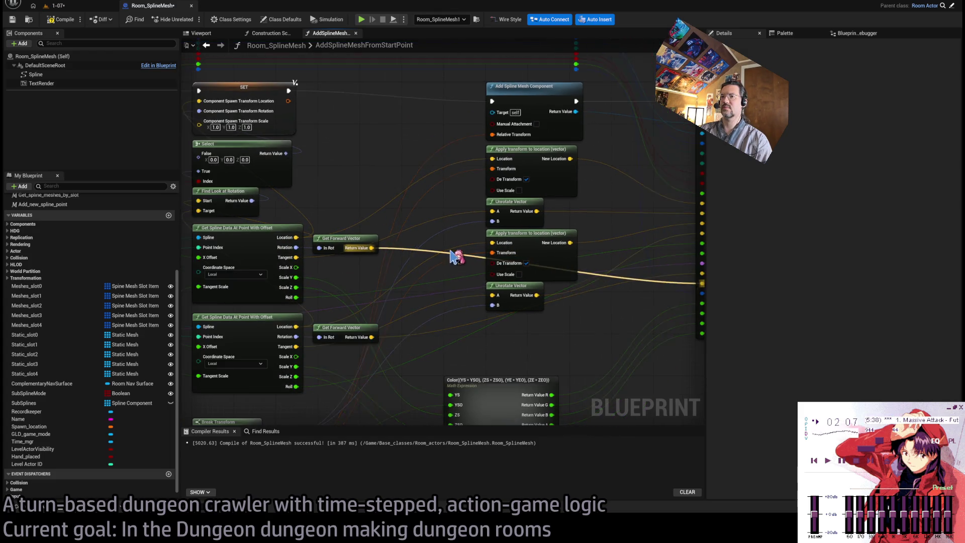
pyautogui.doubleClick(312, 253)
pyautogui.doubleClick(383, 243)
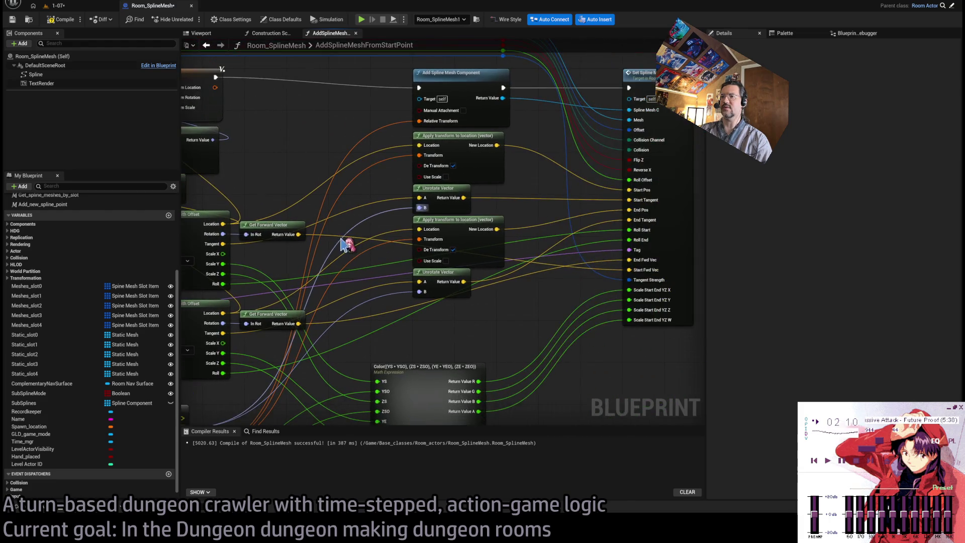
pyautogui.click(664, 111)
pyautogui.scroll(-3, 395, 210)
pyautogui.doubleClick(379, 237)
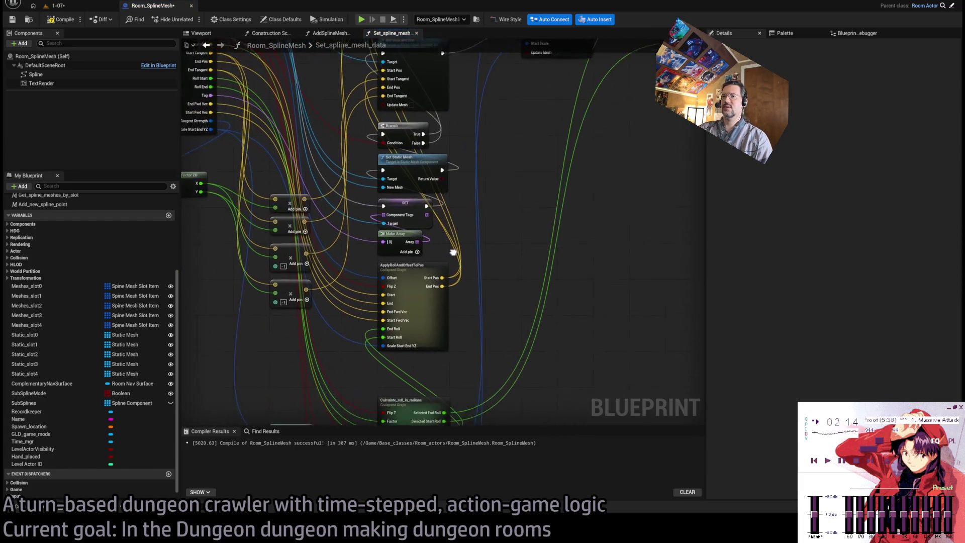
# Step: Move the Calculate_roll_in_radians and Select nodes slightly up, then peek inside the collapsed graph
pyautogui.moveTo(511, 248); pyautogui.dragTo(545, 327)
pyautogui.moveTo(555, 360); pyautogui.dragTo(529, 268)
pyautogui.moveTo(465, 320); pyautogui.dragTo(485, 366)
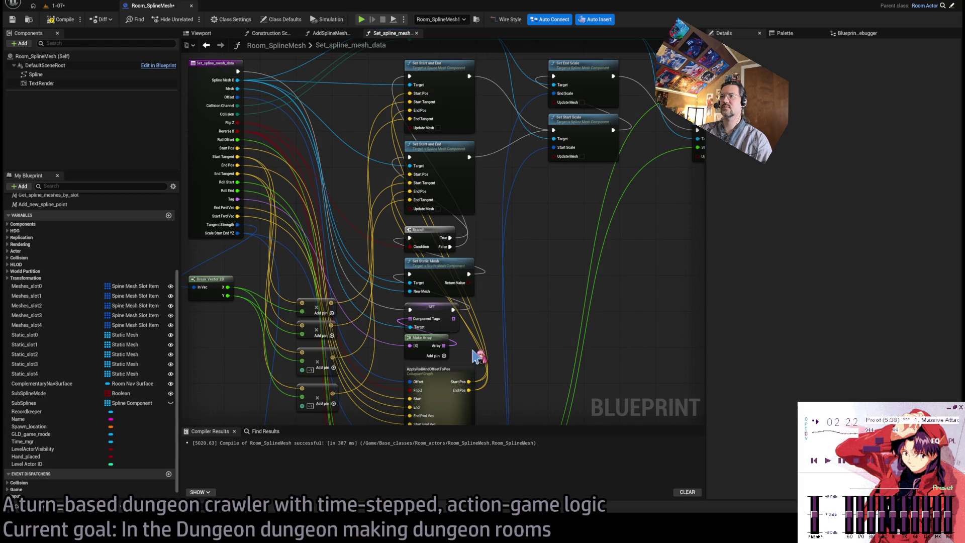
pyautogui.moveTo(563, 325)
pyautogui.mouseDown()
pyautogui.moveTo(578, 280)
pyautogui.moveTo(519, 351)
pyautogui.moveTo(409, 342)
pyautogui.mouseUp()
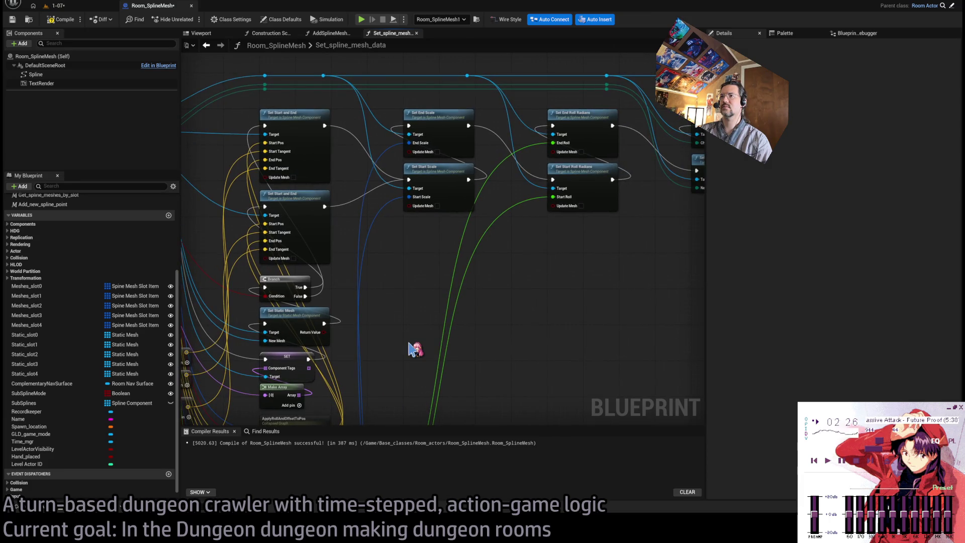
pyautogui.moveTo(475, 335)
pyautogui.mouseDown()
pyautogui.moveTo(314, 323)
pyautogui.moveTo(276, 333)
pyautogui.moveTo(572, 123)
pyautogui.mouseUp()
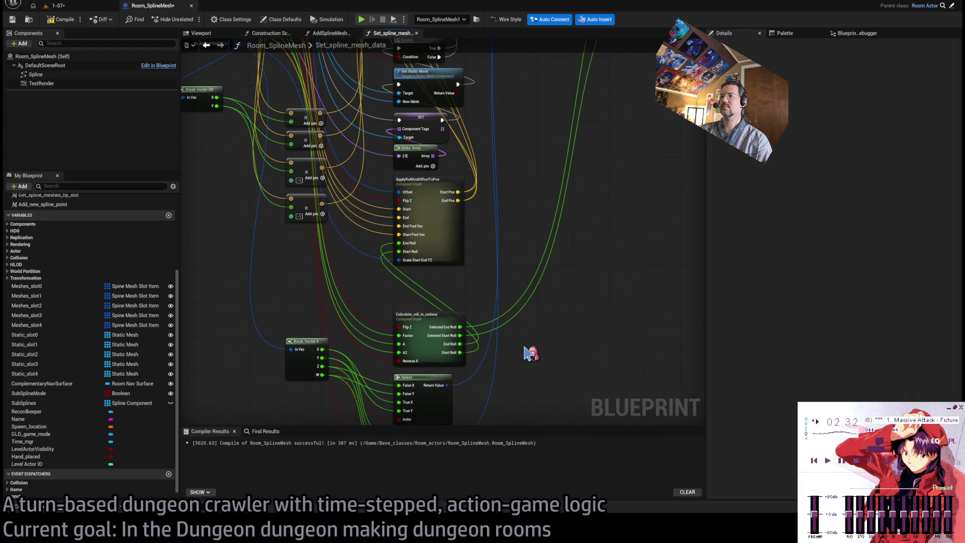
pyautogui.click(424, 360)
pyautogui.moveTo(418, 317); pyautogui.dragTo(426, 287)
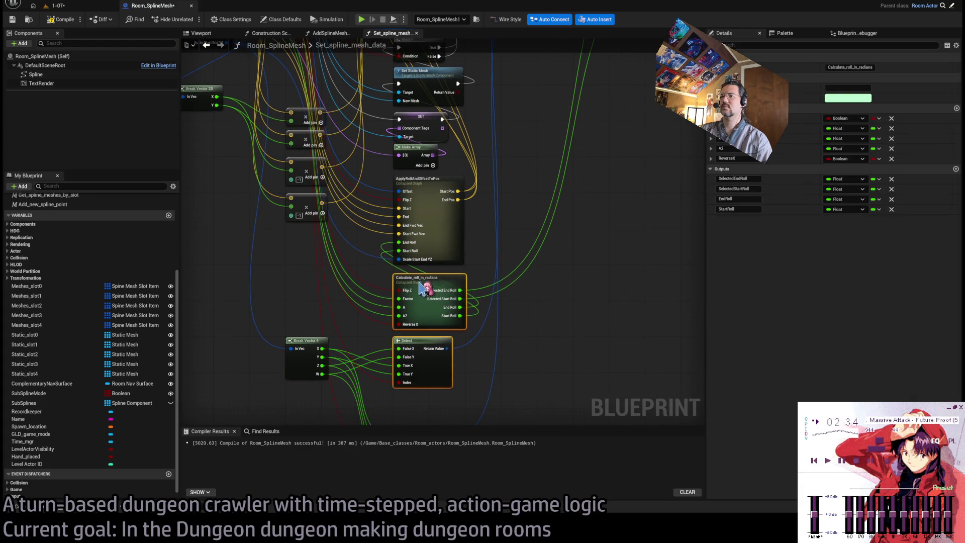
pyautogui.click(546, 357)
pyautogui.doubleClick(430, 280)
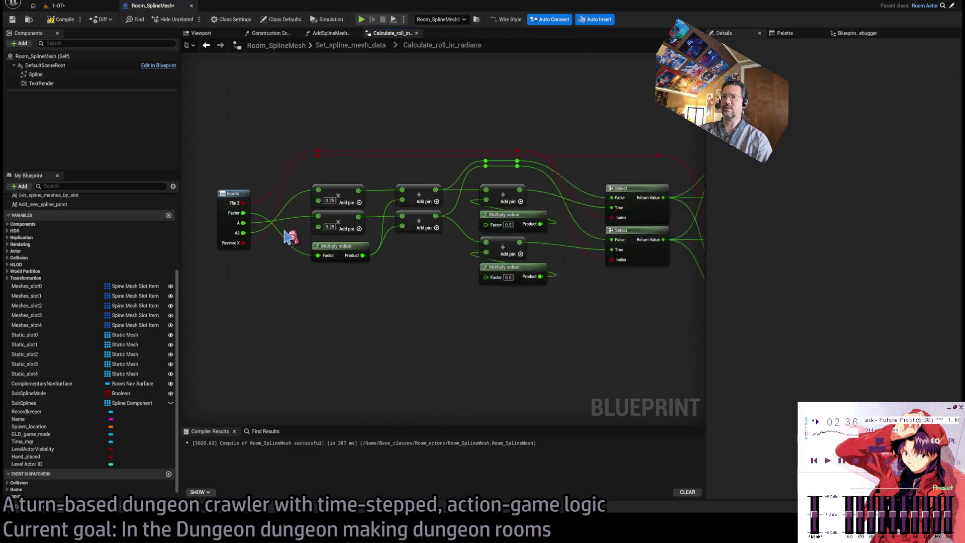
pyautogui.click(350, 45)
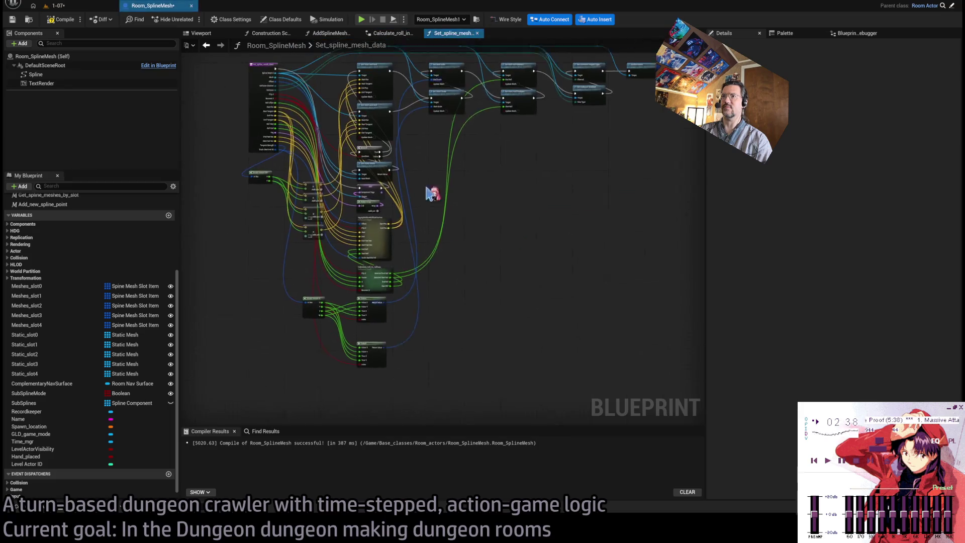
# Step: Rename the collapsed graph's A2 input to RollEnd in Details, then open Calculate_roll_in_radians
pyautogui.scroll(-3, 452, 345)
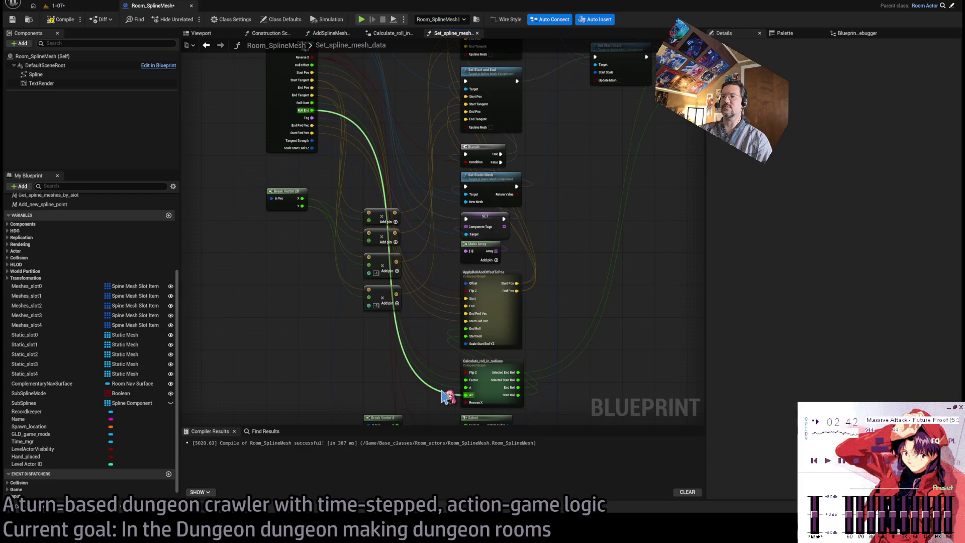
pyautogui.click(490, 363)
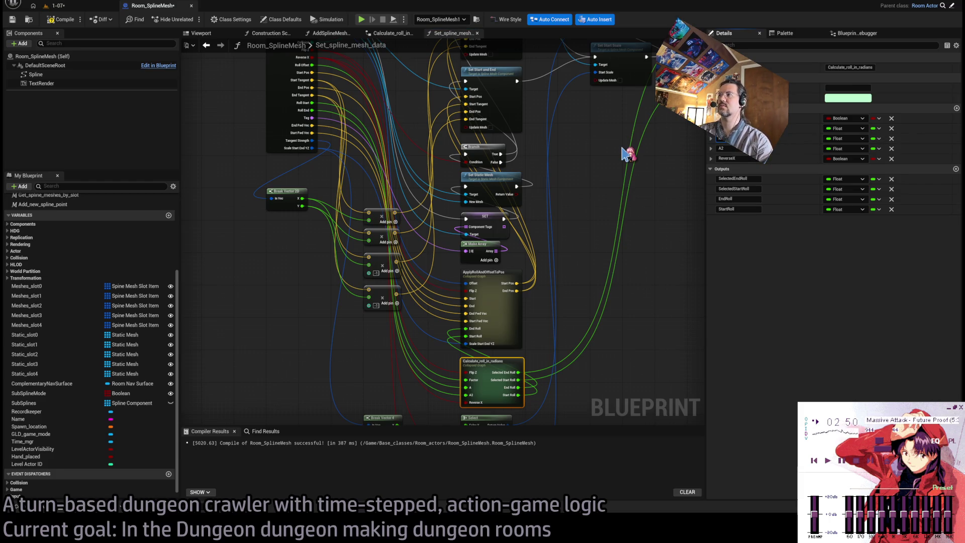
pyautogui.doubleClick(453, 394)
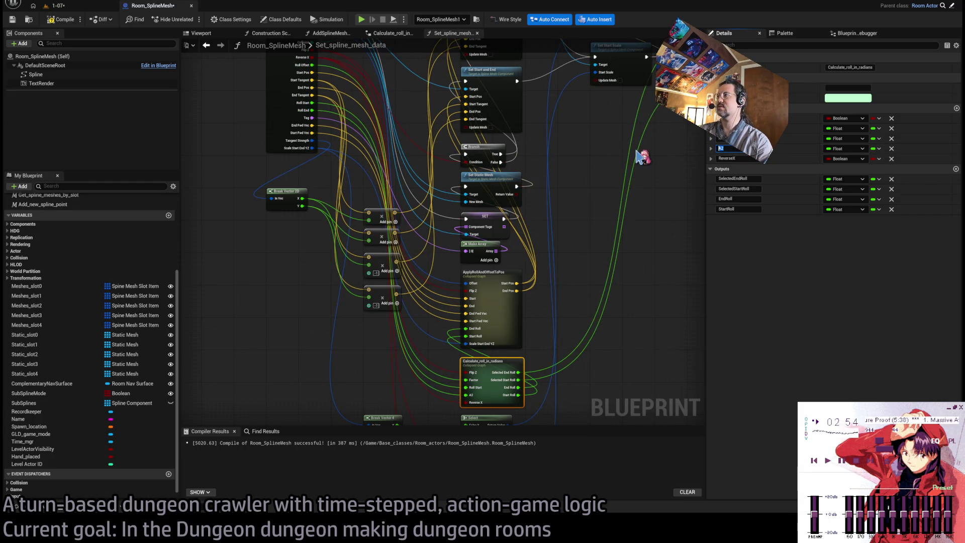
pyautogui.click(735, 148)
pyautogui.write('RollEnd')
pyautogui.press('Return')
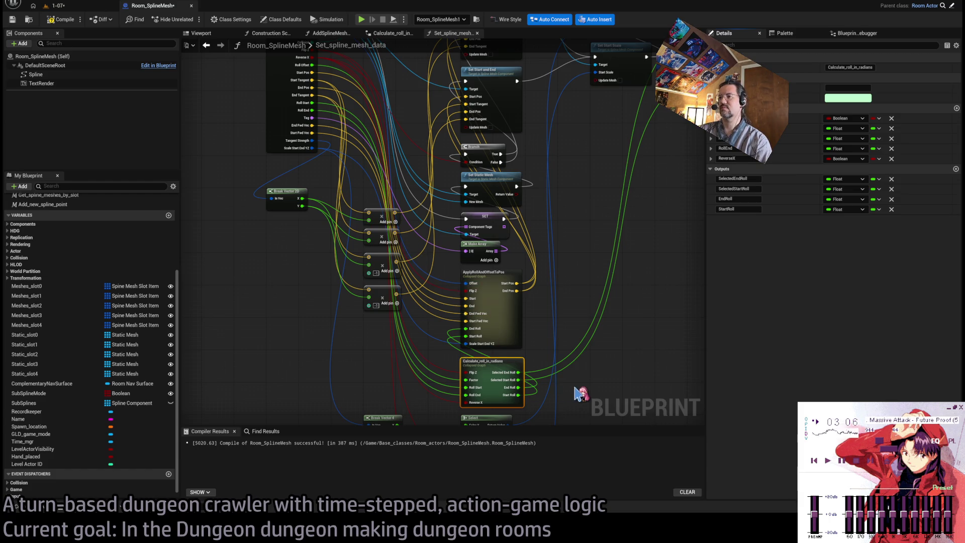
pyautogui.doubleClick(502, 362)
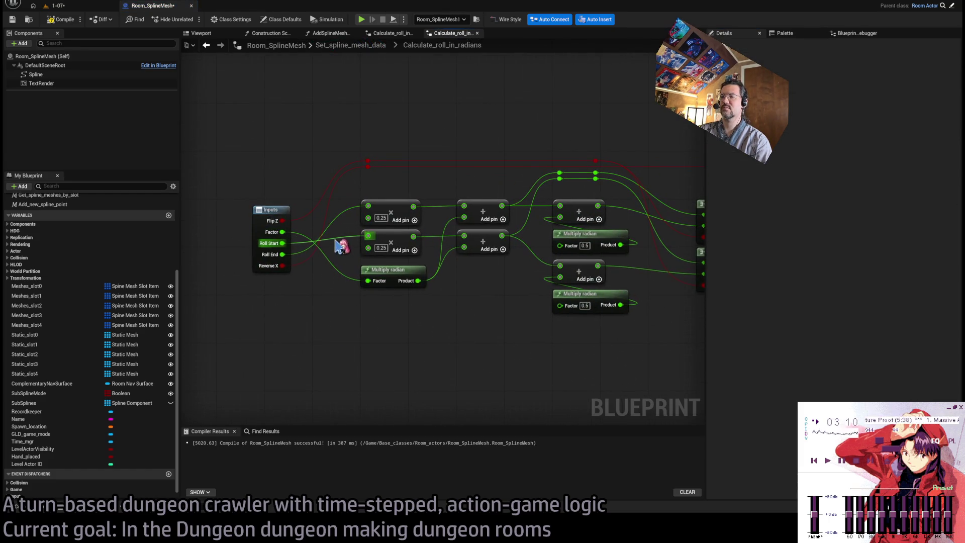
# Step: Nudge the Multiply radian node slightly up beneath the two 0.25 multiply nodes
pyautogui.moveTo(351, 270); pyautogui.dragTo(301, 254)
pyautogui.scroll(-3, 416, 324)
pyautogui.moveTo(293, 327); pyautogui.dragTo(274, 213)
pyautogui.moveTo(465, 355)
pyautogui.mouseDown()
pyautogui.moveTo(390, 342)
pyautogui.moveTo(516, 317)
pyautogui.mouseUp()
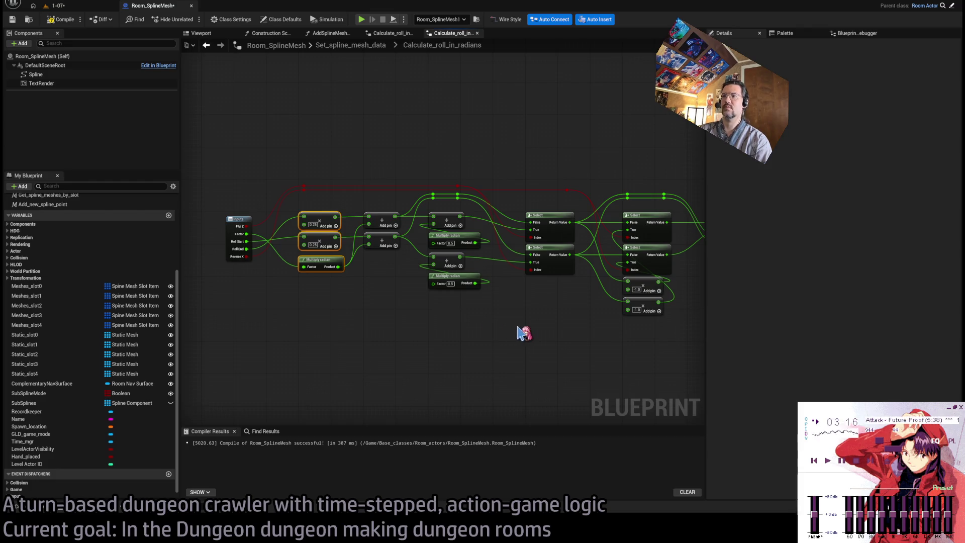
pyautogui.moveTo(523, 332); pyautogui.dragTo(412, 320)
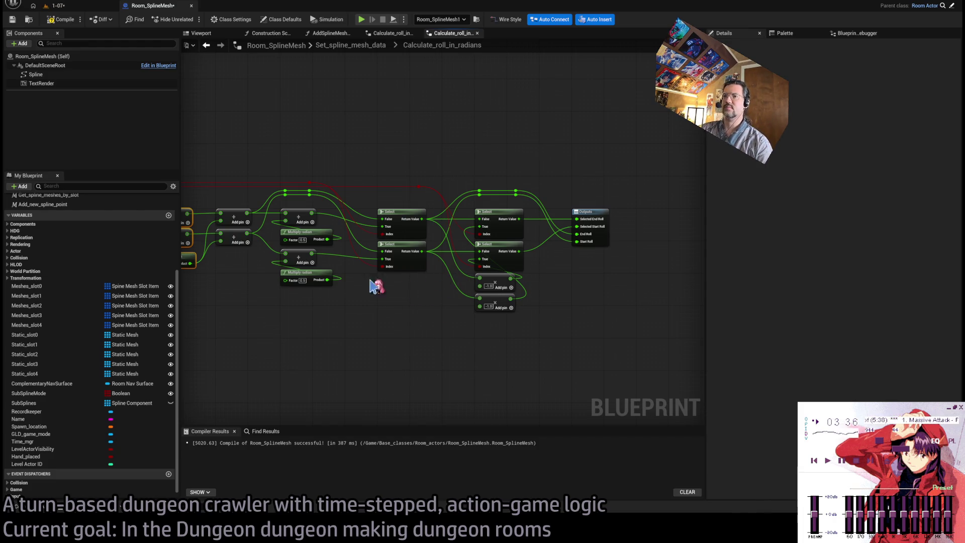
pyautogui.scroll(3, 297, 259)
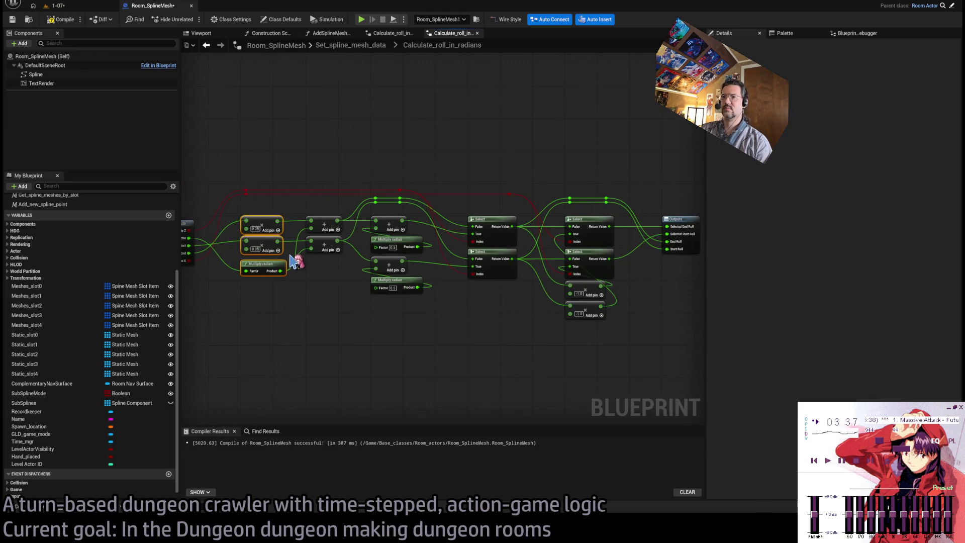
pyautogui.click(362, 336)
pyautogui.moveTo(352, 279); pyautogui.dragTo(352, 273)
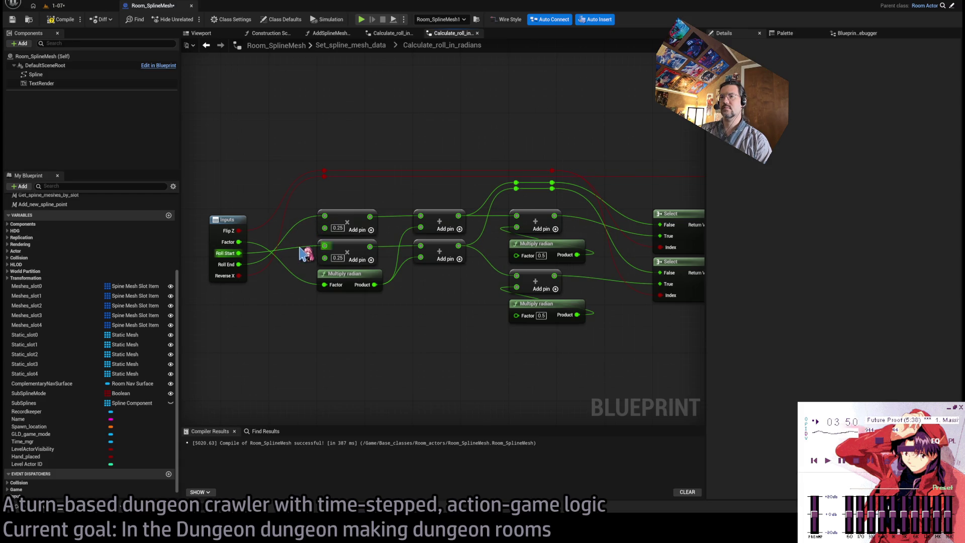
# Step: View the Multiply radian node's MultiplyRadian declaration in Rider, then minimize Rider
pyautogui.moveTo(304, 254)
pyautogui.mouseDown()
pyautogui.moveTo(297, 209)
pyautogui.moveTo(308, 243)
pyautogui.mouseUp()
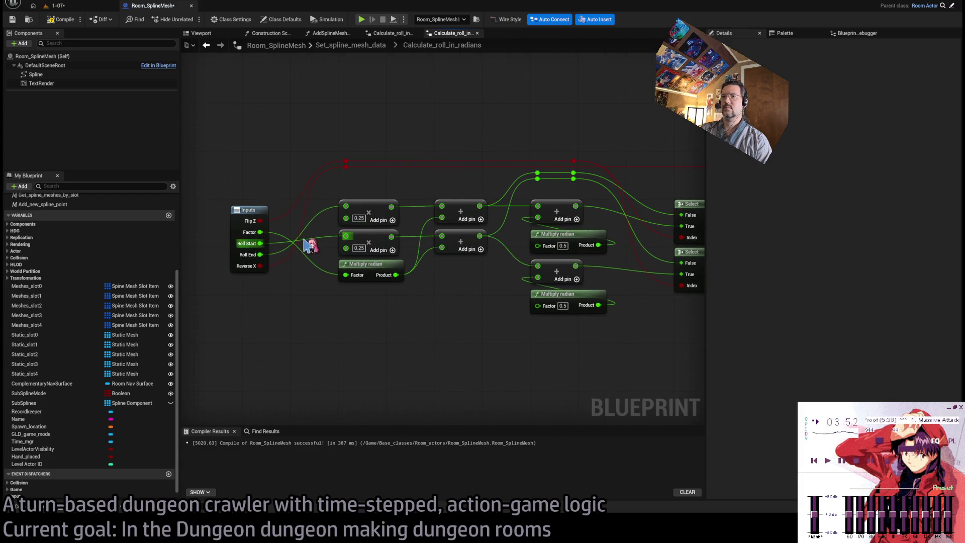
pyautogui.moveTo(372, 211); pyautogui.dragTo(312, 205)
pyautogui.click(312, 206)
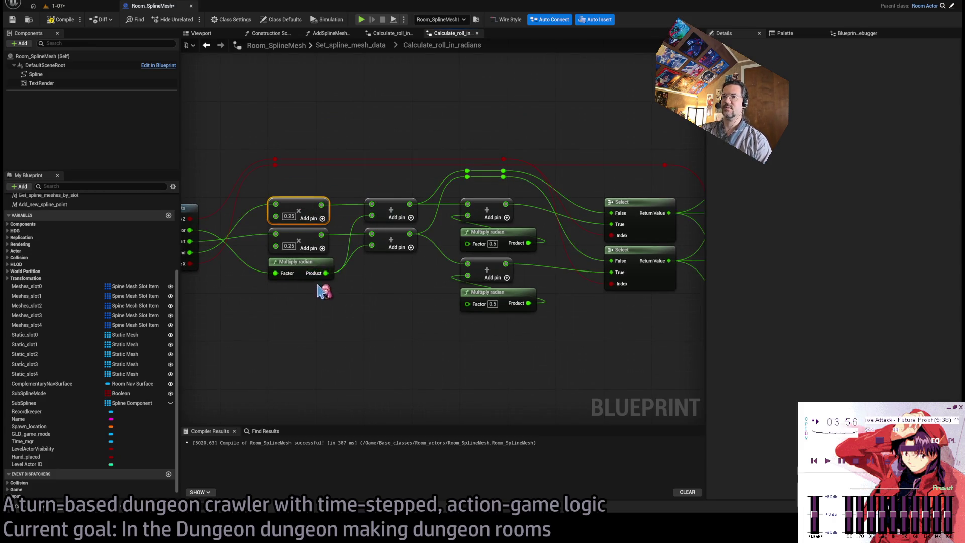
pyautogui.moveTo(319, 290); pyautogui.dragTo(382, 291)
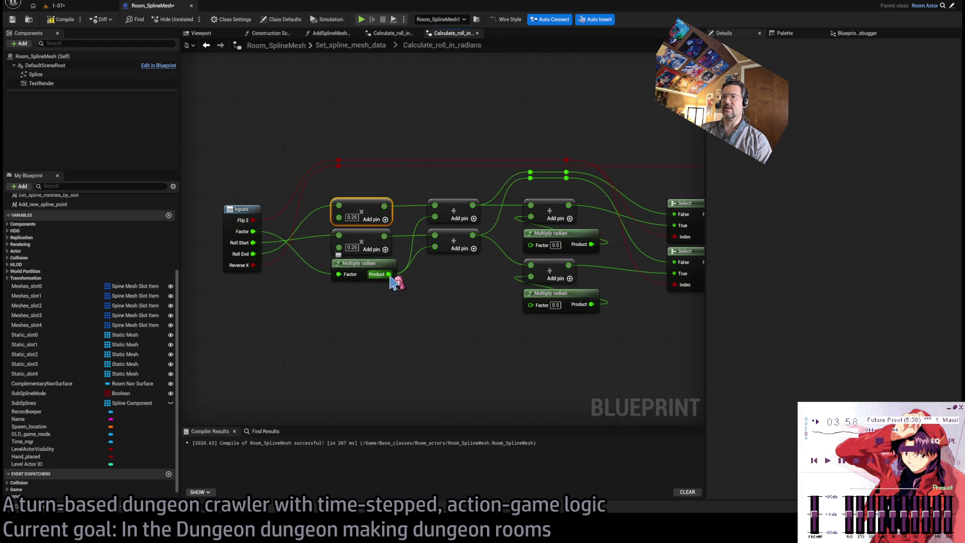
pyautogui.click(380, 263)
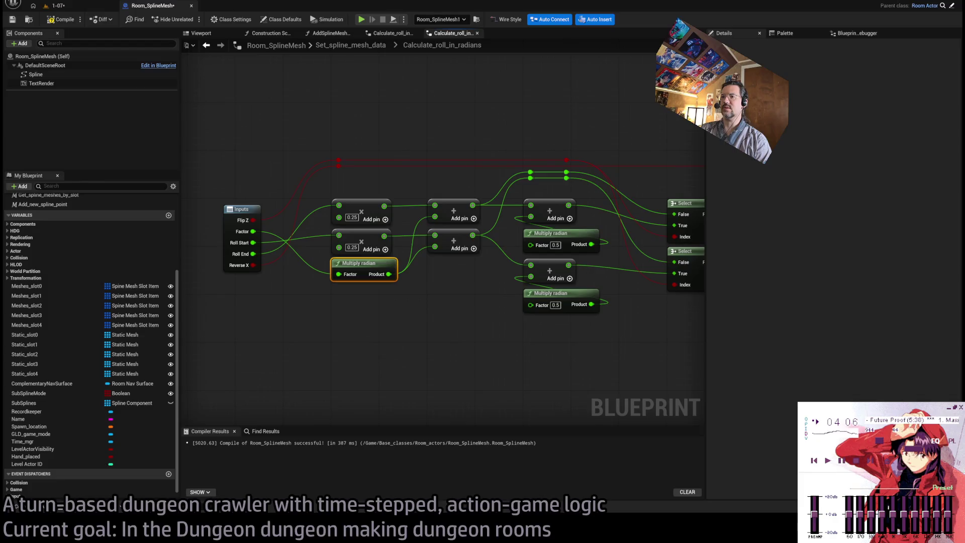
pyautogui.doubleClick(372, 263)
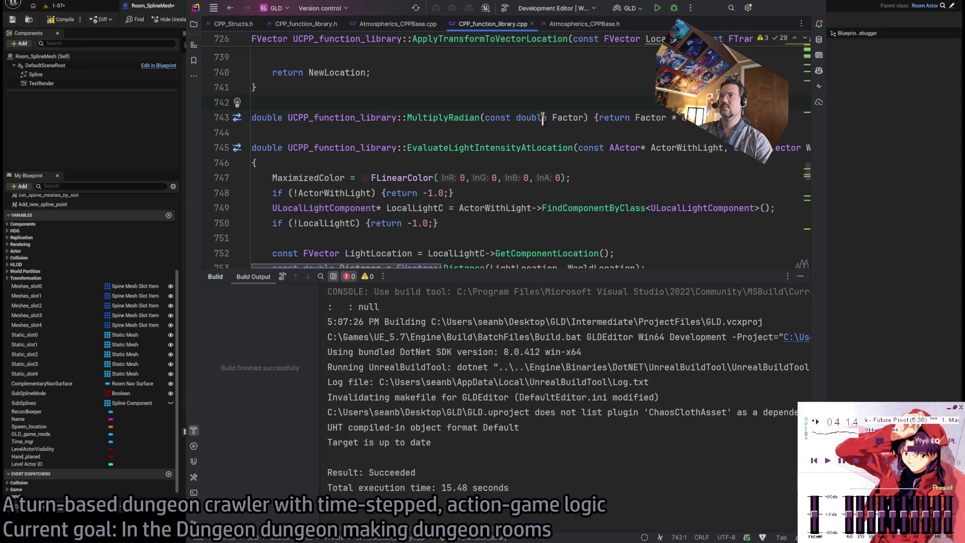
pyautogui.click(425, 119)
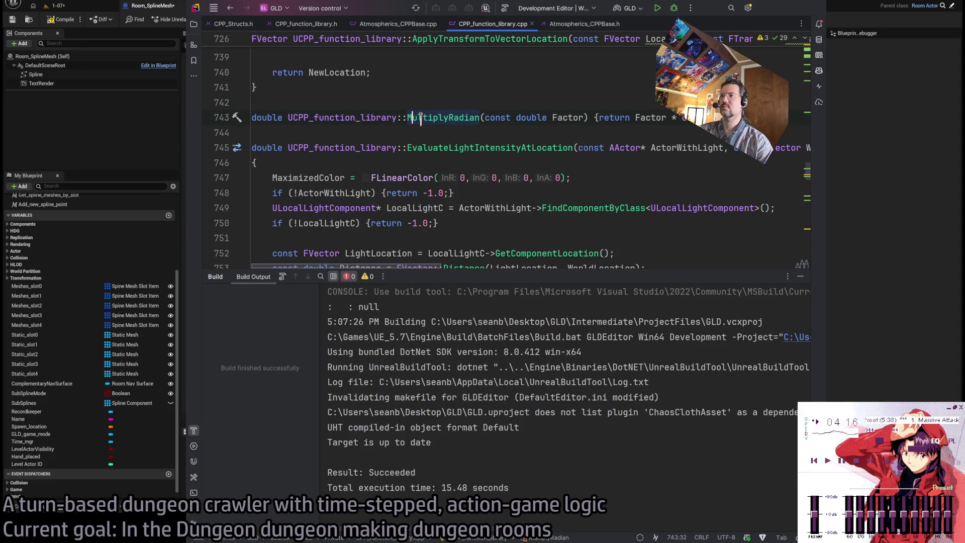
pyautogui.keyDown('ctrl'); pyautogui.click(420, 117); pyautogui.keyUp('ctrl')
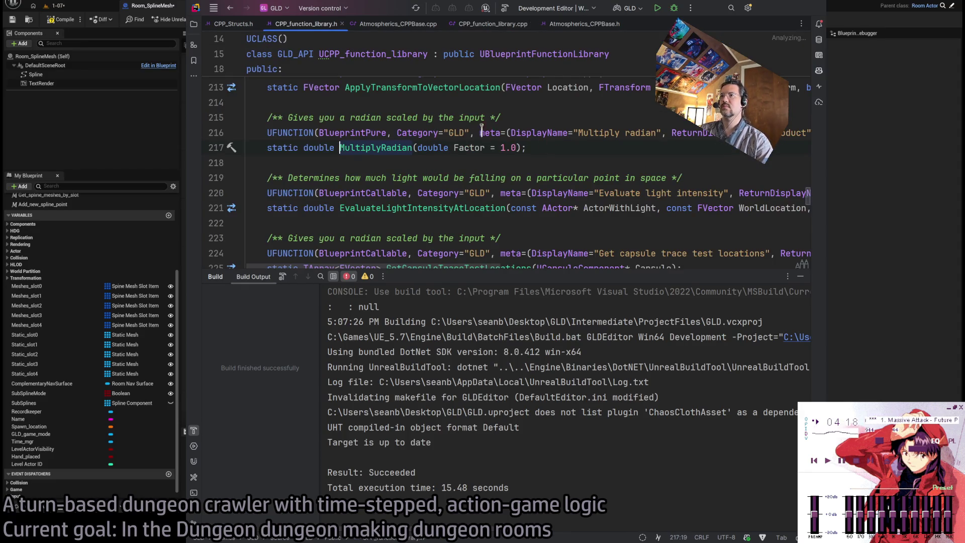
pyautogui.click(774, 14)
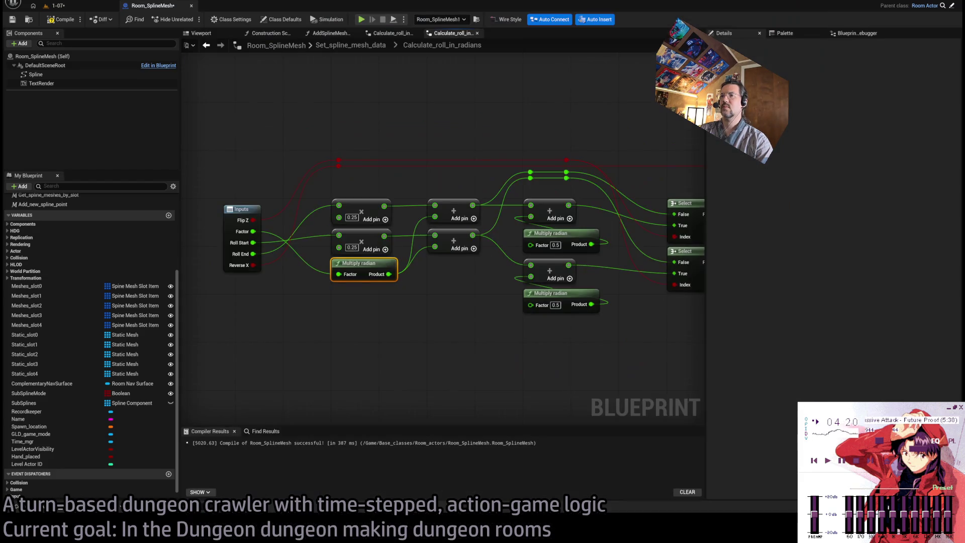
# Step: Move the Multiply radian node back down, review the Select nodes, and return to Set_spline_mesh_data
pyautogui.moveTo(353, 278)
pyautogui.mouseDown()
pyautogui.moveTo(366, 276)
pyautogui.moveTo(353, 284)
pyautogui.mouseUp()
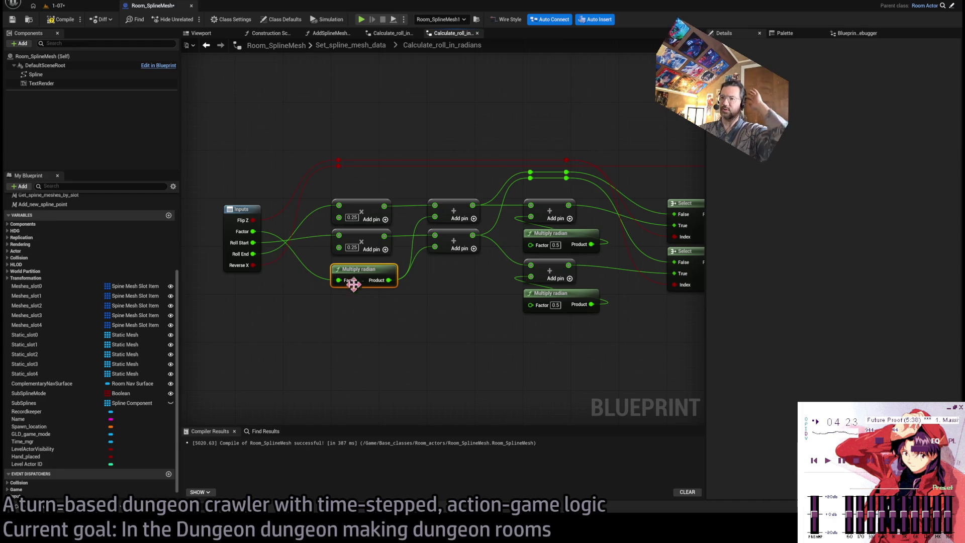
pyautogui.click(377, 319)
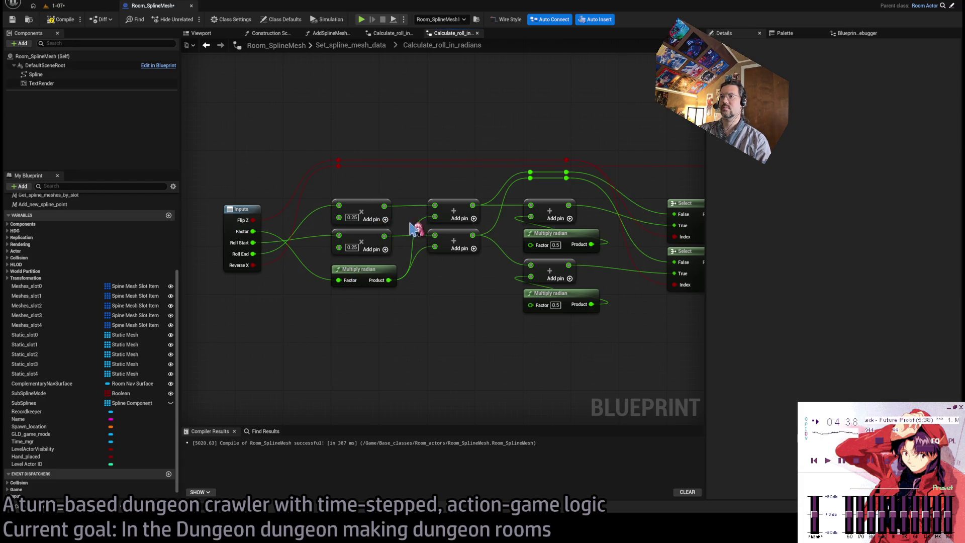
pyautogui.hotkey('ctrl', 'z')
pyautogui.hotkey('ctrl', 'y')
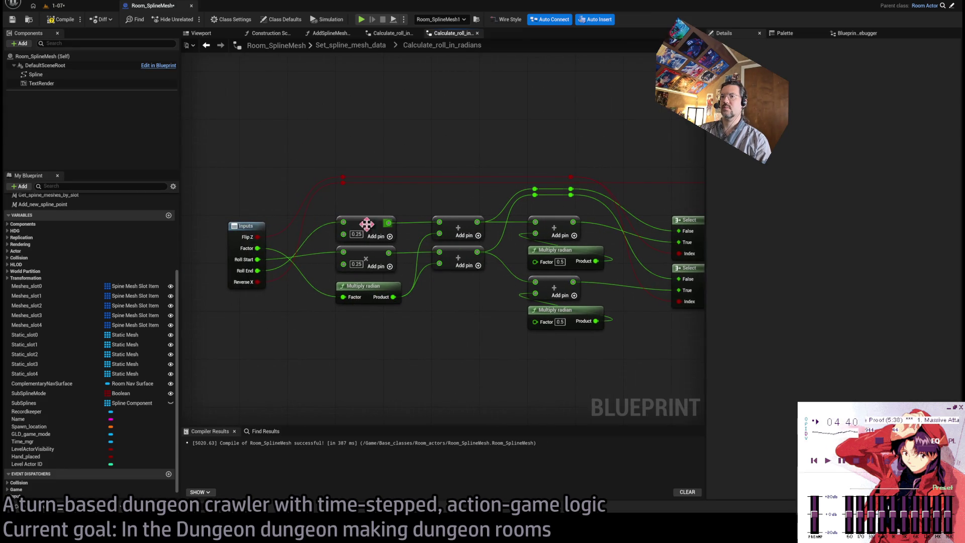
pyautogui.moveTo(420, 237); pyautogui.dragTo(342, 231)
pyautogui.moveTo(478, 259); pyautogui.dragTo(388, 230)
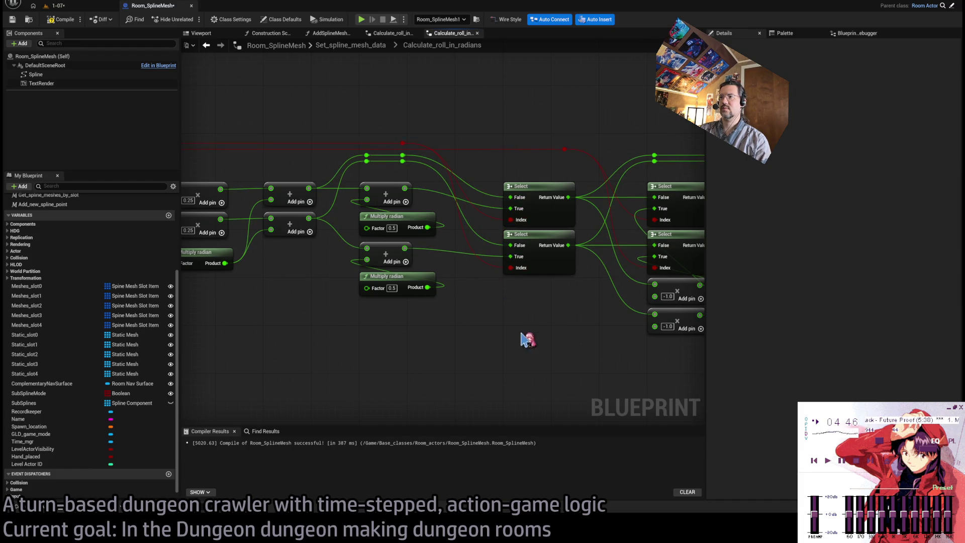
pyautogui.moveTo(523, 339); pyautogui.dragTo(460, 315)
pyautogui.moveTo(593, 267); pyautogui.dragTo(434, 224)
pyautogui.moveTo(480, 161); pyautogui.dragTo(430, 383)
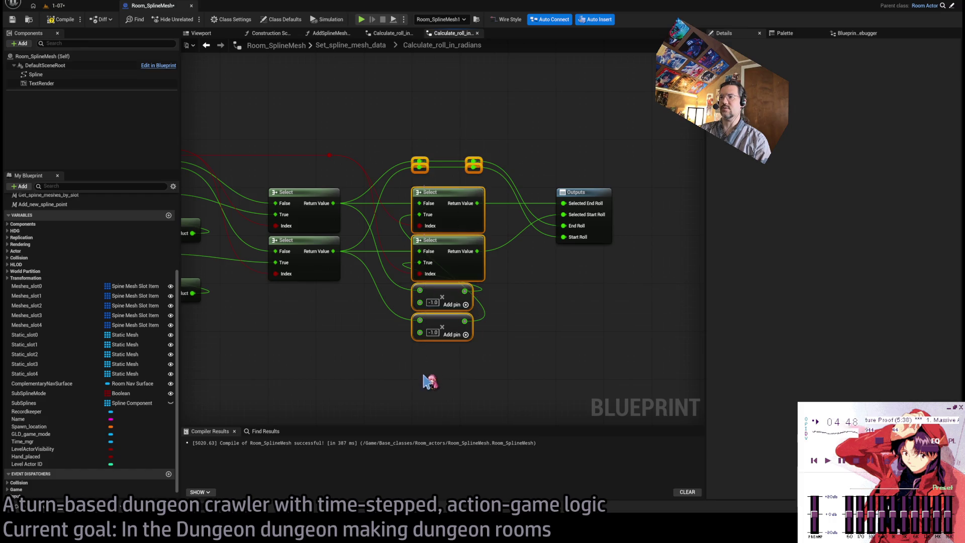
pyautogui.click(542, 224)
pyautogui.click(350, 46)
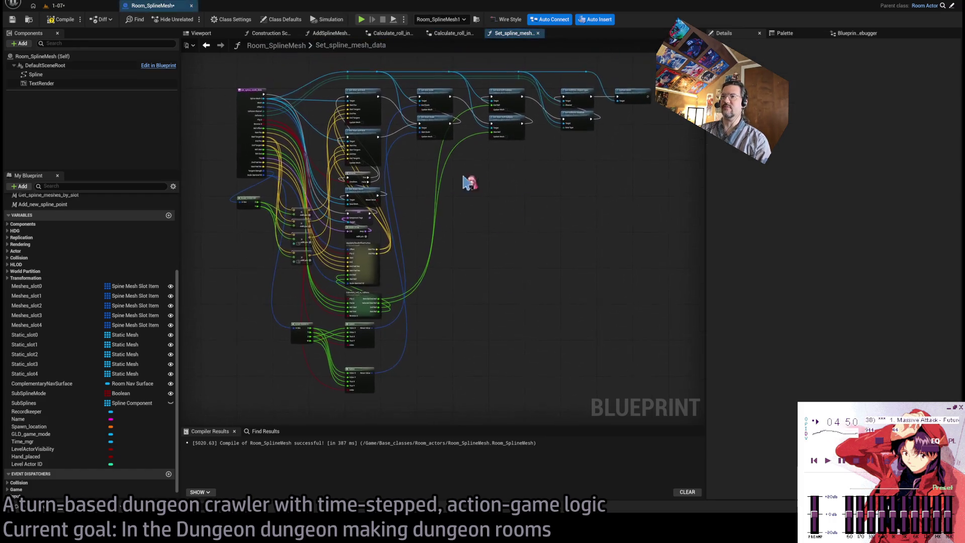
# Step: Reorder the inputs to Factor, Roll Start, Roll End, Reverse X, Flip Z and reopen the graph
pyautogui.scroll(5, 470, 271)
pyautogui.click(427, 268)
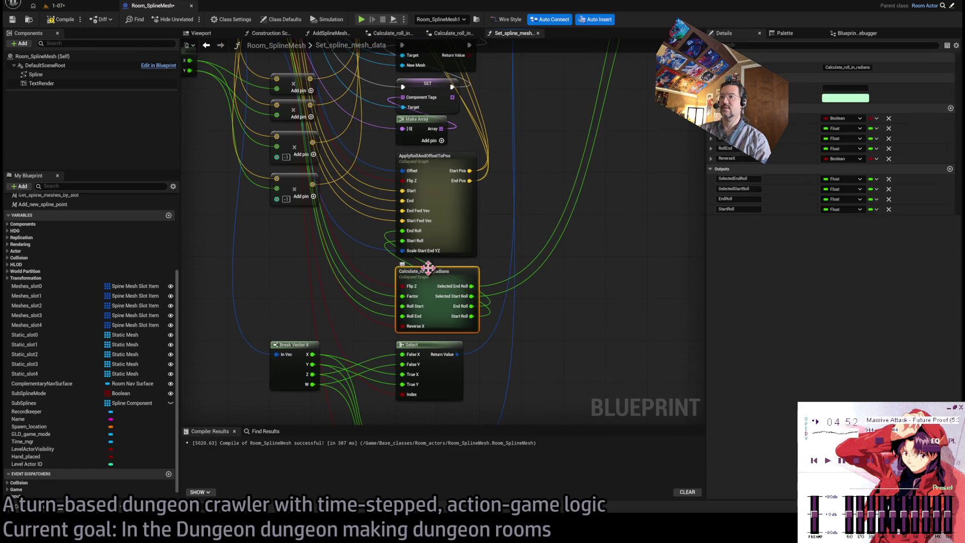
pyautogui.moveTo(711, 119); pyautogui.dragTo(710, 156)
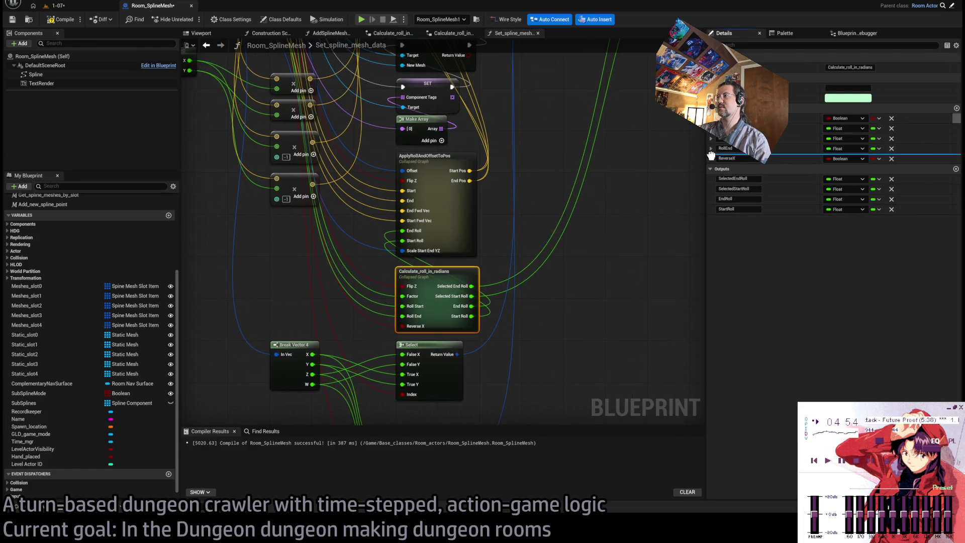
pyautogui.moveTo(699, 222); pyautogui.dragTo(702, 214)
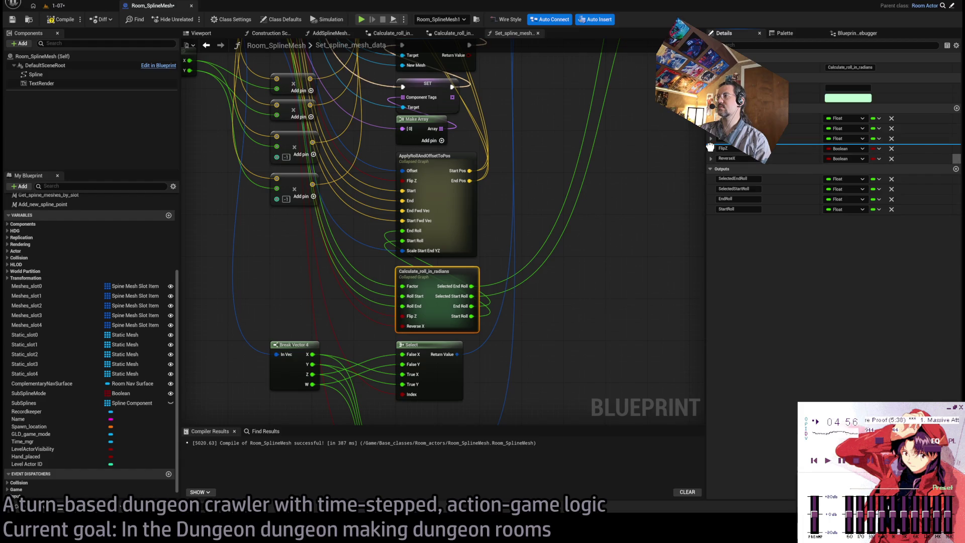
pyautogui.moveTo(644, 248); pyautogui.dragTo(647, 254)
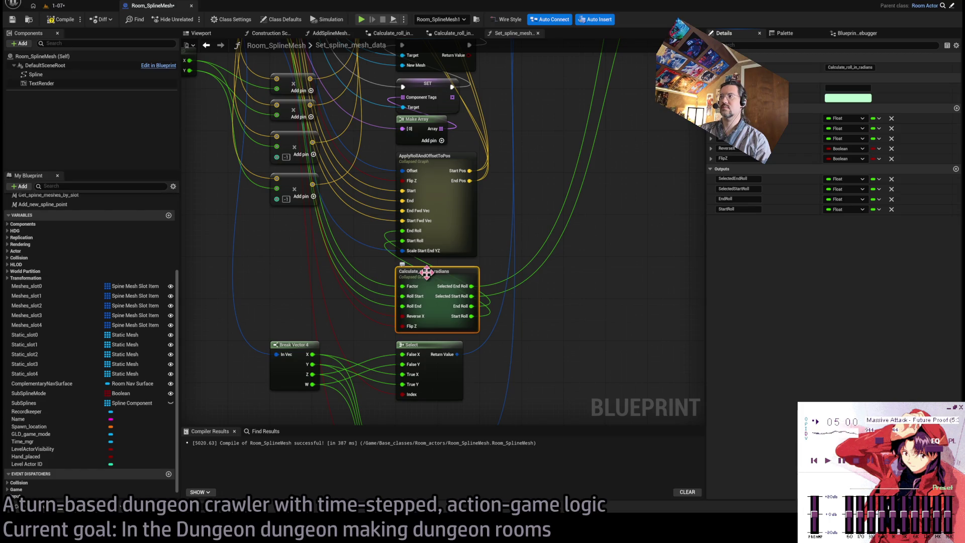
pyautogui.scroll(-3, 472, 354)
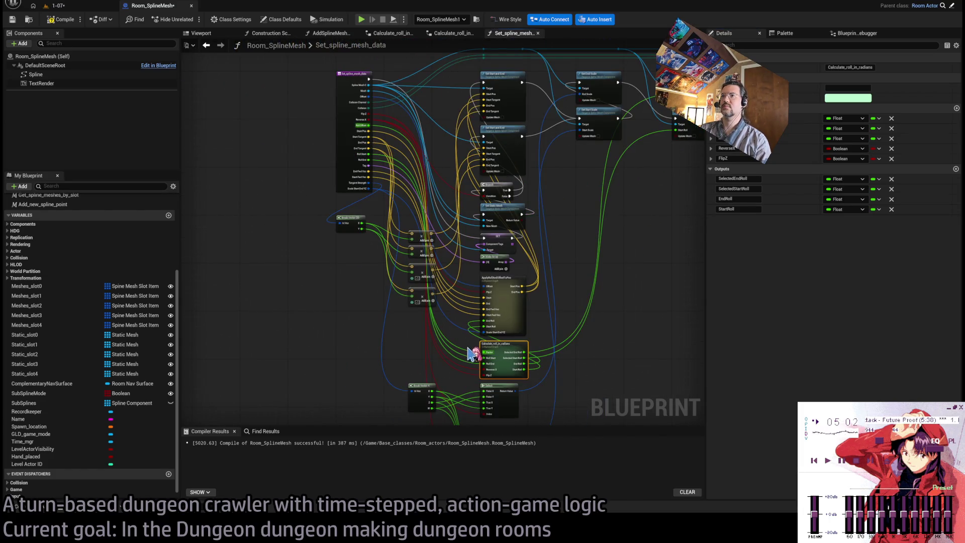
pyautogui.scroll(3, 518, 358)
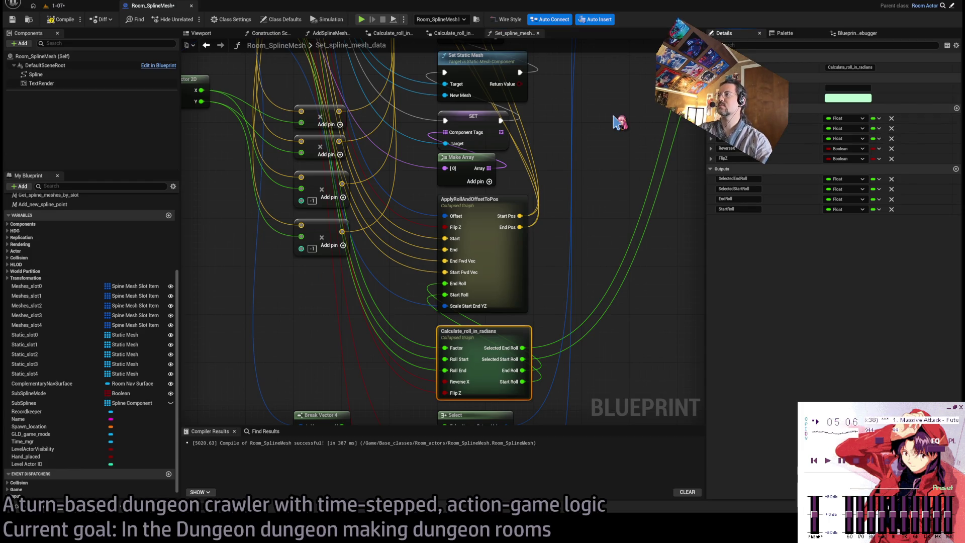
pyautogui.doubleClick(487, 338)
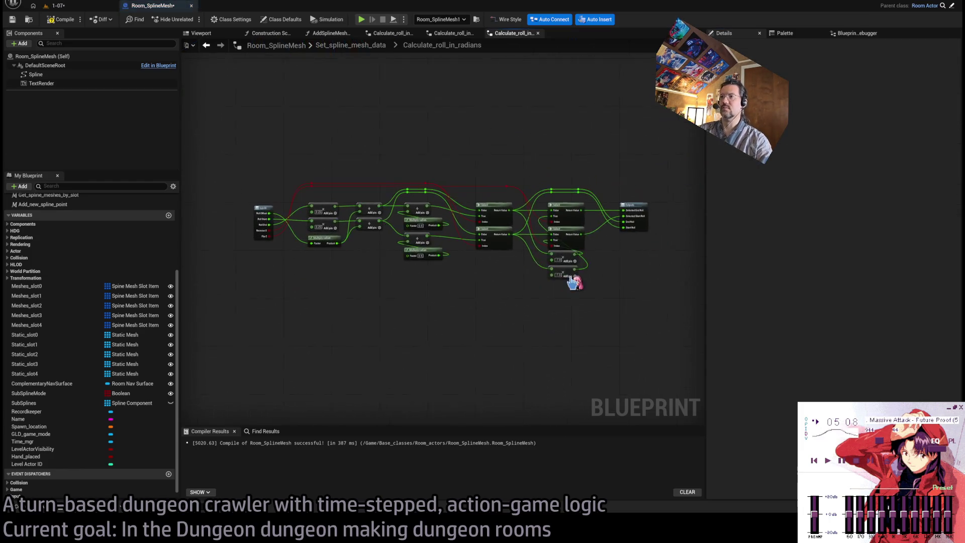
pyautogui.scroll(2, 447, 265)
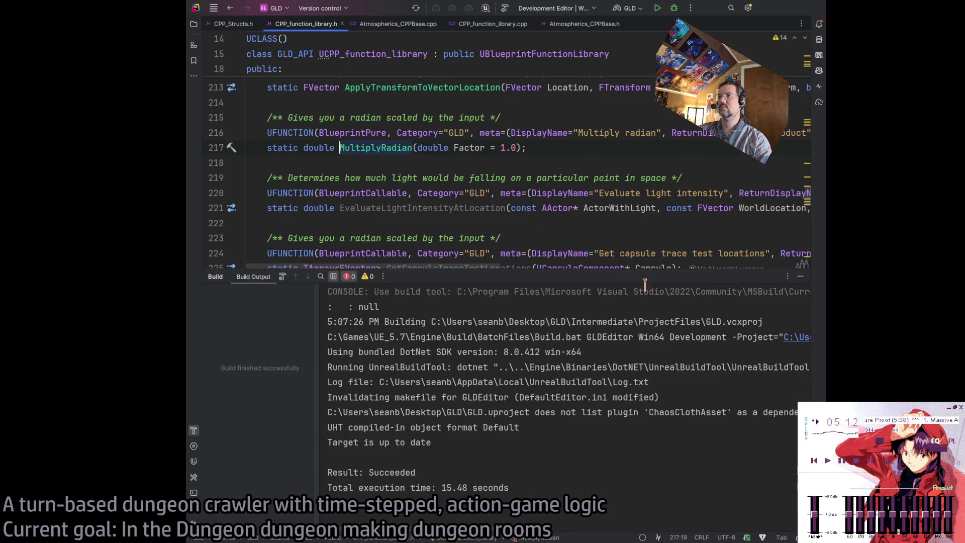
# Step: Add CompactNodeTitle="X " after the Multiply radian DisplayName on line 216 of CPP_function_library.h
pyautogui.click(800, 276)
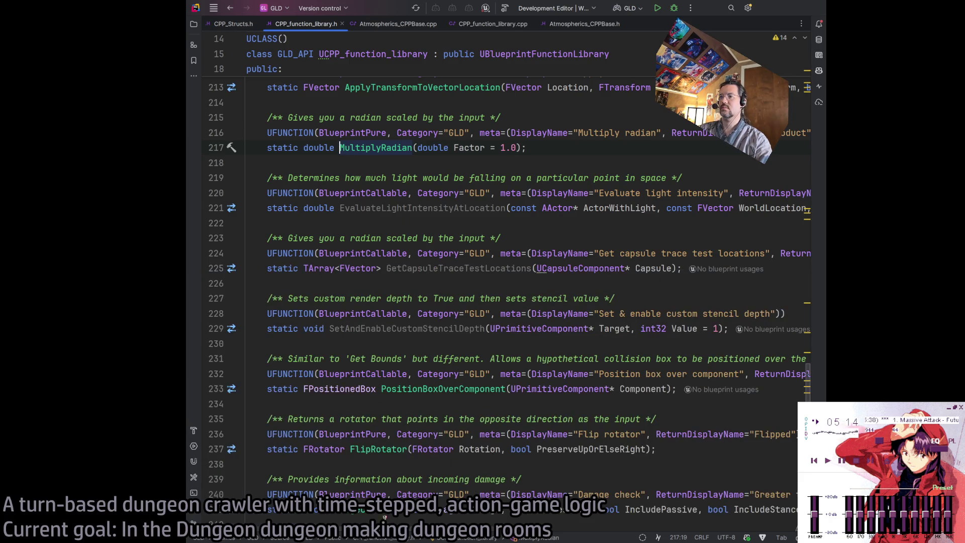
pyautogui.hscroll(10, 532, 302)
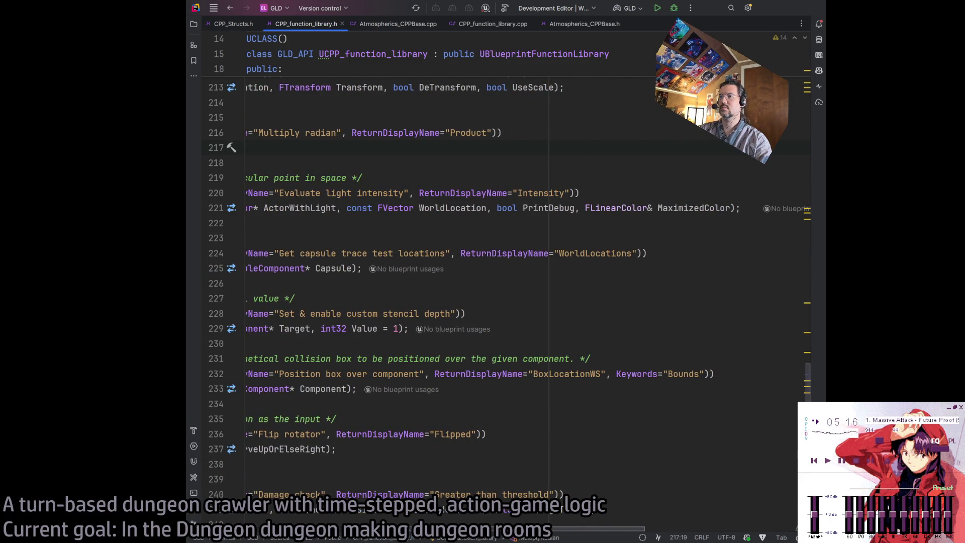
pyautogui.hscroll(-6, 436, 518)
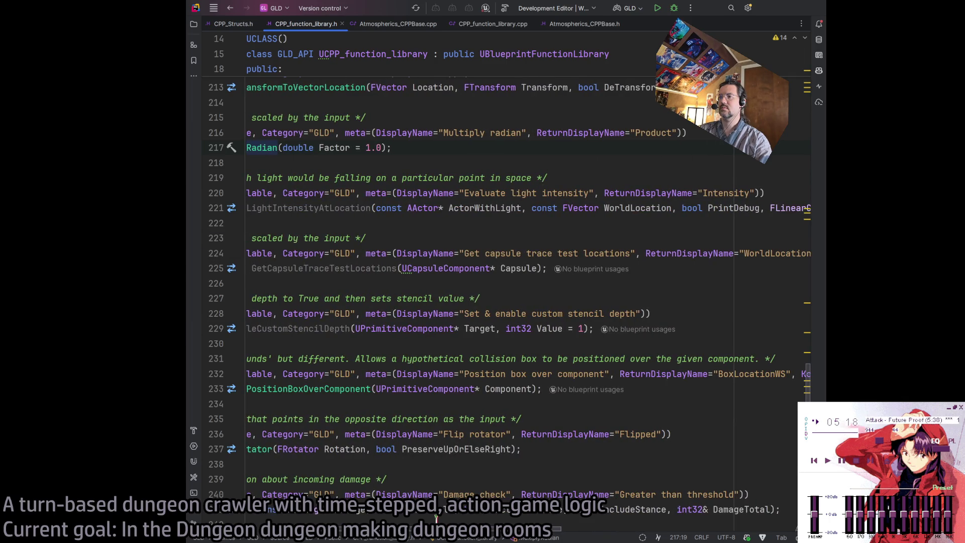
pyautogui.scroll(2, 540, 267)
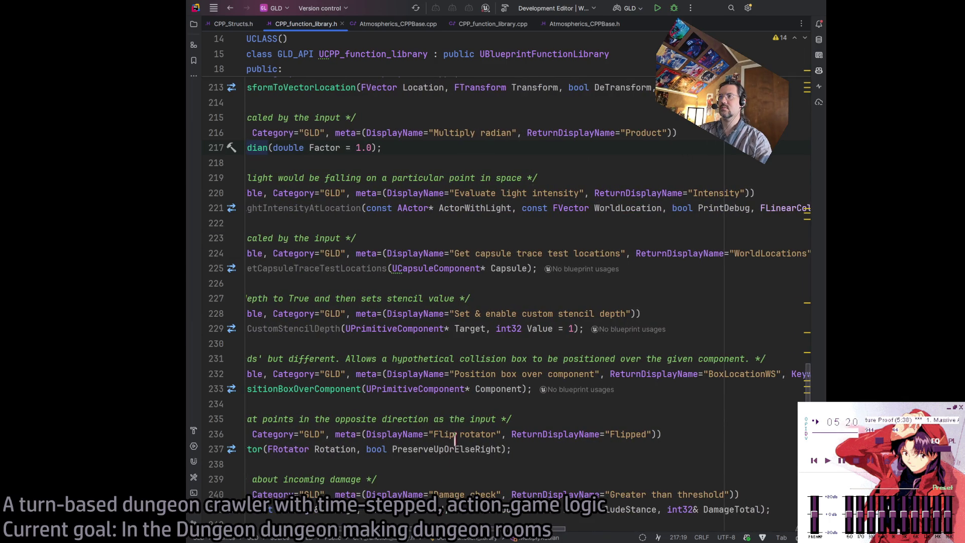
pyautogui.click(525, 208)
pyautogui.write('CompactNodeTitle="":')
pyautogui.press('BackSpace')
pyautogui.press('BackSpace')
pyautogui.write('X "')
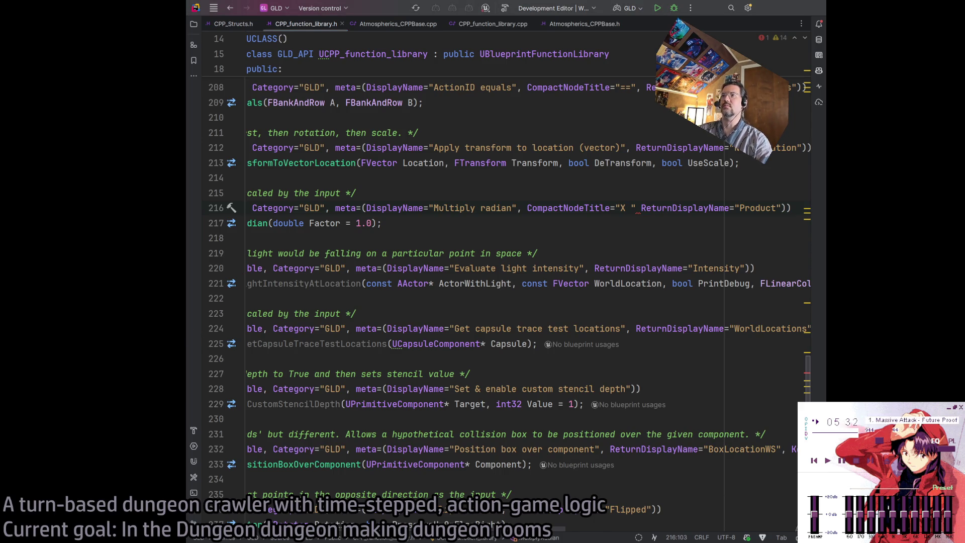
pyautogui.hotkey('alt', 'Tab')
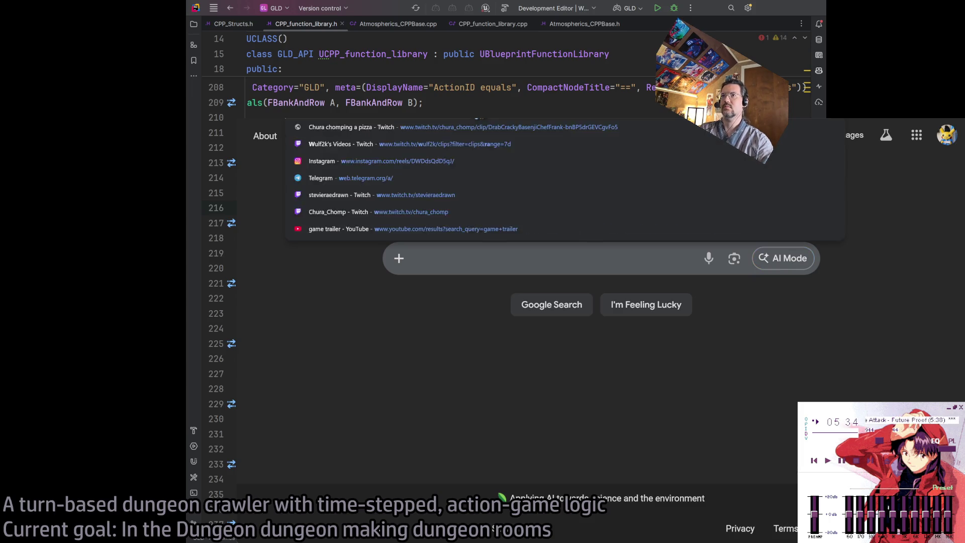
# Step: Look up the Wikipedia Radian and 4K articles to grab the × symbol, then return to Rider
pyautogui.hotkey('ctrl', 'Tab')
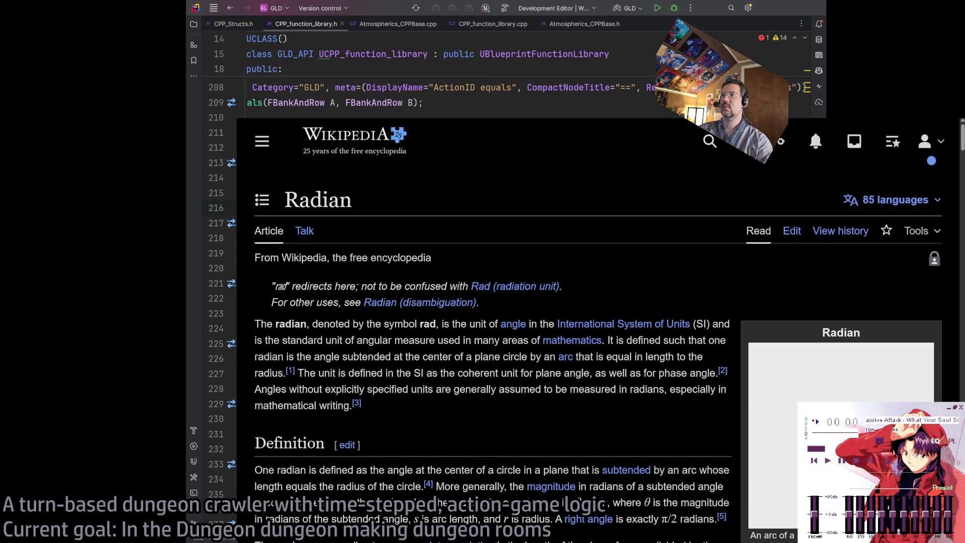
pyautogui.hotkey('ctrl', 'l')
pyautogui.write('4k')
pyautogui.press('Return')
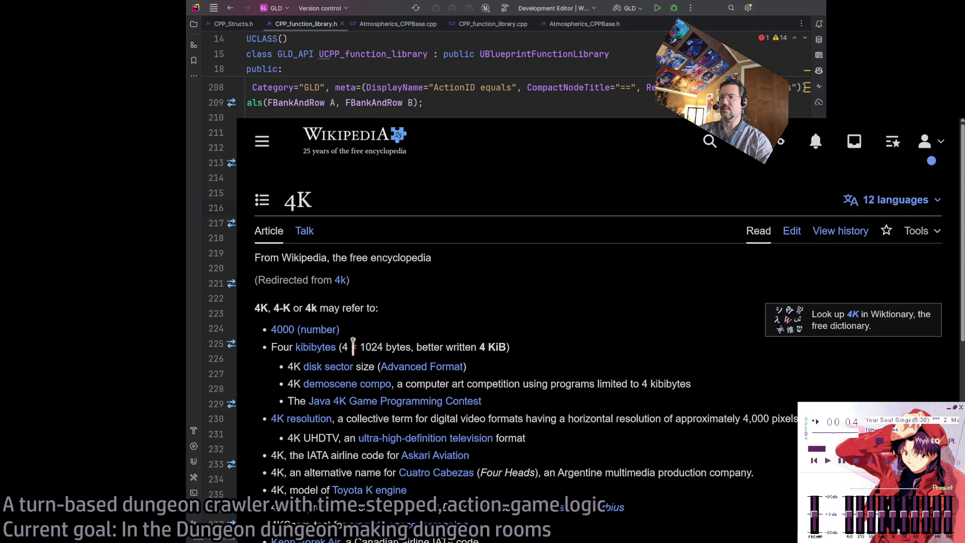
pyautogui.hotkey('alt', 'Tab')
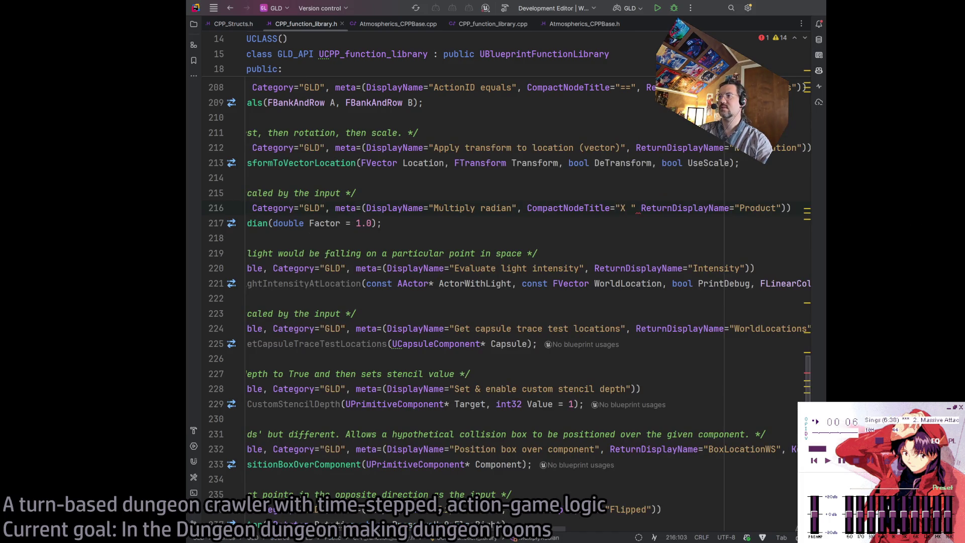
# Step: Change the compact title to "Factor × radian" and add a comma after it
pyautogui.write('× radian')
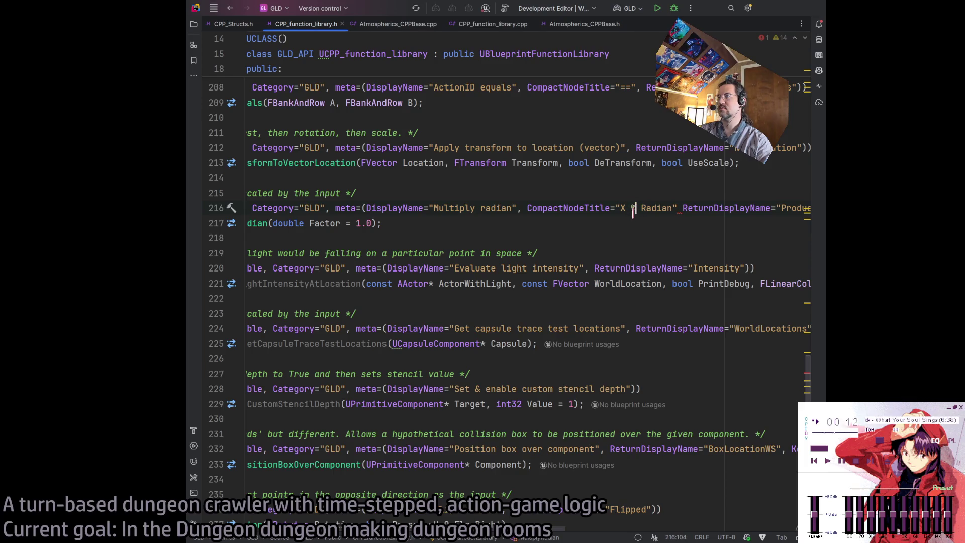
pyautogui.press('BackSpace')
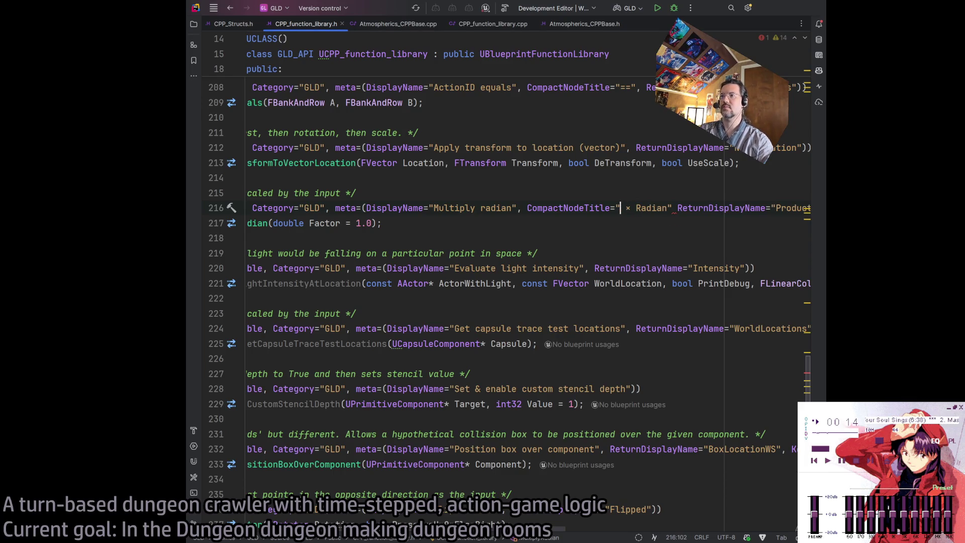
pyautogui.write('Factor')
pyautogui.click(708, 216)
pyautogui.click(704, 208)
pyautogui.write(',')
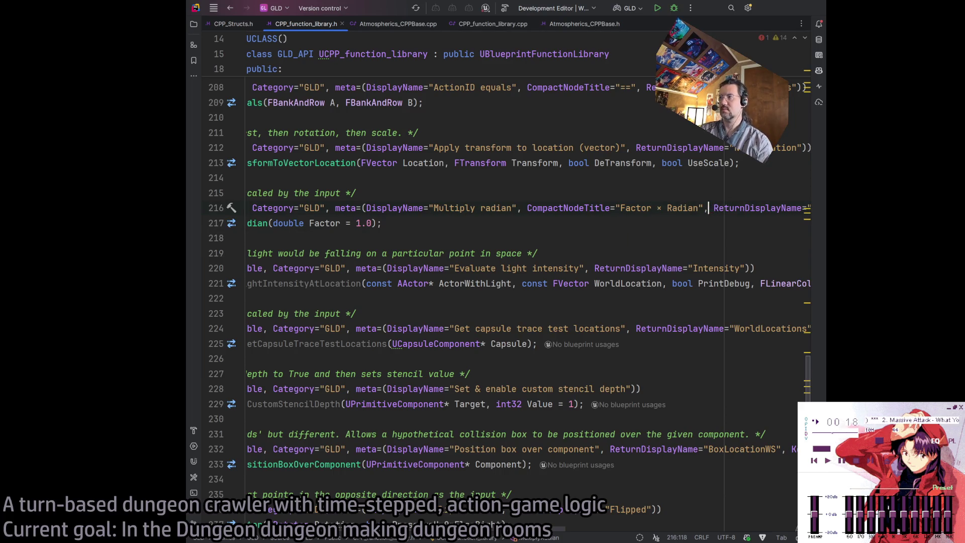
pyautogui.click(654, 223)
pyautogui.hscroll(-3, 462, 324)
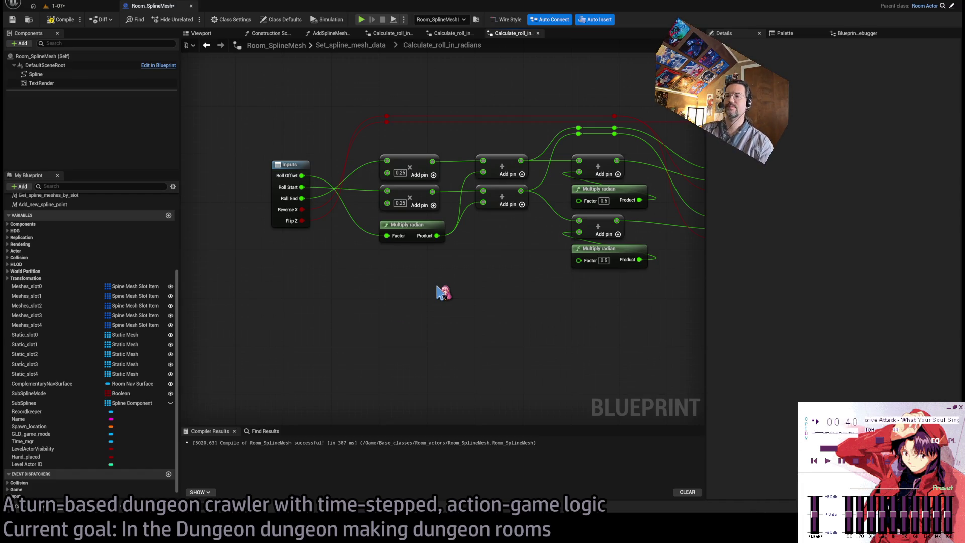
# Step: Change the MultiplyRadian DisplayName to "Multiply by radian" on line 216
pyautogui.hotkey('alt', 'Tab')
pyautogui.write('by ')
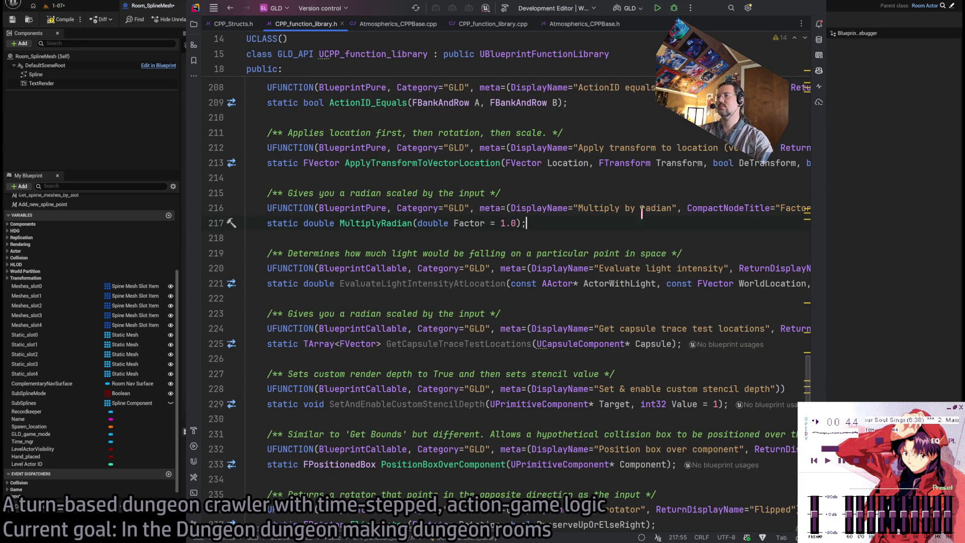
pyautogui.write('1')
pyautogui.click(663, 220)
pyautogui.hotkey('ctrl', 'z')
pyautogui.click(660, 228)
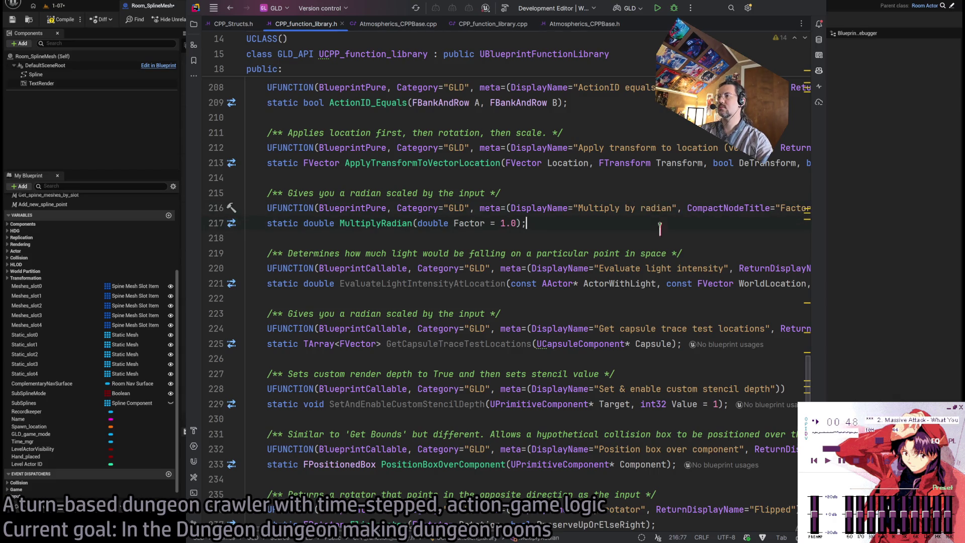
pyautogui.click(655, 228)
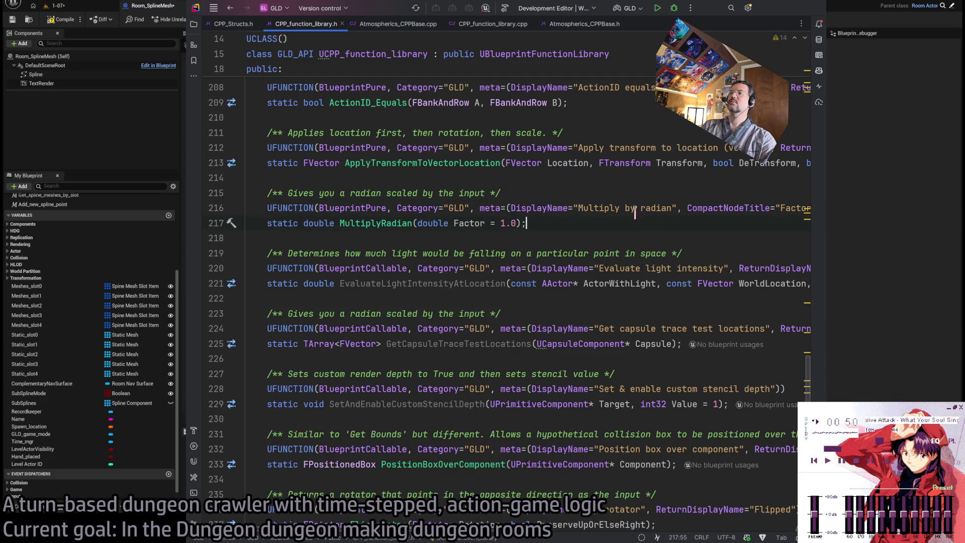
pyautogui.hotkey('alt', 'Tab')
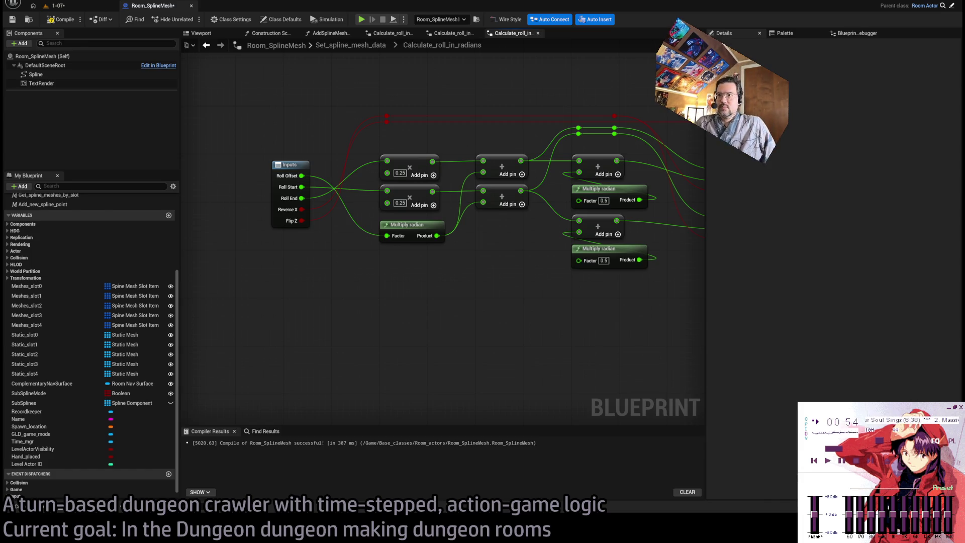
# Step: Nudge the lower Select node into a tidier position in Calculate_roll_in_radians
pyautogui.moveTo(486, 224); pyautogui.dragTo(375, 228)
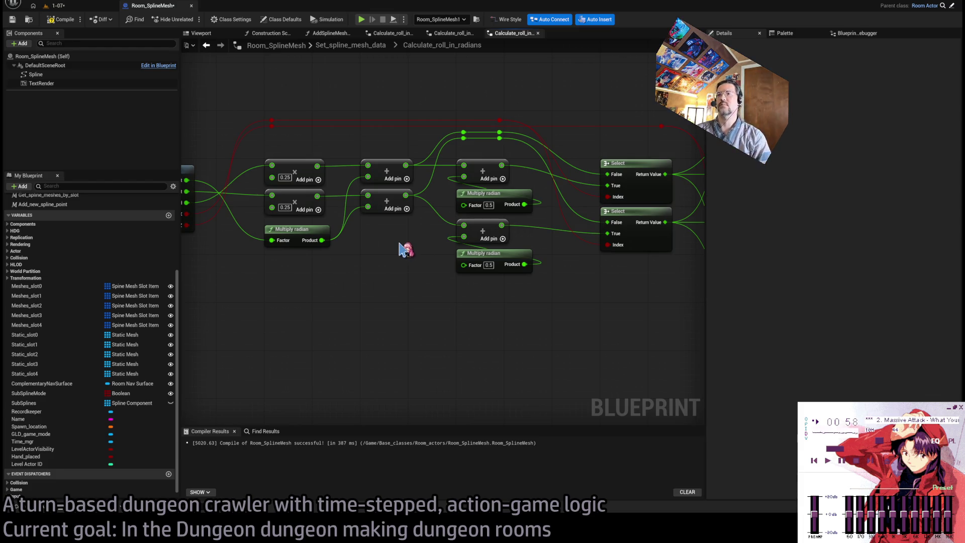
pyautogui.moveTo(565, 273); pyautogui.dragTo(523, 279)
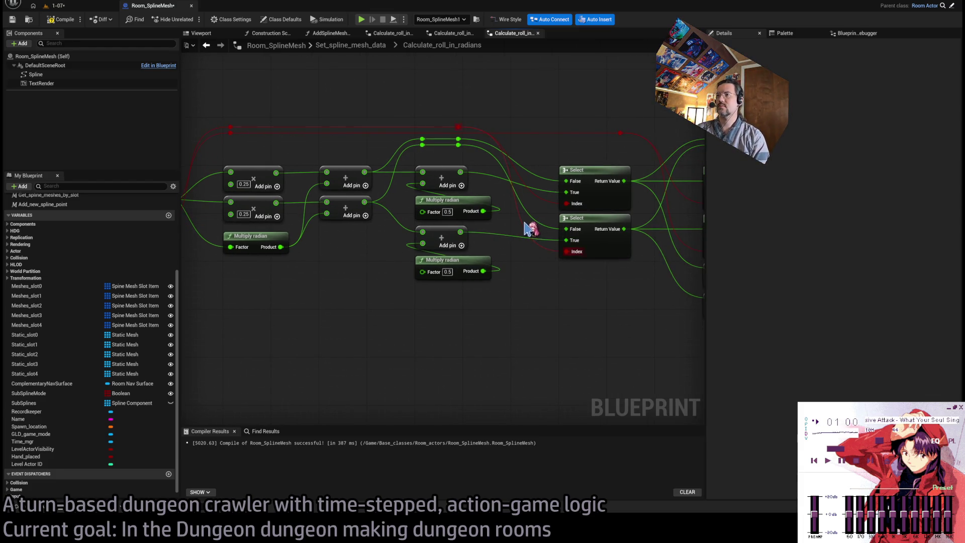
pyautogui.moveTo(528, 226); pyautogui.dragTo(619, 229)
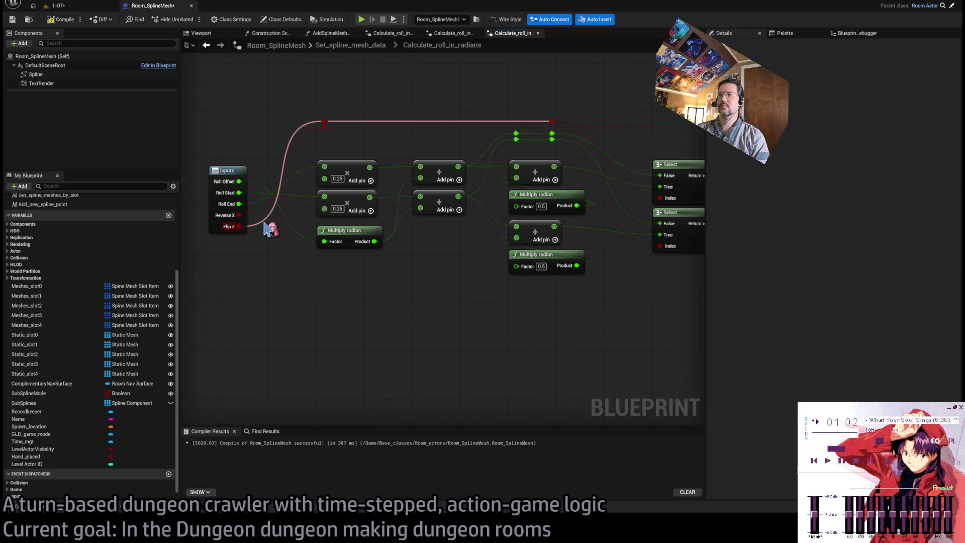
pyautogui.moveTo(619, 227)
pyautogui.mouseDown()
pyautogui.moveTo(568, 246)
pyautogui.moveTo(454, 243)
pyautogui.mouseUp()
pyautogui.moveTo(526, 232); pyautogui.dragTo(526, 251)
pyautogui.moveTo(556, 324)
pyautogui.mouseDown()
pyautogui.moveTo(520, 287)
pyautogui.moveTo(451, 295)
pyautogui.moveTo(513, 214)
pyautogui.mouseUp()
pyautogui.moveTo(540, 257); pyautogui.dragTo(540, 245)
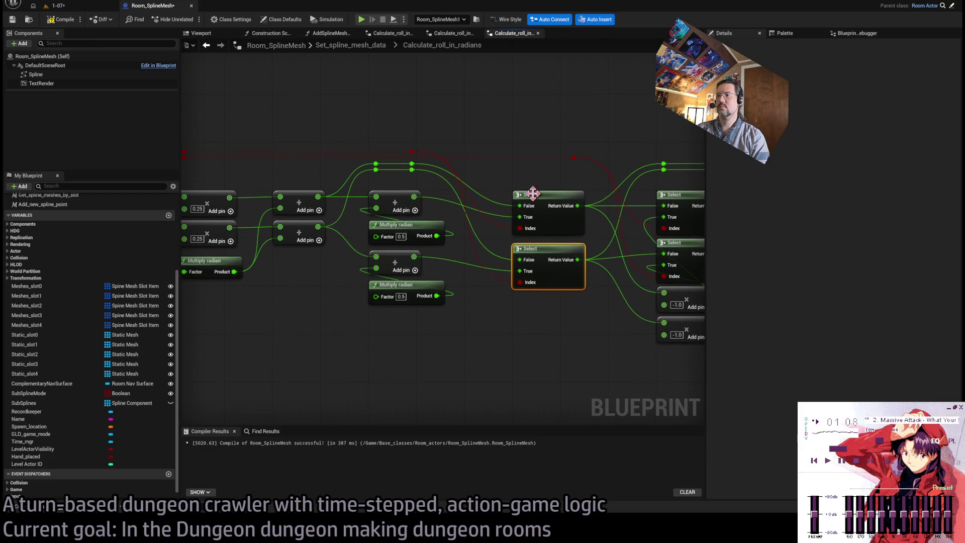
pyautogui.moveTo(533, 193); pyautogui.dragTo(581, 174)
pyautogui.moveTo(446, 148); pyautogui.dragTo(562, 131)
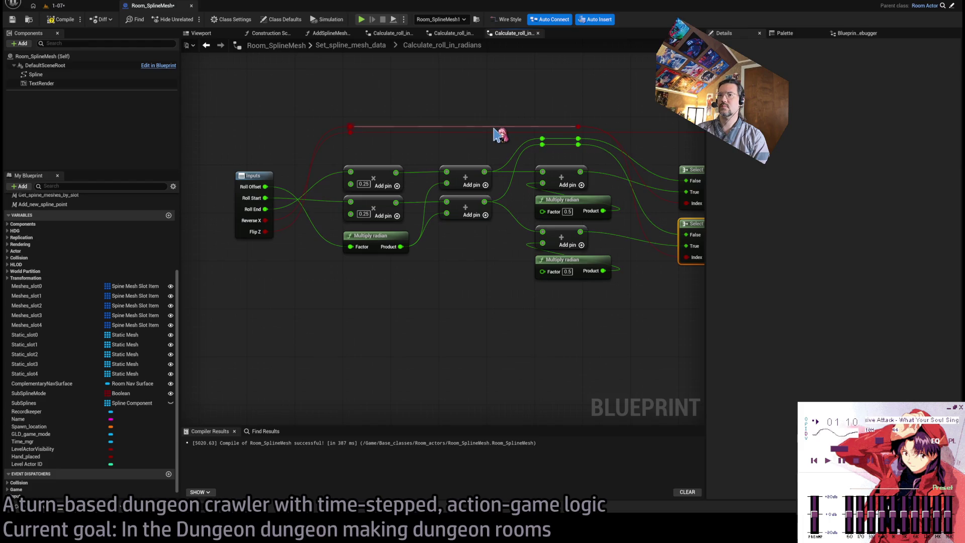
pyautogui.moveTo(327, 111); pyautogui.dragTo(599, 120)
# Step: Straighten the red wire through its reroute knot with Q, then return to Set_spline_mesh_data
pyautogui.moveTo(599, 119)
pyautogui.mouseDown()
pyautogui.moveTo(510, 158)
pyautogui.moveTo(279, 182)
pyautogui.mouseUp()
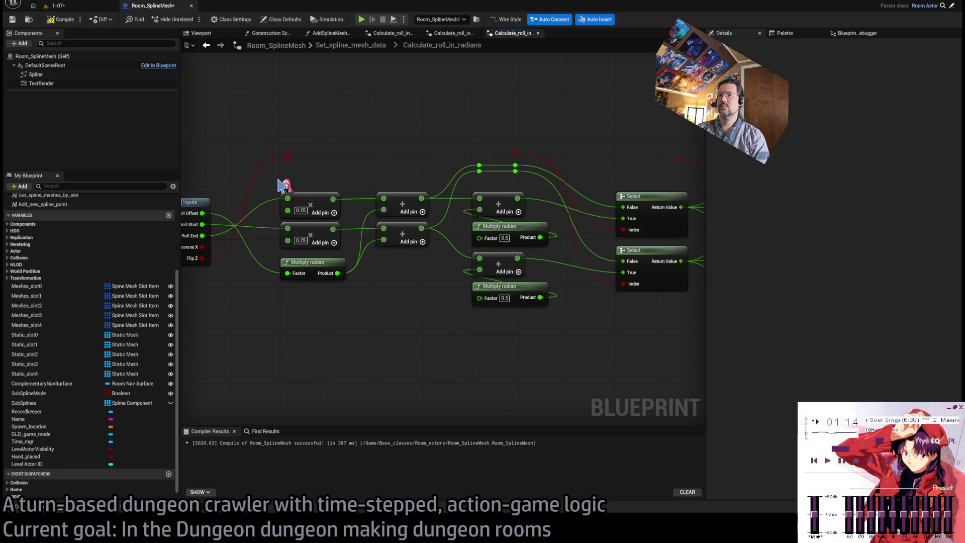
pyautogui.click(288, 159)
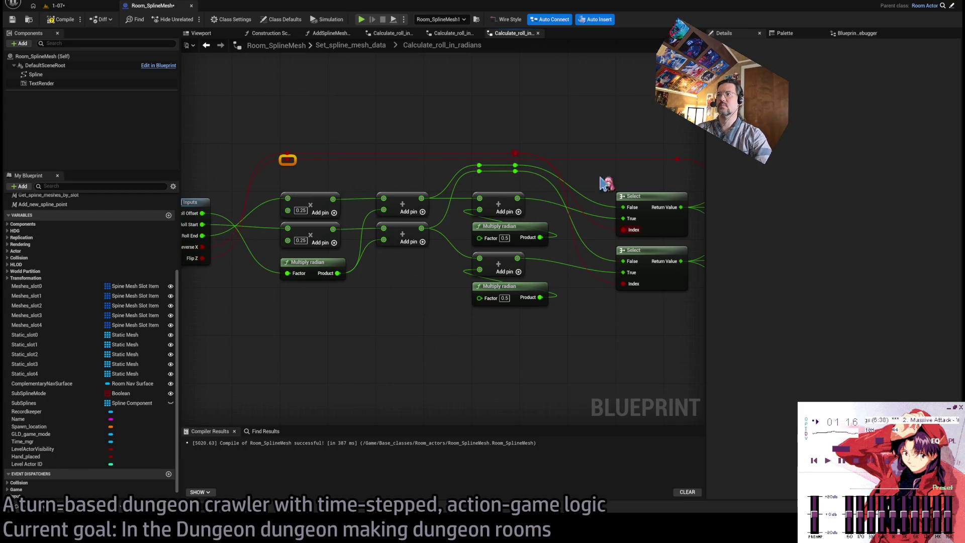
pyautogui.press('q')
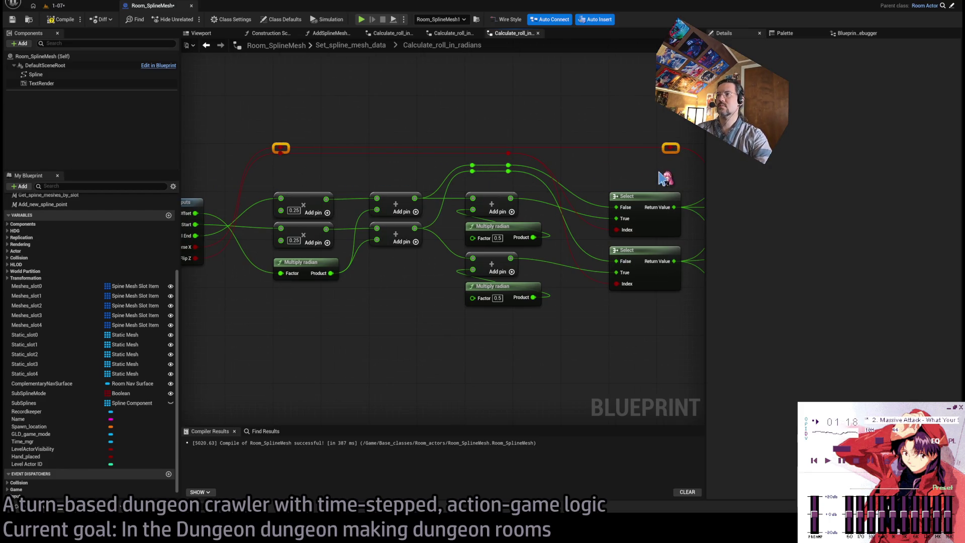
pyautogui.moveTo(656, 181)
pyautogui.mouseDown()
pyautogui.moveTo(586, 125)
pyautogui.moveTo(267, 250)
pyautogui.moveTo(472, 162)
pyautogui.moveTo(349, 168)
pyautogui.mouseUp()
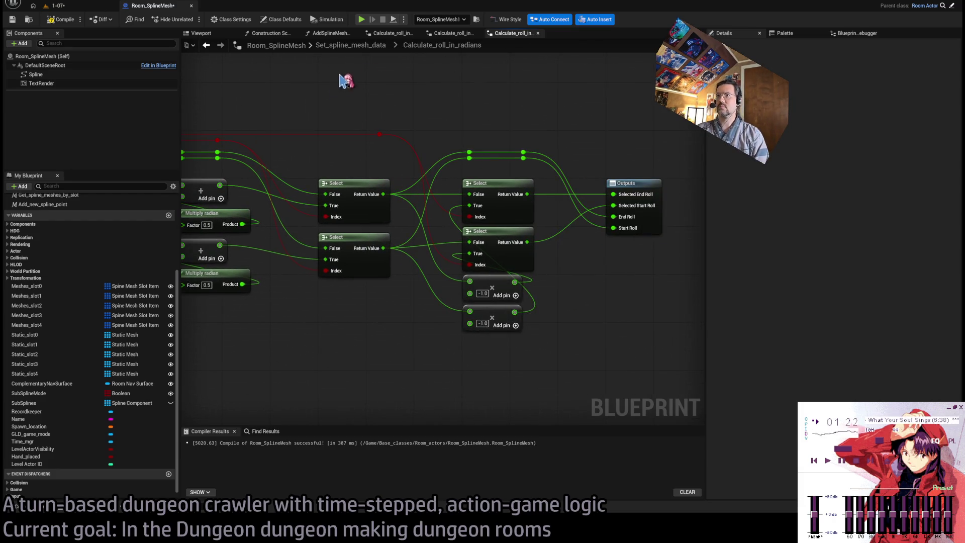
pyautogui.click(363, 49)
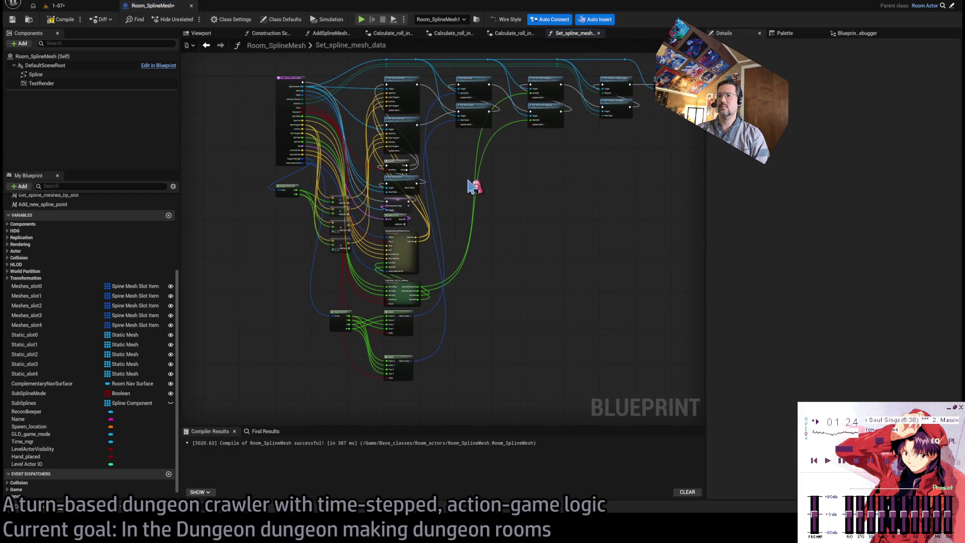
# Step: Close Set_spline_mesh_data and the other open function graph tabs, returning to the Construction Script
pyautogui.moveTo(422, 345); pyautogui.dragTo(460, 334)
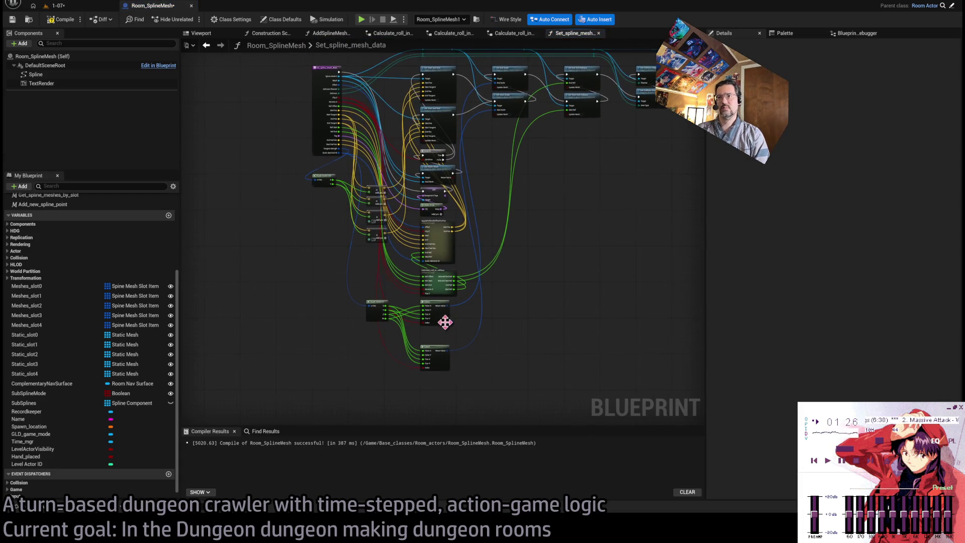
pyautogui.moveTo(477, 246); pyautogui.dragTo(471, 360)
pyautogui.click(366, 48)
pyautogui.middleClick(332, 33)
pyautogui.middleClick(332, 33)
pyautogui.middleClick(329, 33)
pyautogui.middleClick(324, 33)
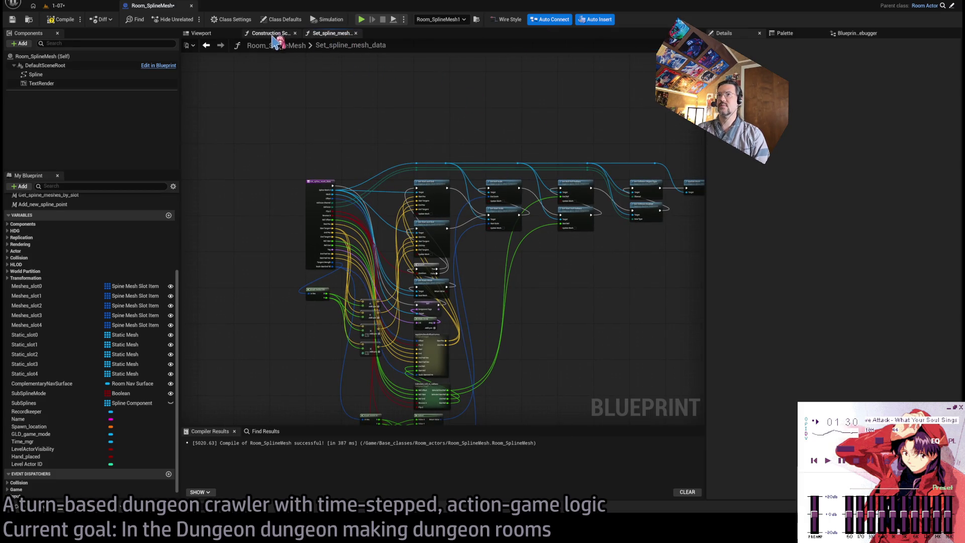
pyautogui.click(270, 35)
pyautogui.middleClick(332, 33)
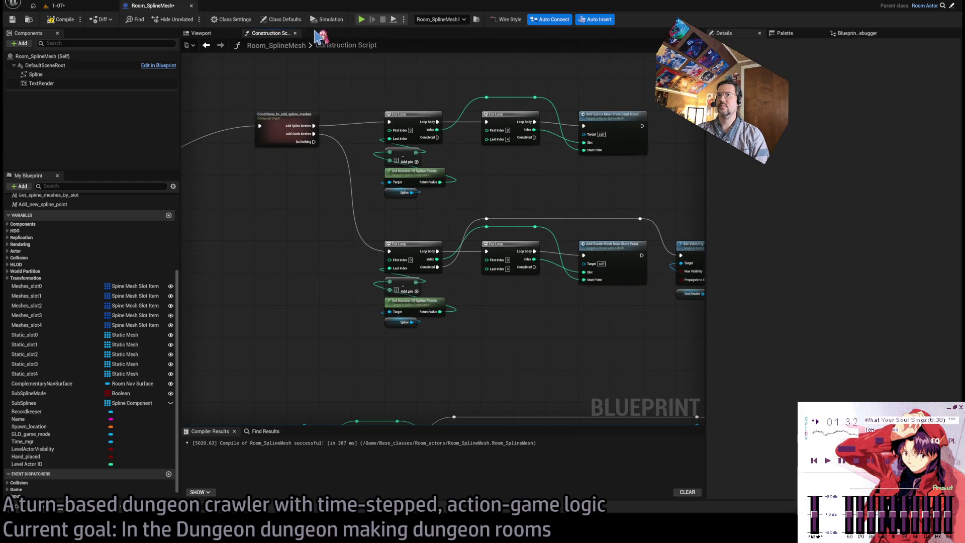
# Step: Review the spline point loop, then frame the selected spline mesh in the 1-07 level
pyautogui.moveTo(334, 133); pyautogui.dragTo(473, 153)
pyautogui.scroll(-3, 416, 144)
pyautogui.scroll(4, 450, 276)
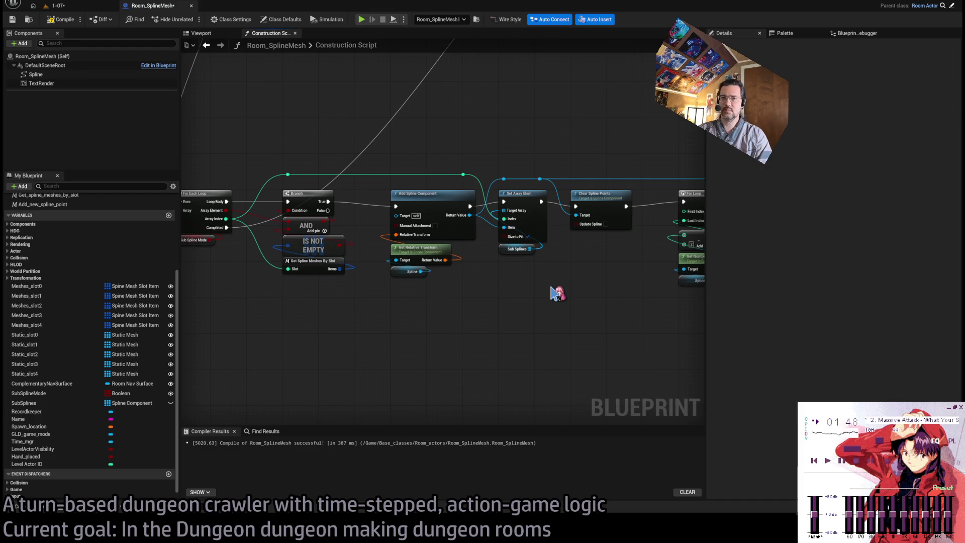
pyautogui.moveTo(567, 289); pyautogui.dragTo(309, 266)
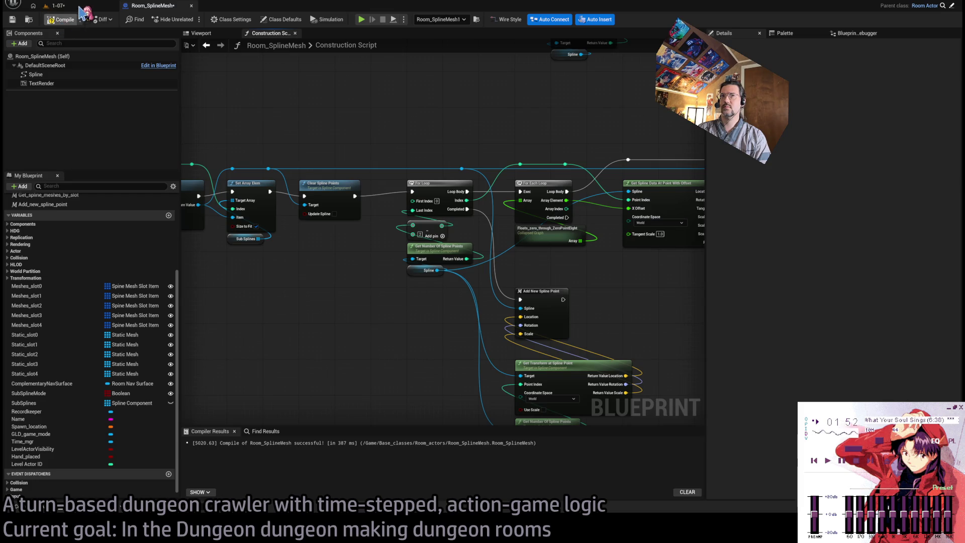
pyautogui.click(53, 6)
pyautogui.press('f')
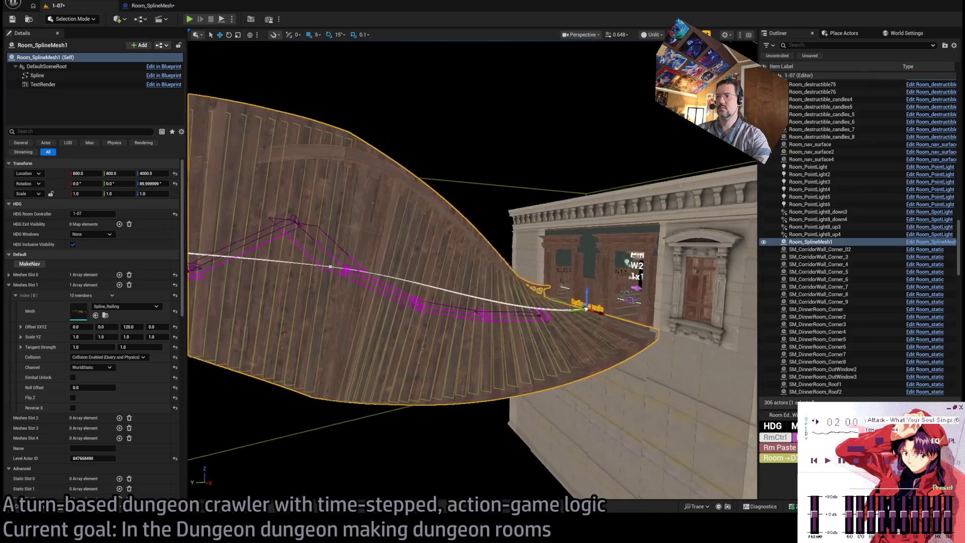
# Step: Return to the Room_SplineMesh Blueprint's freshly compiled Construction Script
pyautogui.click(152, 6)
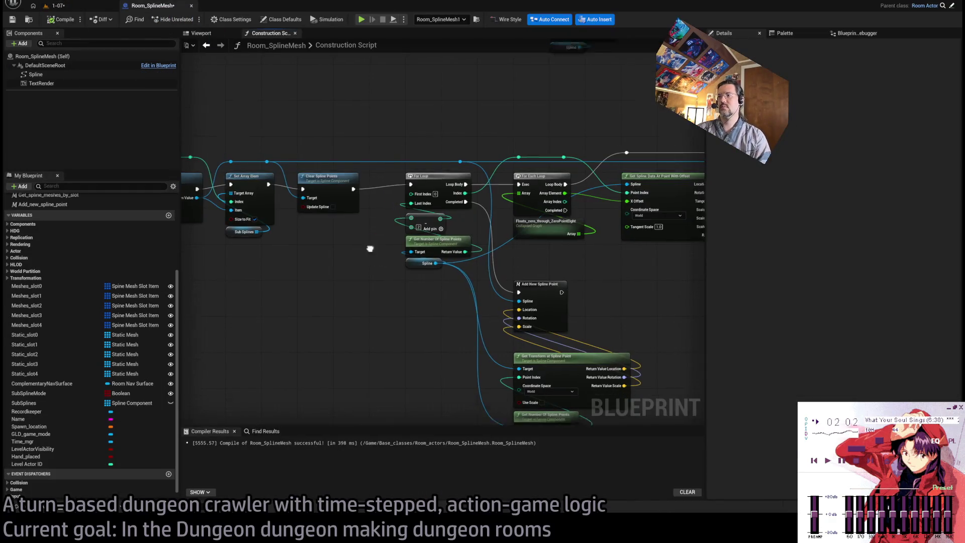
pyautogui.scroll(-4, 387, 247)
# Step: Inspect the rotation and R2D nodes in the Construction Script graph
pyautogui.scroll(6, 477, 242)
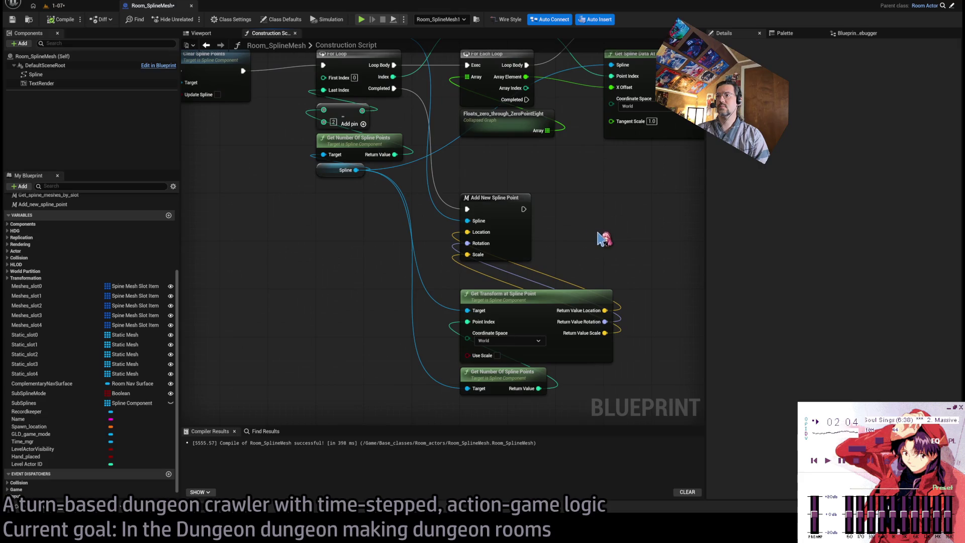
pyautogui.scroll(-2, 553, 246)
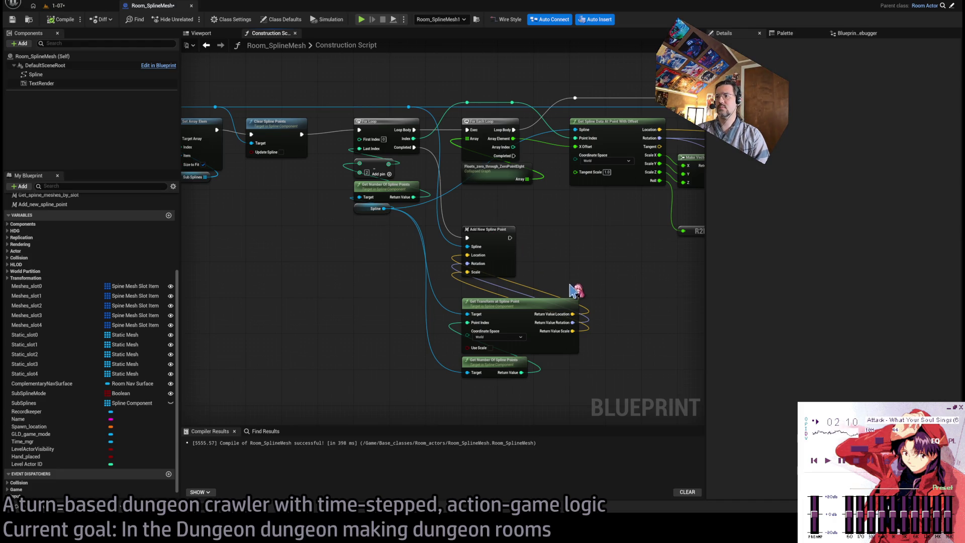
pyautogui.moveTo(495, 238)
pyautogui.mouseDown()
pyautogui.moveTo(334, 293)
pyautogui.moveTo(473, 277)
pyautogui.moveTo(479, 292)
pyautogui.moveTo(469, 299)
pyautogui.mouseUp()
pyautogui.scroll(2, 510, 232)
pyautogui.click(485, 236)
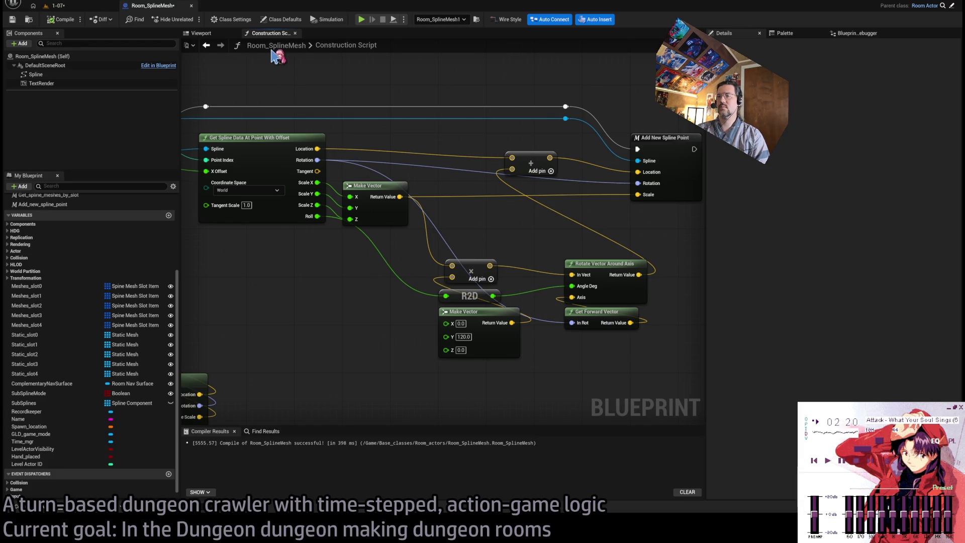
pyautogui.click(201, 33)
pyautogui.click(270, 33)
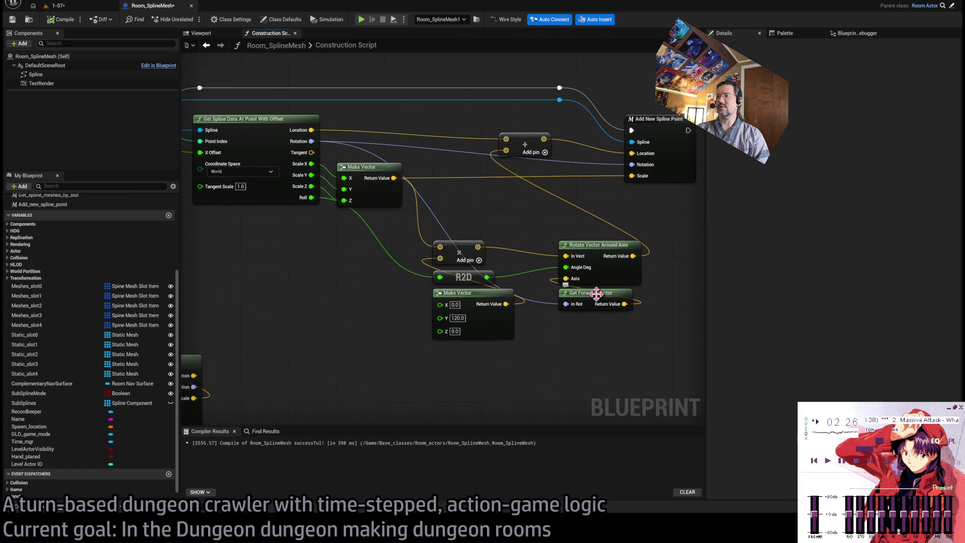
# Step: Open the AddSplineMeshFromStartPoint function graph from its node
pyautogui.moveTo(475, 210); pyautogui.dragTo(490, 243)
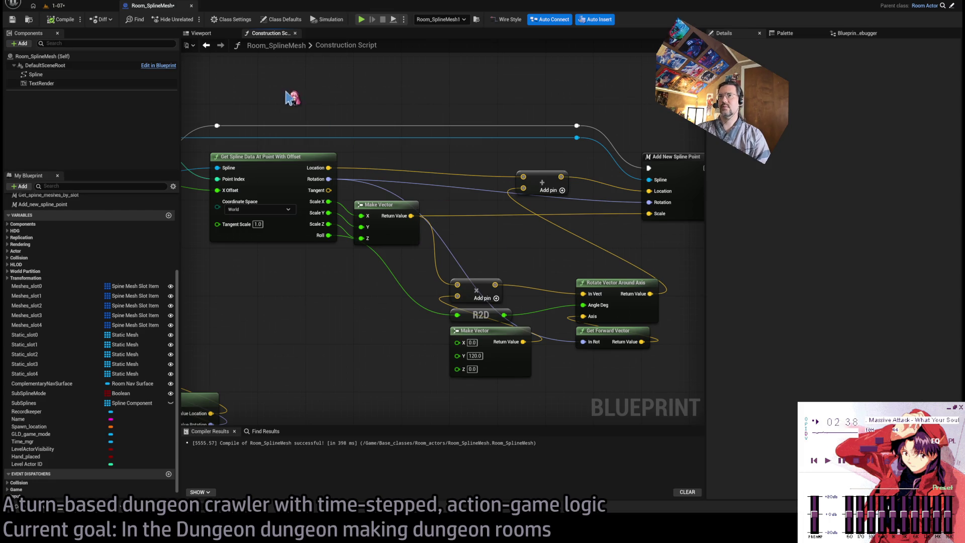
pyautogui.scroll(-6, 464, 206)
pyautogui.scroll(4, 465, 206)
pyautogui.doubleClick(438, 240)
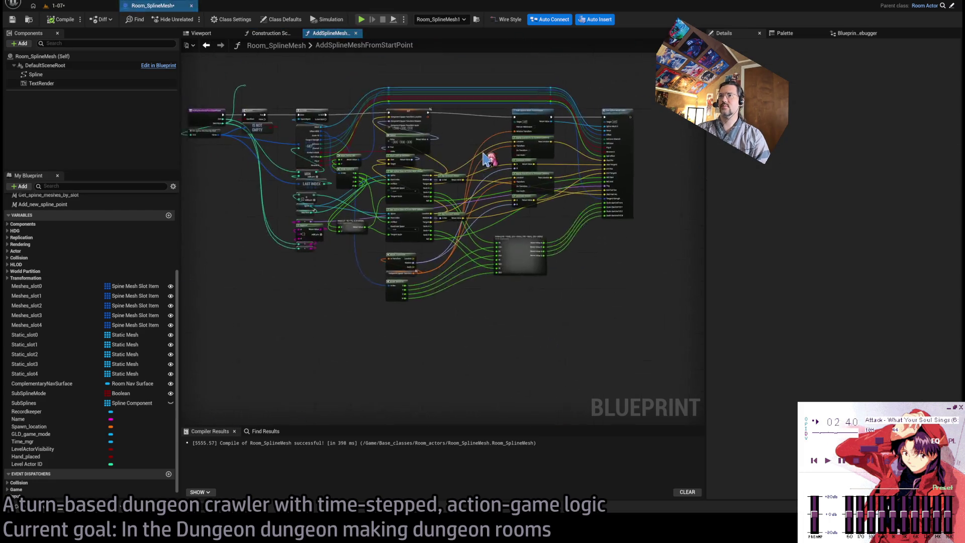
# Step: Drill into Set_spline_mesh_data, ApplyRollAndOffsetToPos and the second Math Expression's internal graph
pyautogui.scroll(4, 438, 240)
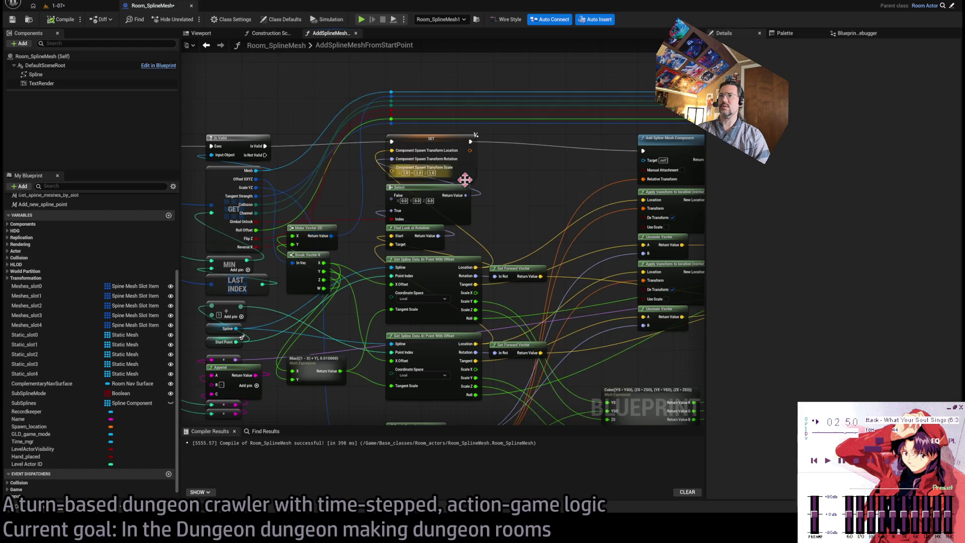
pyautogui.click(434, 133)
pyautogui.doubleClick(427, 130)
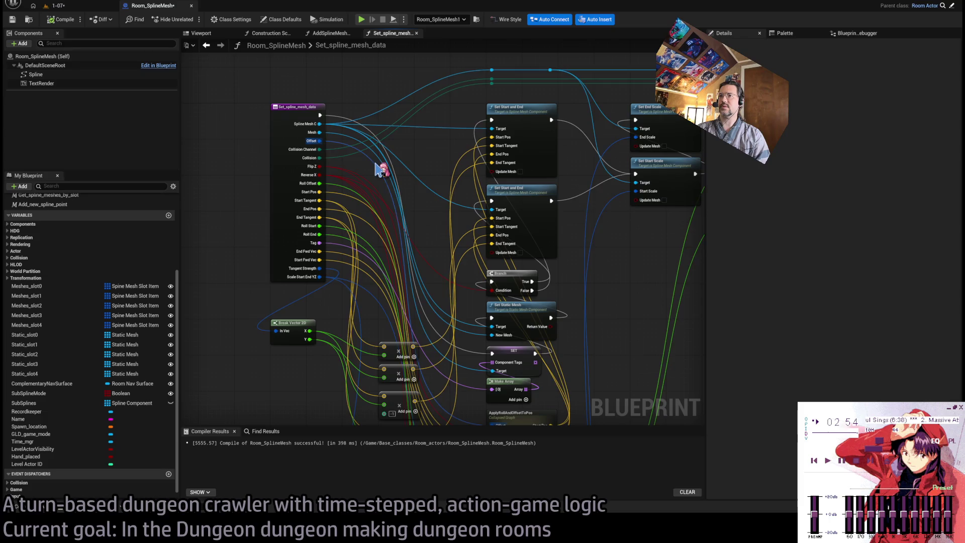
pyautogui.scroll(-5, 437, 238)
pyautogui.doubleClick(478, 218)
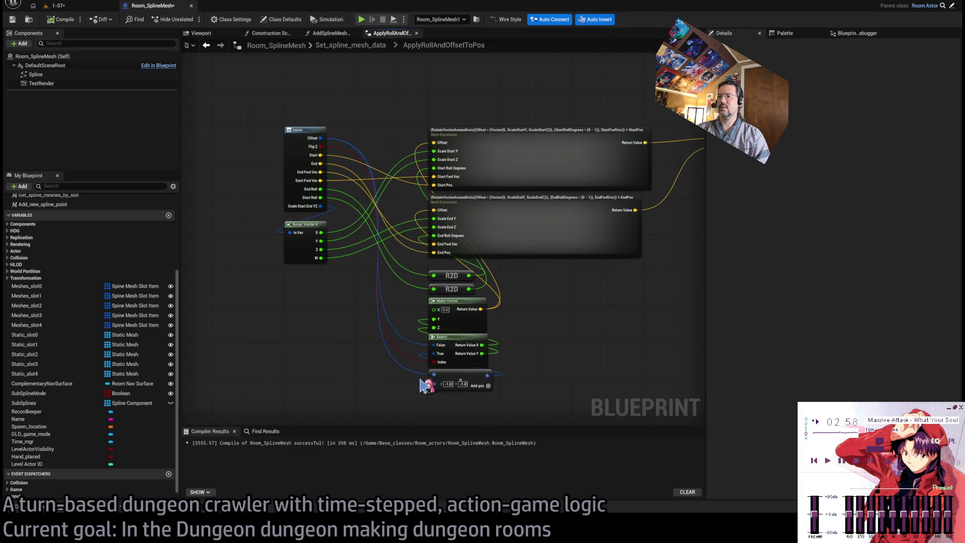
pyautogui.click(505, 204)
pyautogui.doubleClick(505, 203)
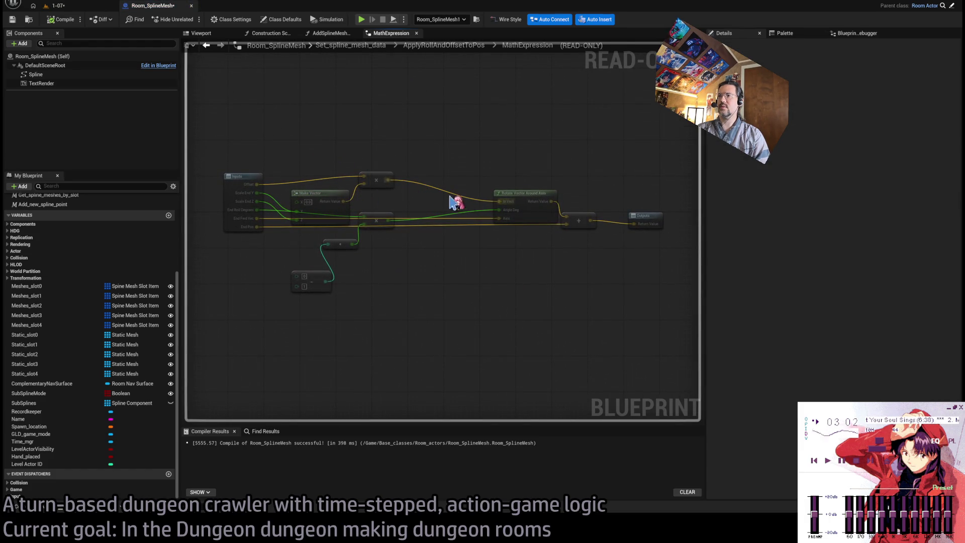
# Step: Close the ApplyRollAndOffsetToPos, Set_spline_mesh_data and AddSplineMeshFromStartPoint tabs
pyautogui.click(432, 45)
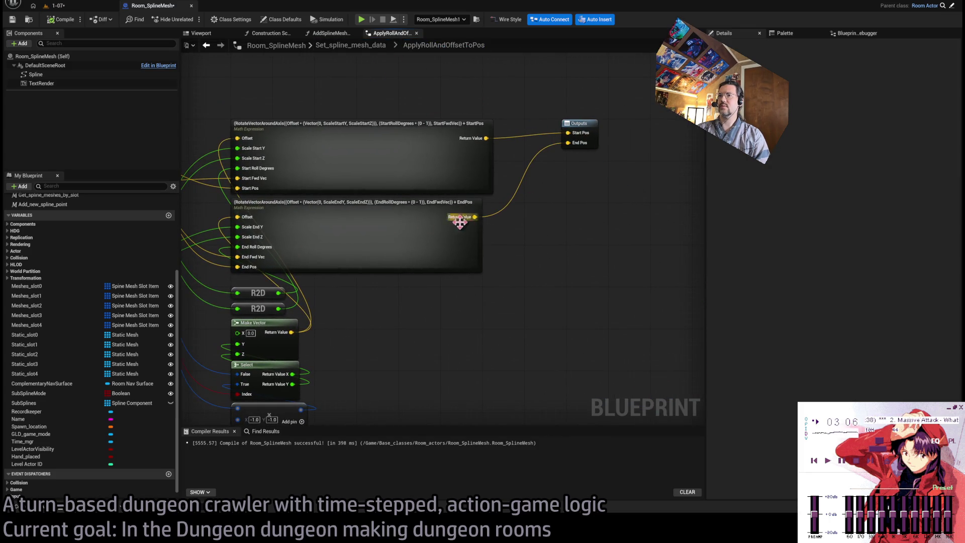
pyautogui.click(350, 46)
pyautogui.scroll(5, 406, 76)
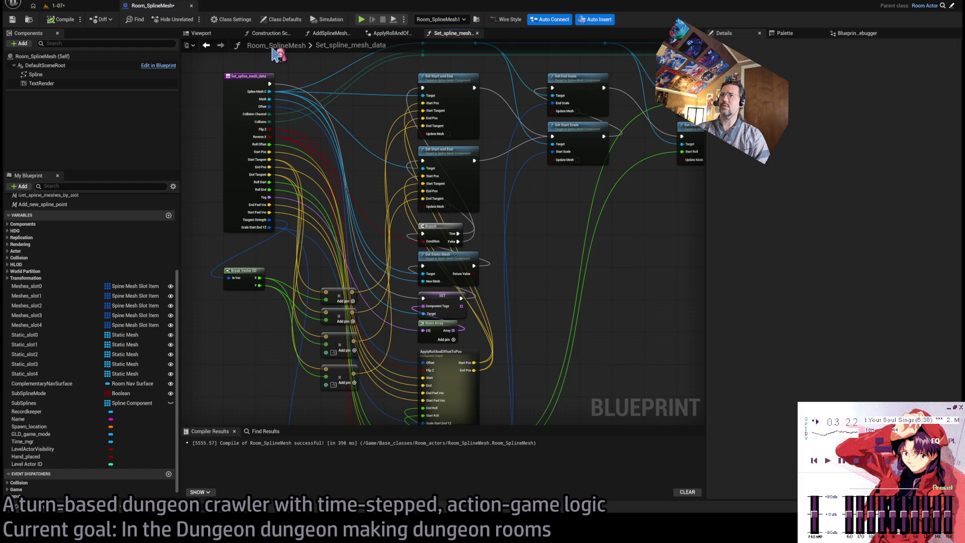
pyautogui.click(267, 33)
pyautogui.click(396, 33)
pyautogui.click(416, 33)
pyautogui.click(354, 33)
pyautogui.scroll(-4, 551, 185)
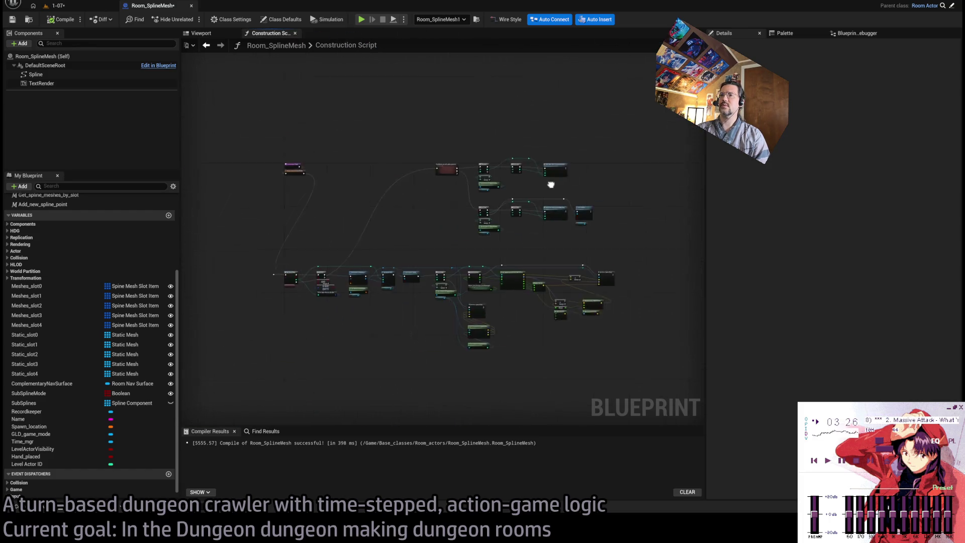
pyautogui.scroll(5, 490, 203)
pyautogui.scroll(-1, 482, 204)
pyautogui.scroll(1, 516, 226)
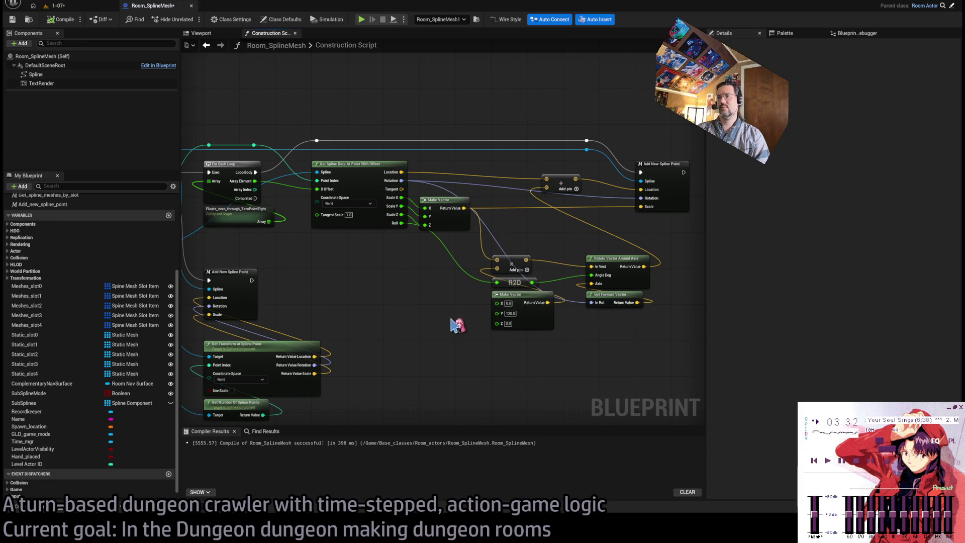
pyautogui.scroll(2, 462, 319)
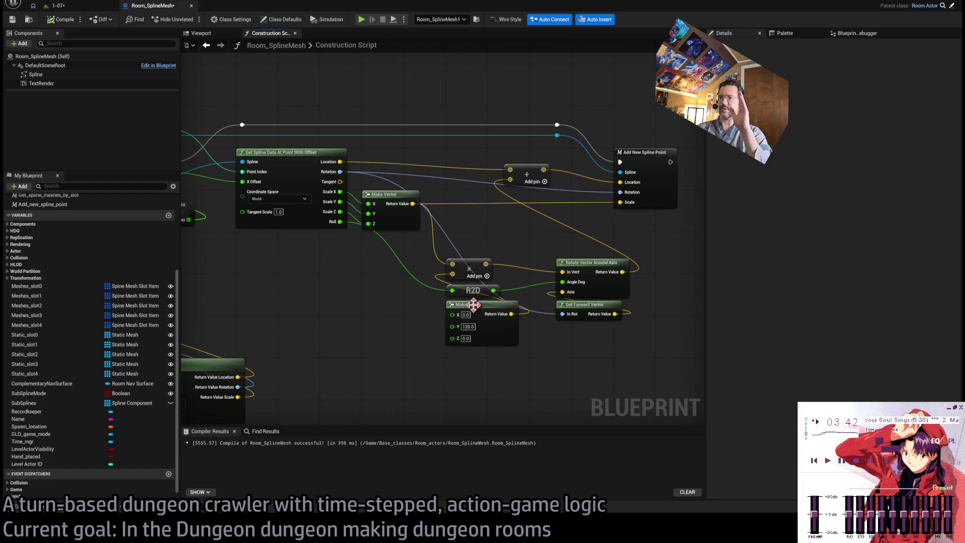
pyautogui.click(490, 291)
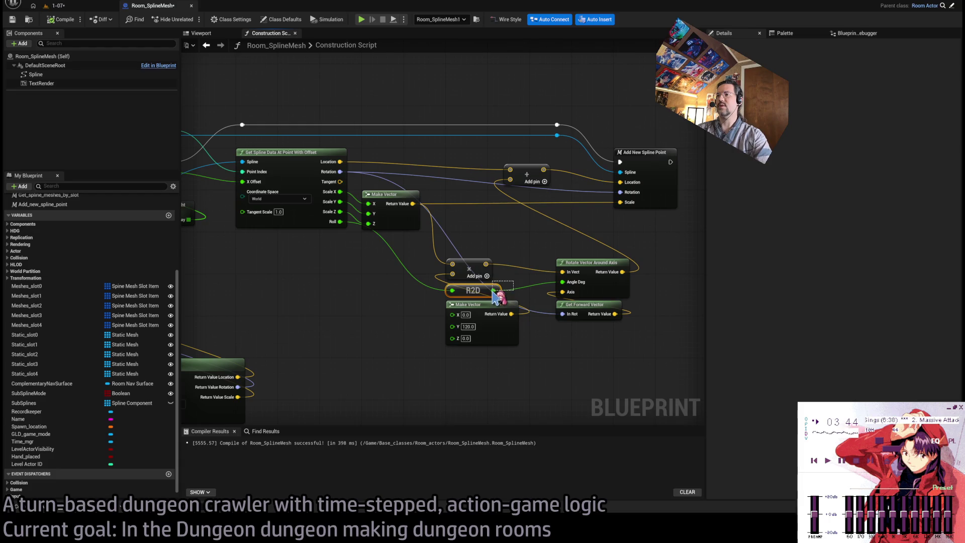
pyautogui.moveTo(563, 239); pyautogui.dragTo(498, 237)
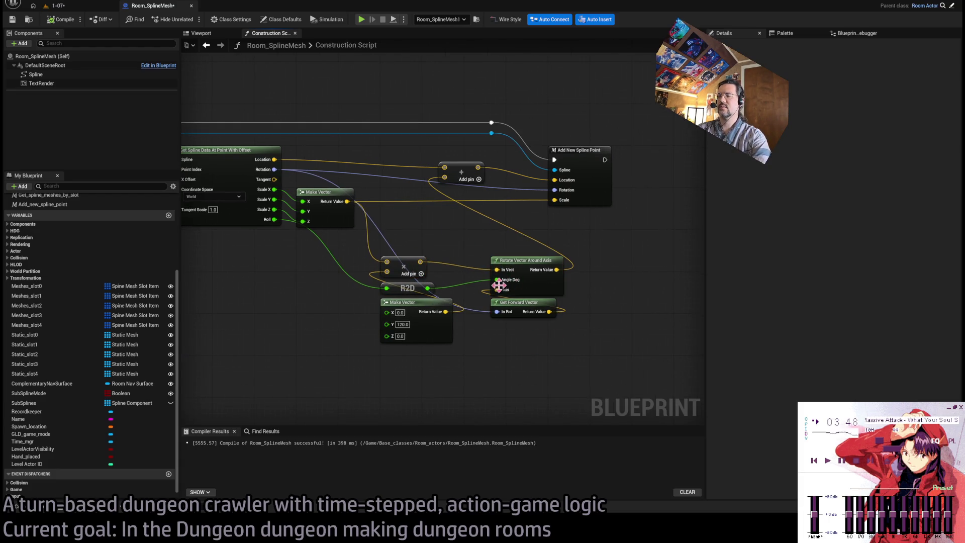
pyautogui.moveTo(517, 261); pyautogui.dragTo(516, 236)
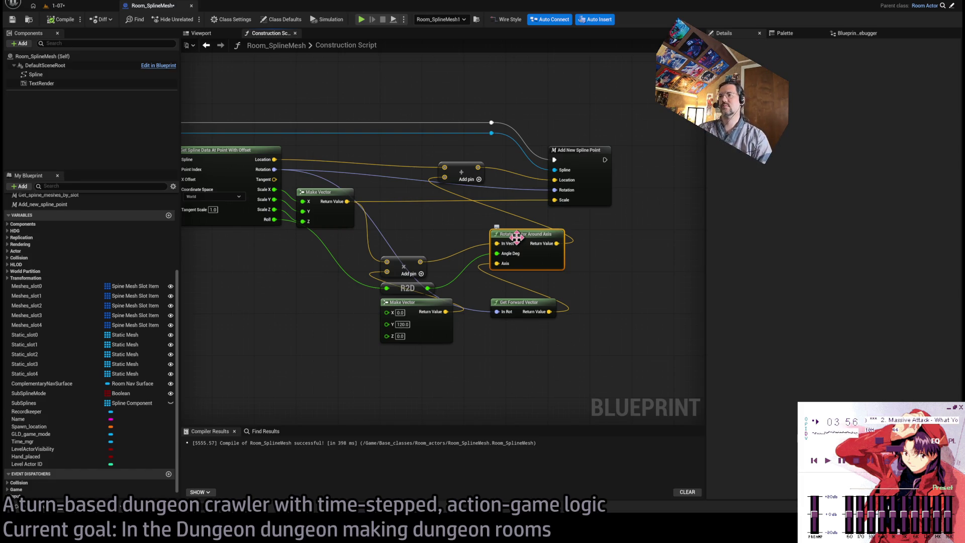
pyautogui.moveTo(516, 237); pyautogui.dragTo(517, 262)
pyautogui.click(562, 347)
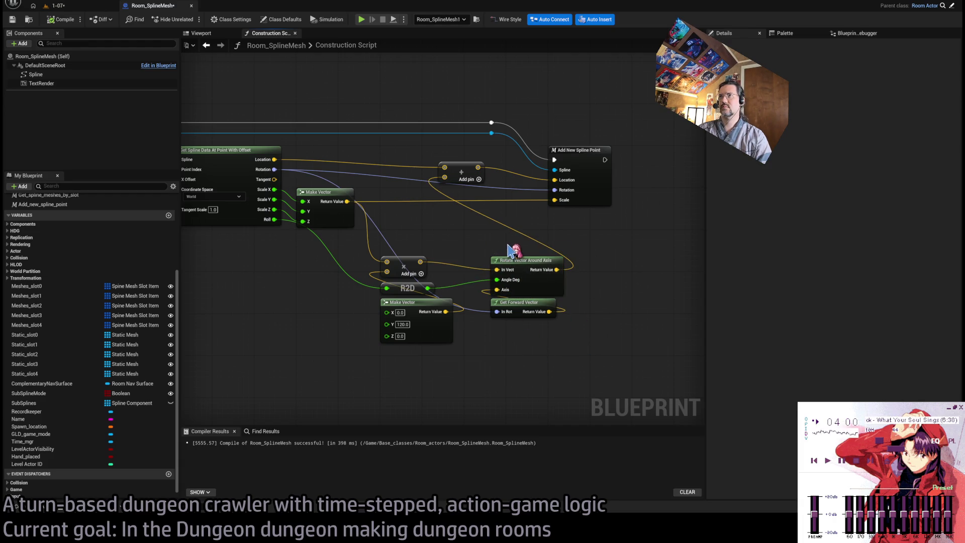
pyautogui.click(523, 276)
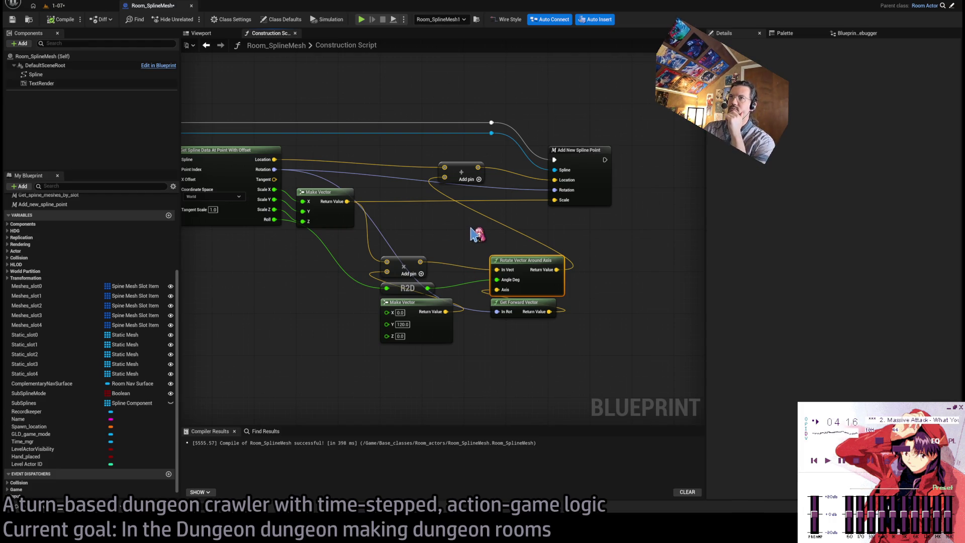
pyautogui.moveTo(621, 266); pyautogui.dragTo(366, 397)
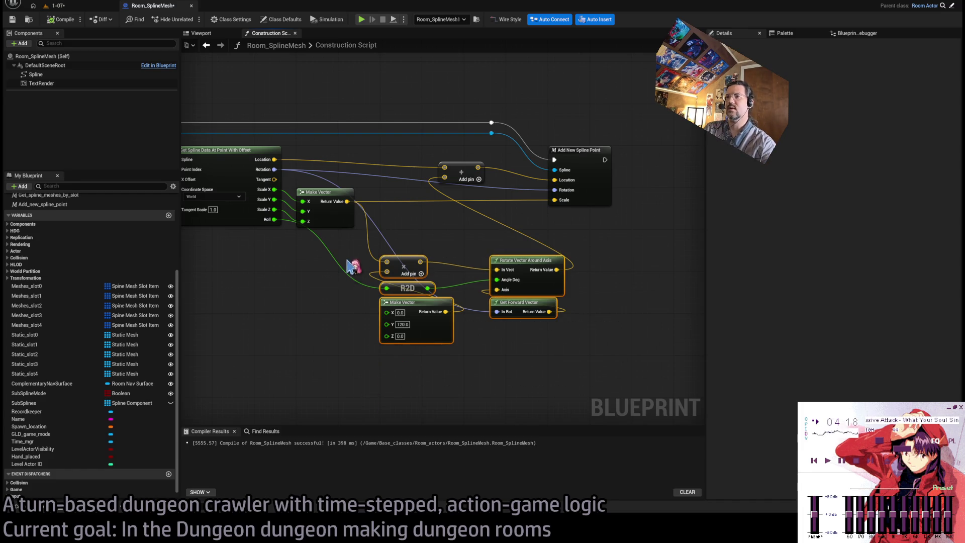
# Step: Delete the R2D and Rotate Vector Around Axis nodes
pyautogui.press('Delete')
pyautogui.hotkey('ctrl', 'z')
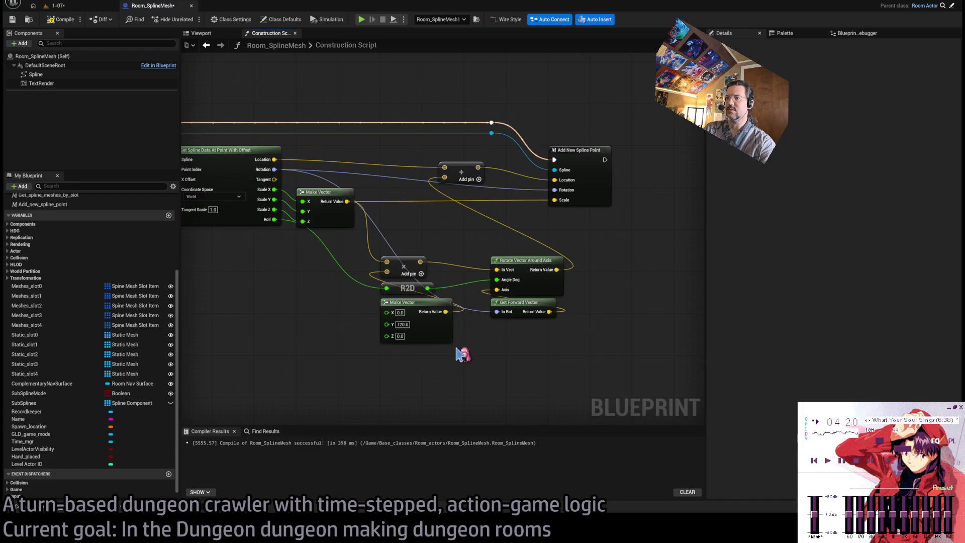
pyautogui.moveTo(473, 302); pyautogui.dragTo(433, 284)
pyautogui.press('Delete')
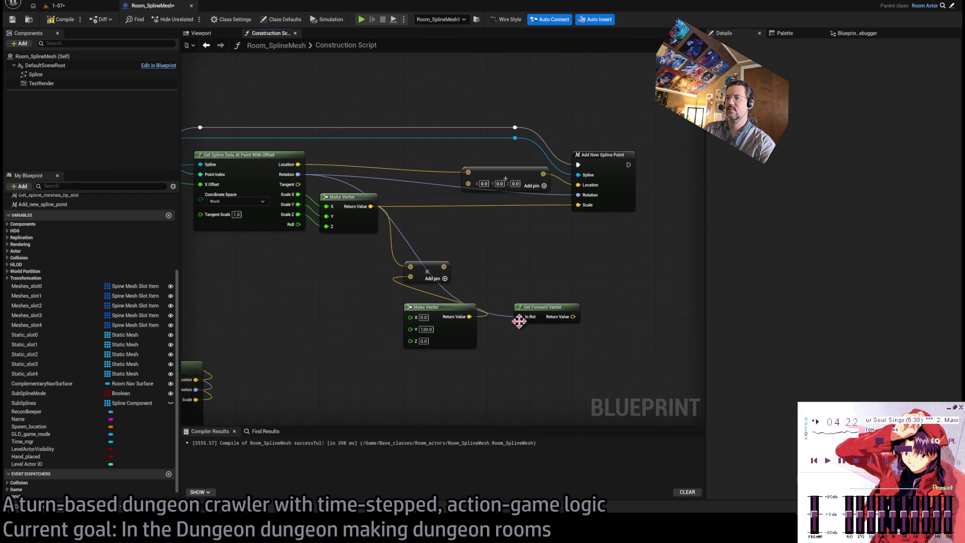
# Step: Peek inside Get Spline Data At Point With Offset, close it, and select the lower Make Vector
pyautogui.doubleClick(243, 209)
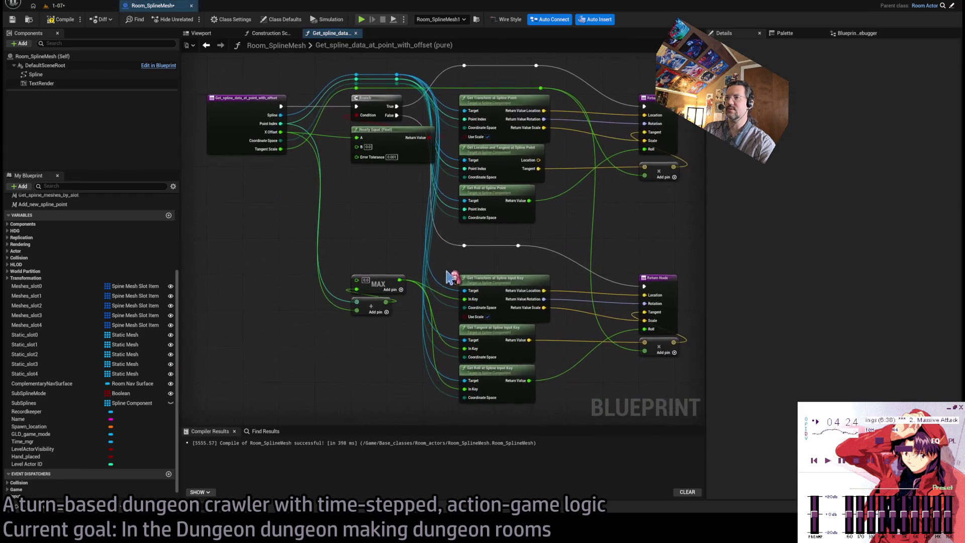
pyautogui.moveTo(553, 200); pyautogui.dragTo(549, 242)
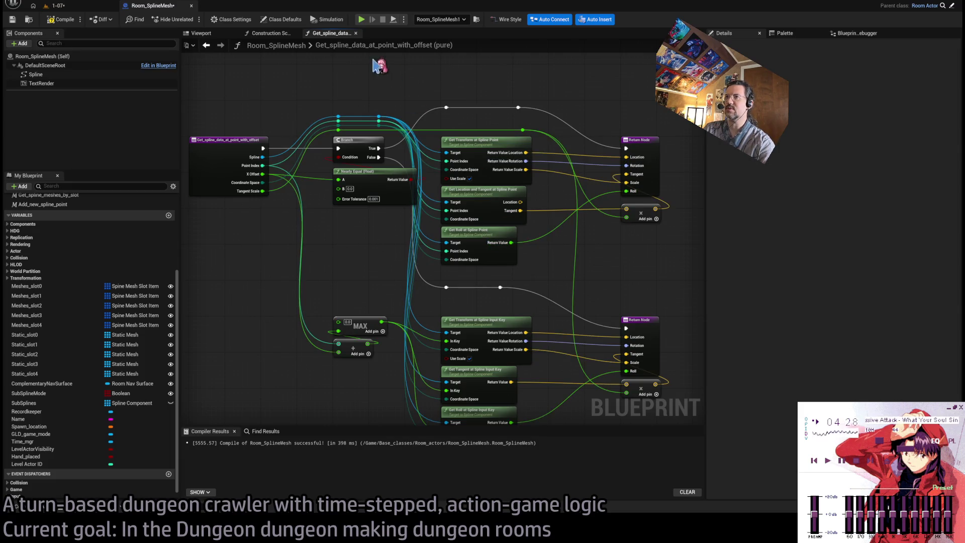
pyautogui.middleClick(325, 36)
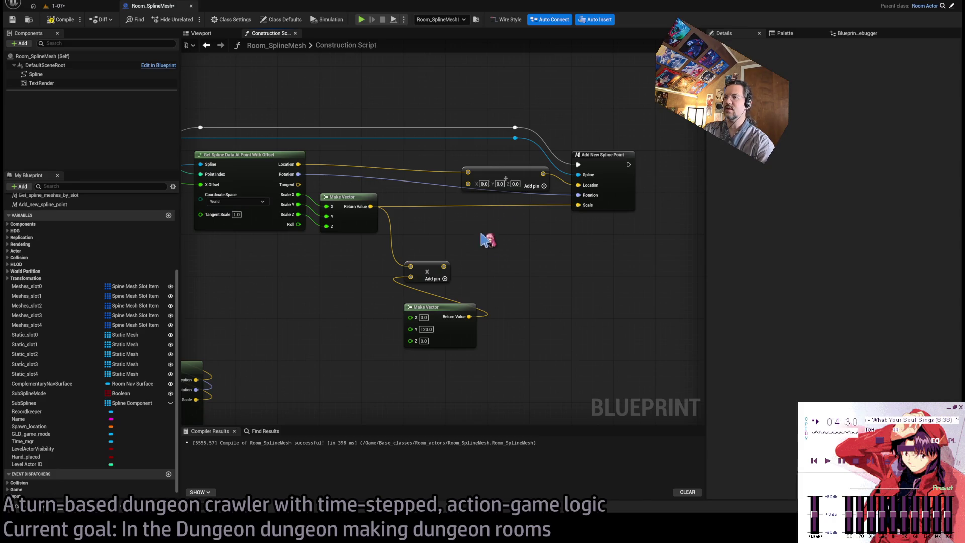
pyautogui.click(418, 297)
pyautogui.moveTo(336, 282); pyautogui.dragTo(402, 270)
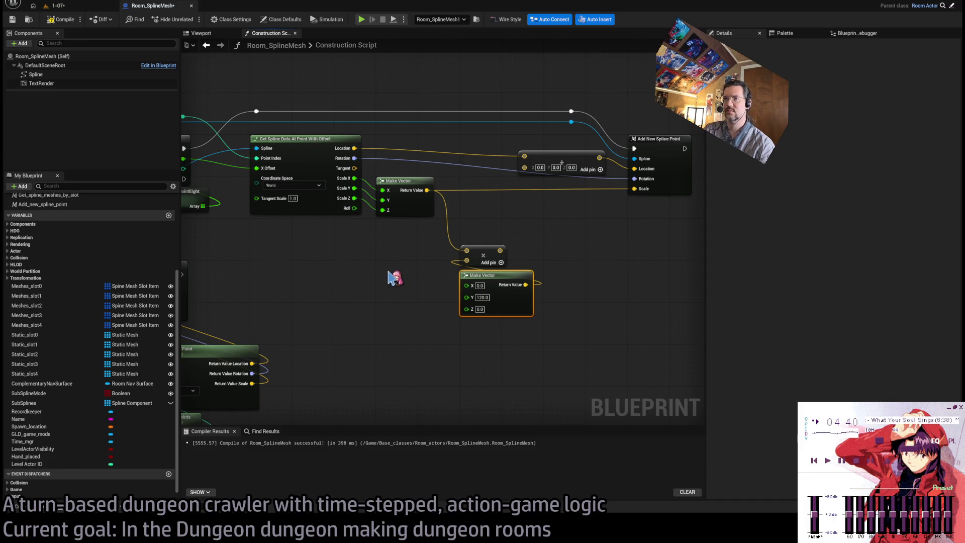
pyautogui.moveTo(416, 293); pyautogui.dragTo(378, 312)
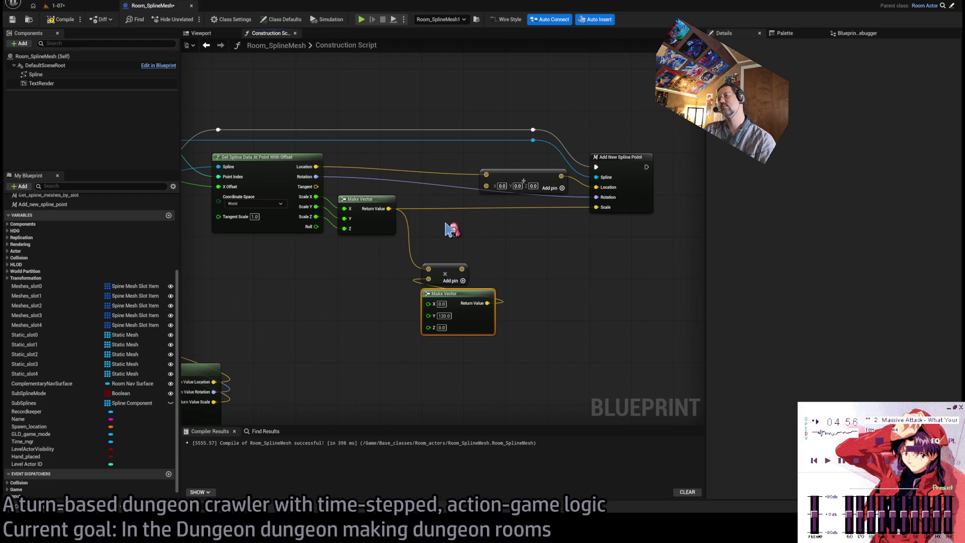
# Step: Delete the upper Make Vector and multiply nodes and move the remaining Make Vector left
pyautogui.moveTo(436, 224); pyautogui.dragTo(376, 248)
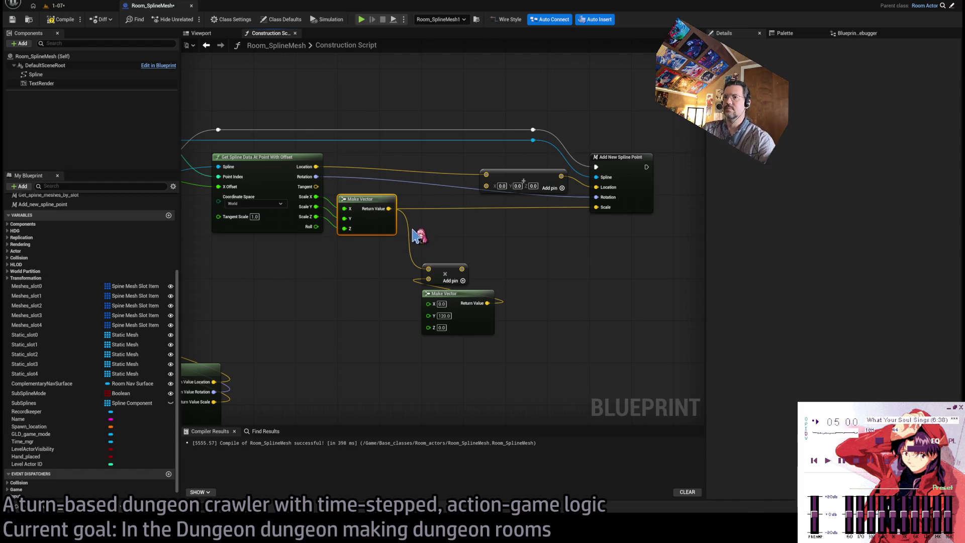
pyautogui.press('Delete')
pyautogui.click(470, 277)
pyautogui.press('Delete')
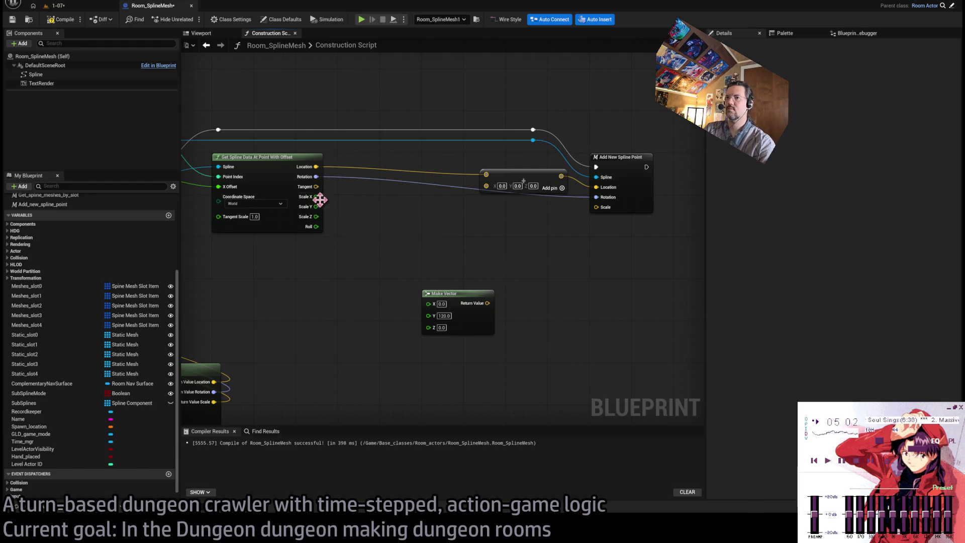
pyautogui.hotkey('ctrl', 'z')
pyautogui.hotkey('ctrl', 'z')
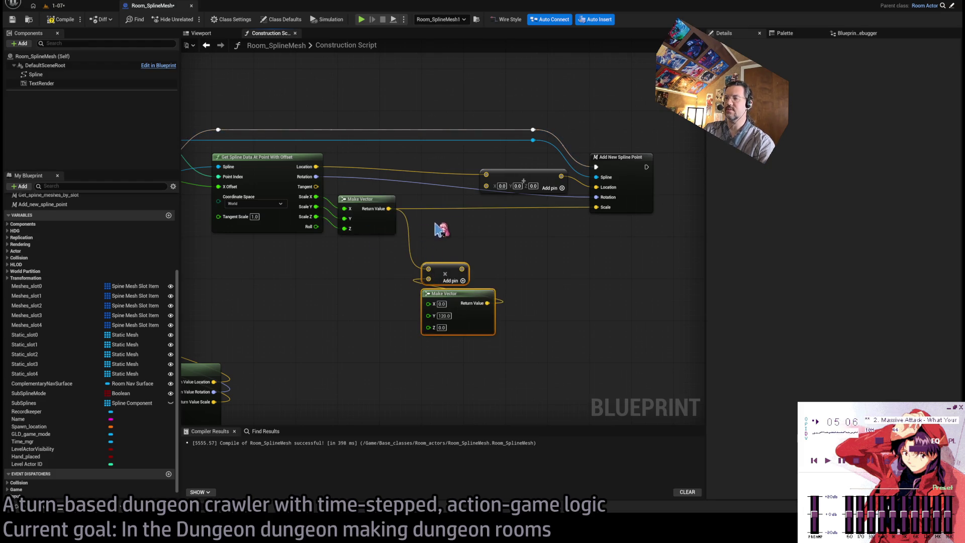
pyautogui.hotkey('ctrl', 'y')
pyautogui.hotkey('ctrl', 'y')
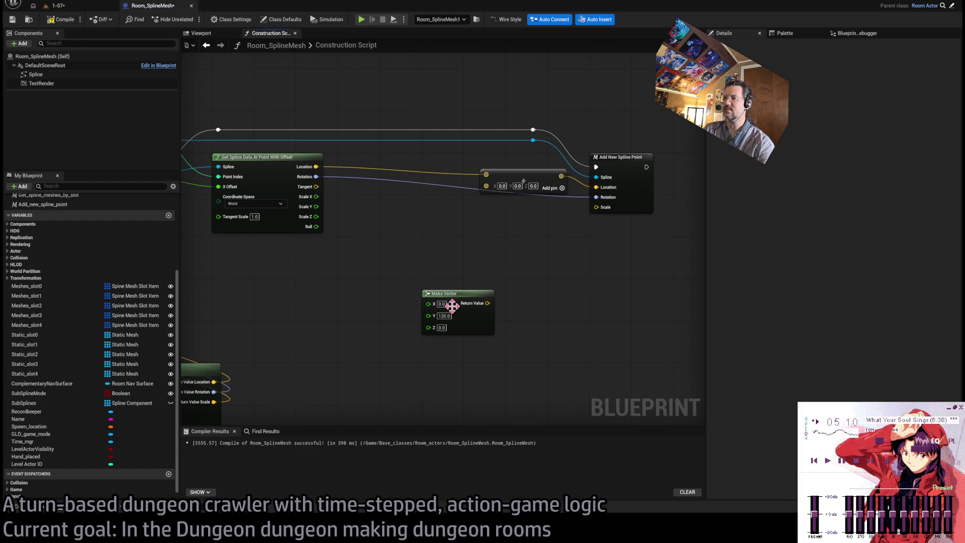
pyautogui.moveTo(456, 298); pyautogui.dragTo(287, 288)
pyautogui.moveTo(344, 262)
pyautogui.mouseDown()
pyautogui.moveTo(457, 291)
pyautogui.moveTo(377, 291)
pyautogui.mouseUp()
pyautogui.scroll(1, 467, 306)
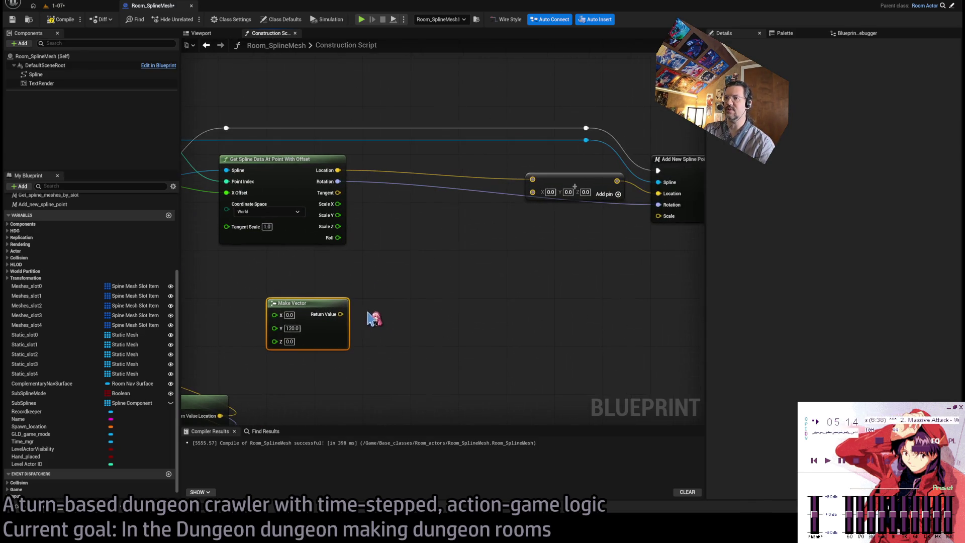
pyautogui.click(384, 254)
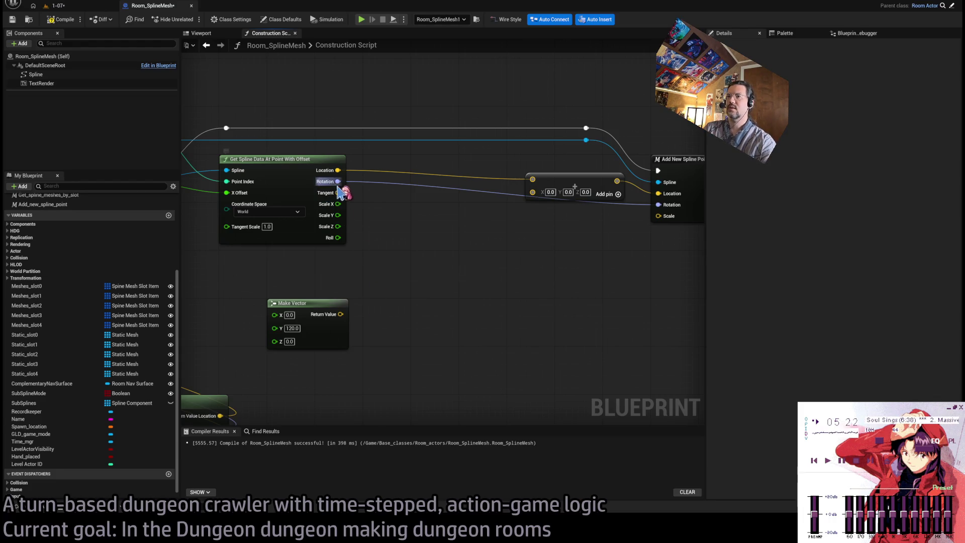
# Step: Add a Rotate Vector from Make Vector, feed Rotation into B, and wire it into Add
pyautogui.moveTo(340, 314); pyautogui.dragTo(410, 320)
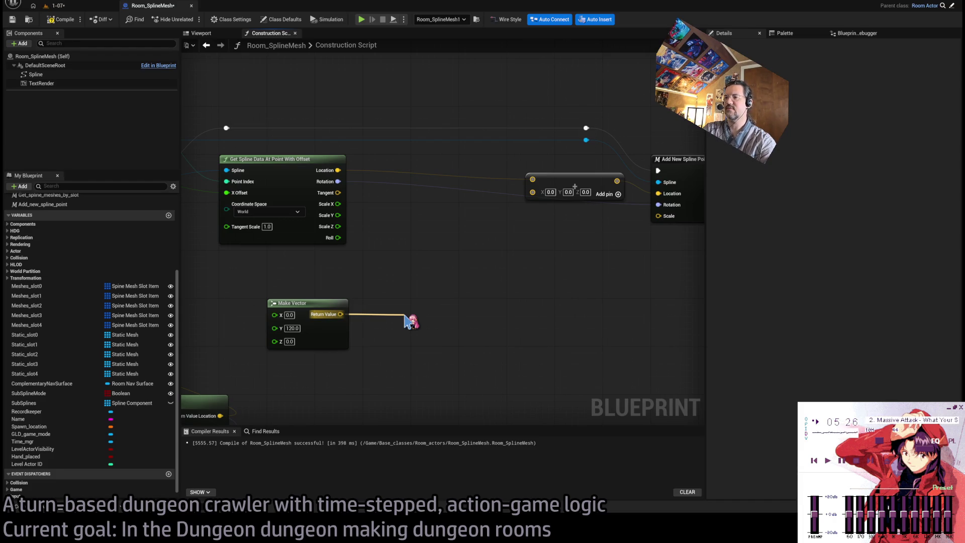
pyautogui.moveTo(410, 315); pyautogui.dragTo(410, 316)
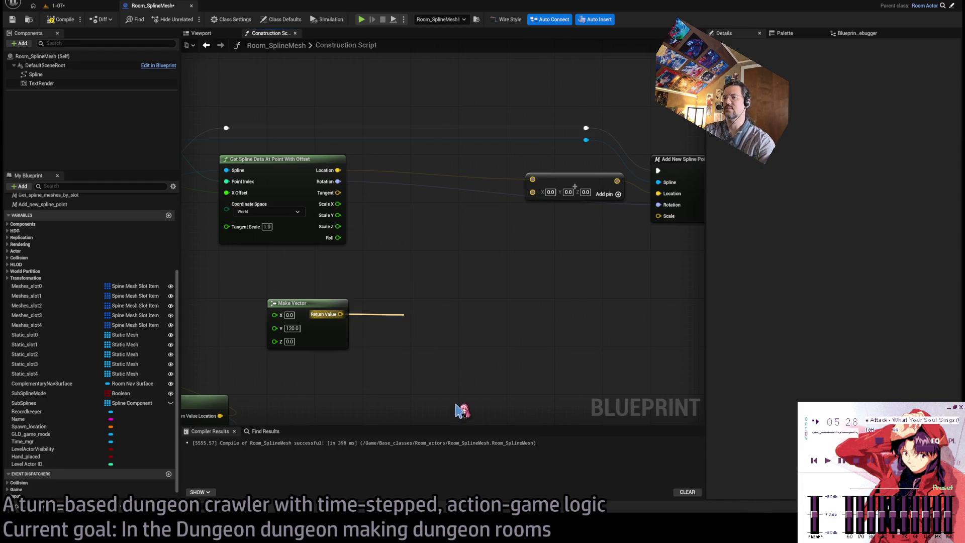
pyautogui.click(456, 405)
pyautogui.moveTo(337, 182)
pyautogui.mouseDown()
pyautogui.moveTo(406, 337)
pyautogui.moveTo(433, 315)
pyautogui.moveTo(474, 304)
pyautogui.moveTo(541, 192)
pyautogui.moveTo(533, 190)
pyautogui.mouseUp()
pyautogui.click(595, 312)
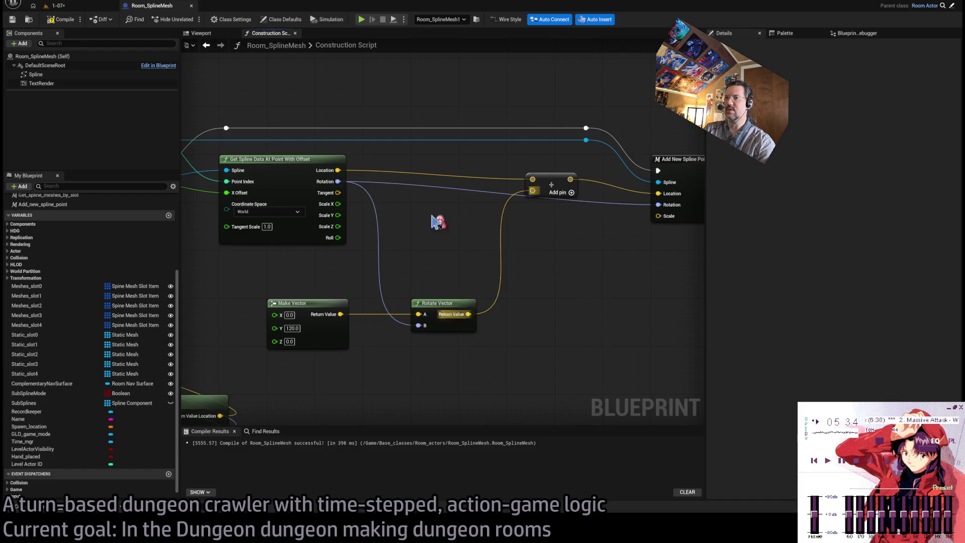
# Step: Compile and fix the Scale error with a Make Vector built from Scale X, Y and Z
pyautogui.click(61, 19)
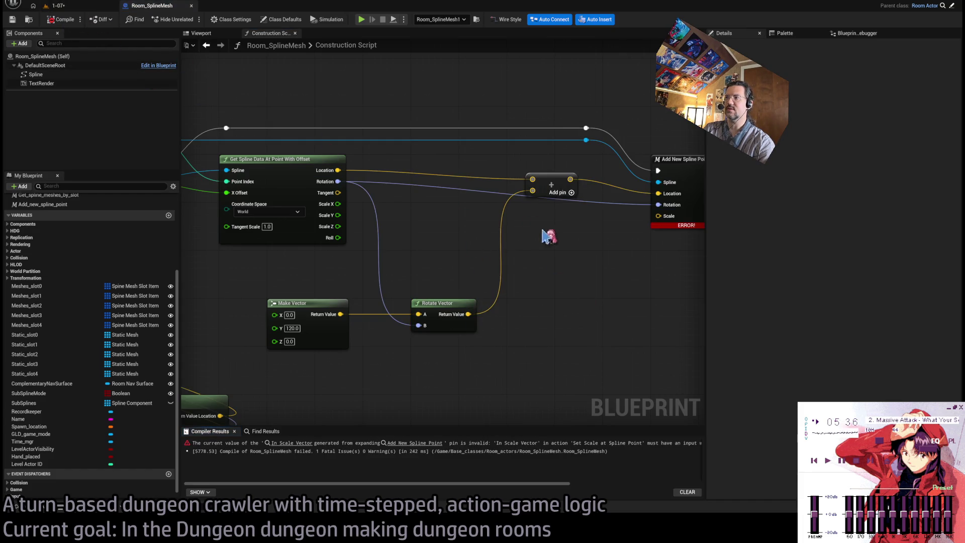
pyautogui.moveTo(284, 208)
pyautogui.mouseDown()
pyautogui.moveTo(586, 235)
pyautogui.moveTo(538, 218)
pyautogui.moveTo(598, 221)
pyautogui.mouseUp()
pyautogui.moveTo(603, 221)
pyautogui.mouseDown()
pyautogui.moveTo(610, 246)
pyautogui.moveTo(346, 218)
pyautogui.moveTo(335, 206)
pyautogui.moveTo(371, 209)
pyautogui.mouseUp()
pyautogui.click(608, 225)
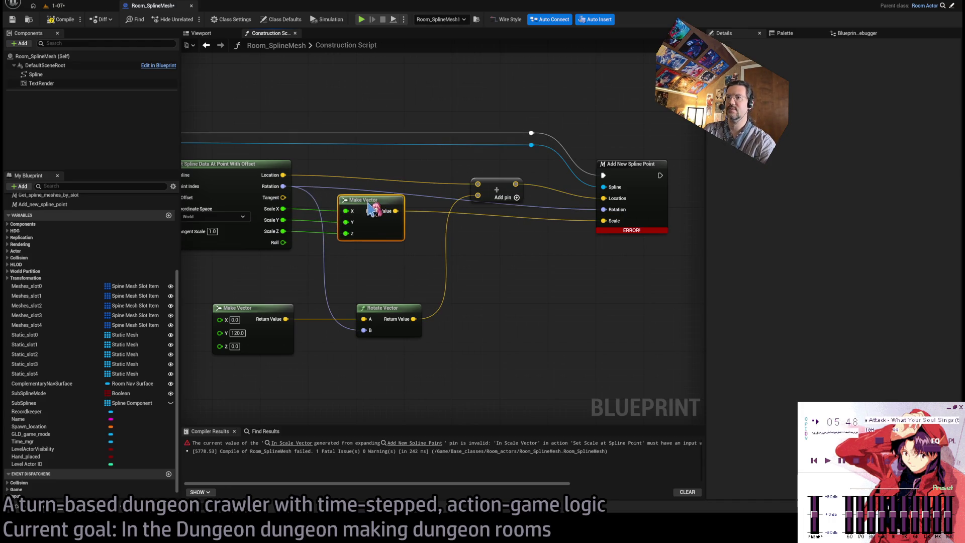
# Step: Set the offset's Y to 200 and check the railing in the level
pyautogui.click(79, 7)
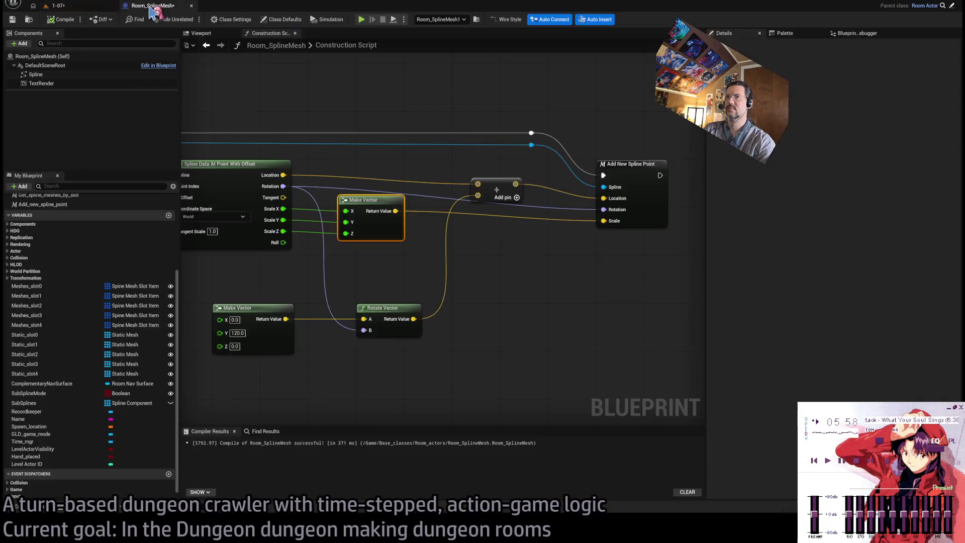
pyautogui.click(152, 6)
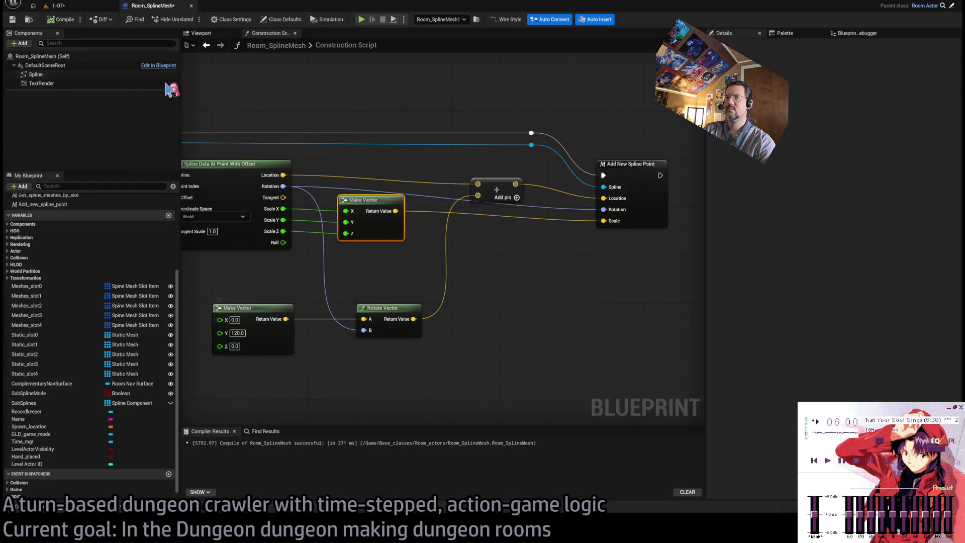
pyautogui.click(237, 333)
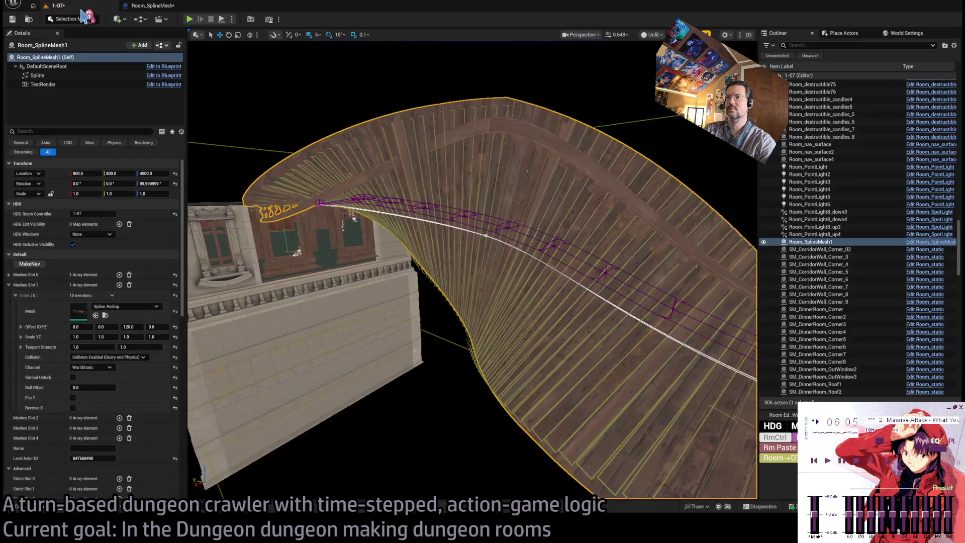
pyautogui.click(55, 6)
pyautogui.moveTo(352, 201); pyautogui.dragTo(528, 176)
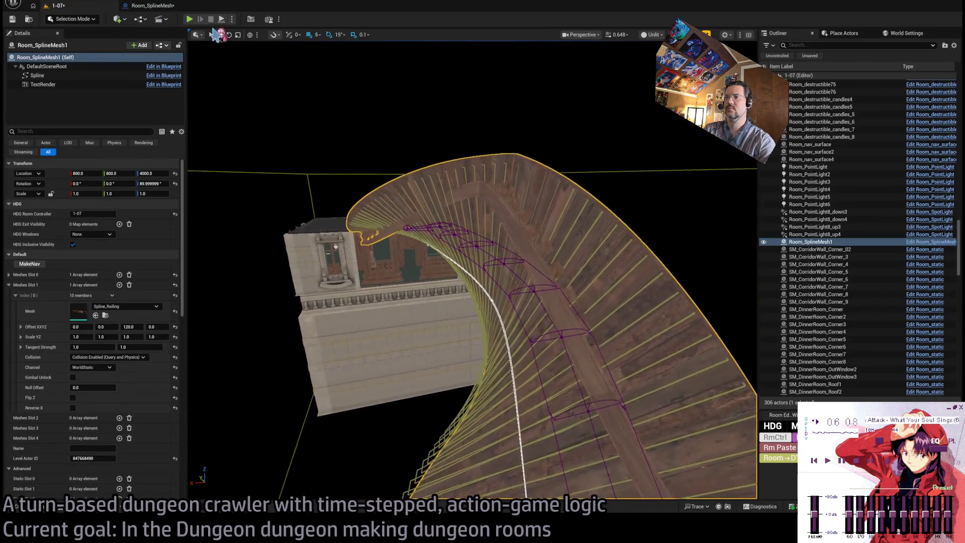
# Step: Change the offset's Y to 400 and inspect the railing from below
pyautogui.click(163, 6)
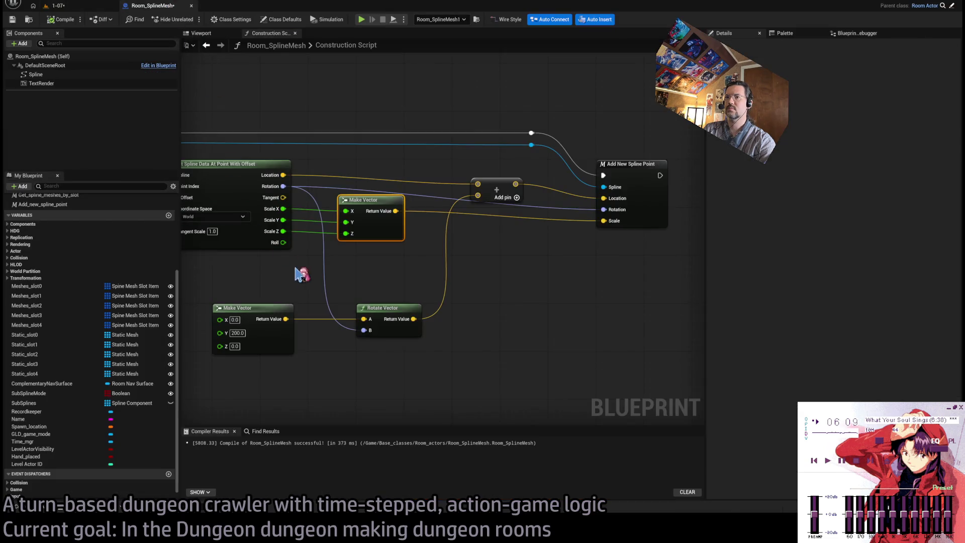
pyautogui.click(236, 334)
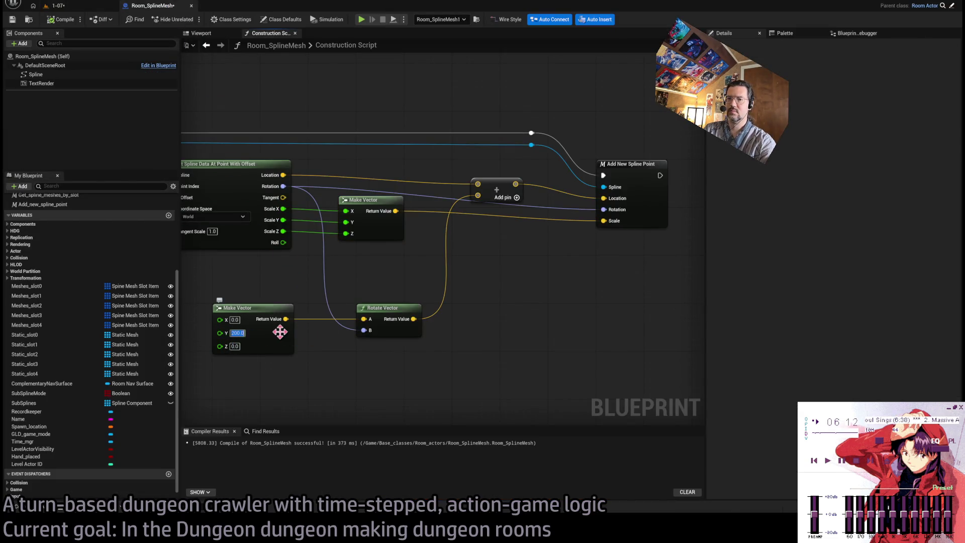
pyautogui.click(56, 6)
pyautogui.moveTo(473, 272); pyautogui.dragTo(547, 289)
pyautogui.moveTo(393, 187); pyautogui.dragTo(393, 187)
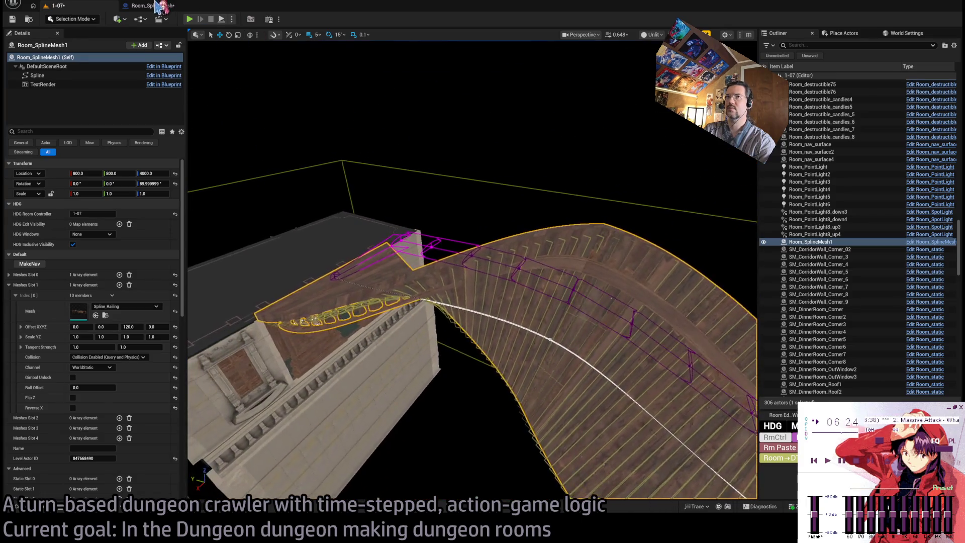
pyautogui.click(153, 6)
pyautogui.moveTo(467, 206); pyautogui.dragTo(518, 222)
pyautogui.scroll(-2, 608, 250)
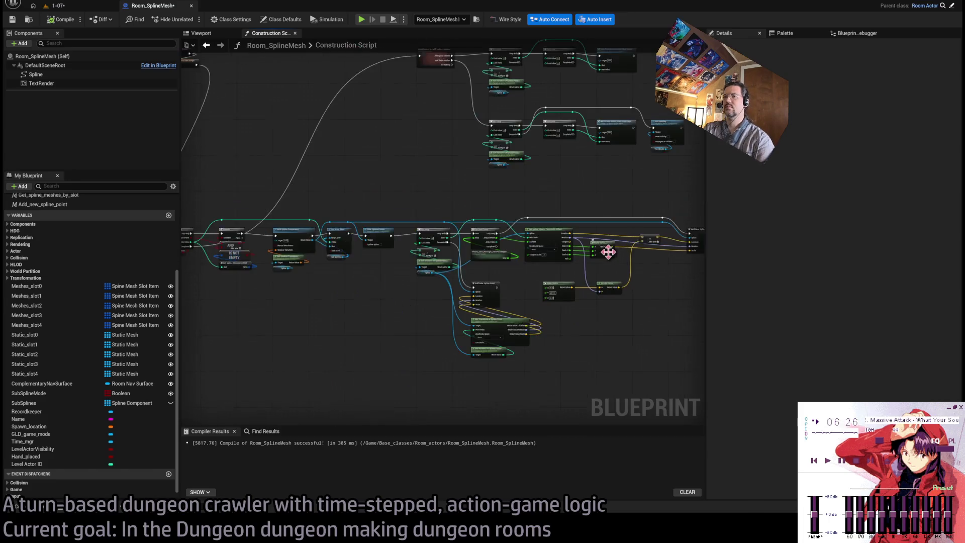
# Step: Move the Make Vector and Rotate Vector offset nodes up beside the spline data node
pyautogui.scroll(3, 553, 258)
pyautogui.click(400, 264)
pyautogui.keyDown('ctrl'); pyautogui.click(486, 278); pyautogui.keyUp('ctrl')
pyautogui.moveTo(486, 278)
pyautogui.mouseDown()
pyautogui.moveTo(464, 248)
pyautogui.moveTo(490, 242)
pyautogui.moveTo(477, 243)
pyautogui.mouseUp()
pyautogui.click(458, 300)
pyautogui.moveTo(387, 239); pyautogui.dragTo(360, 239)
pyautogui.click(427, 301)
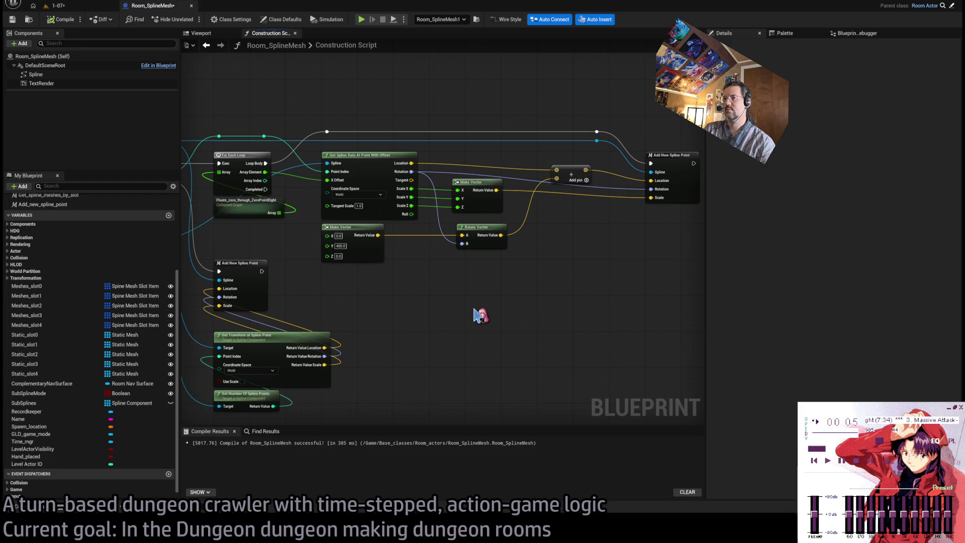
# Step: Inspect a spline point's rotation in the level, then add Break Rot Into Axes from Rotation
pyautogui.click(58, 5)
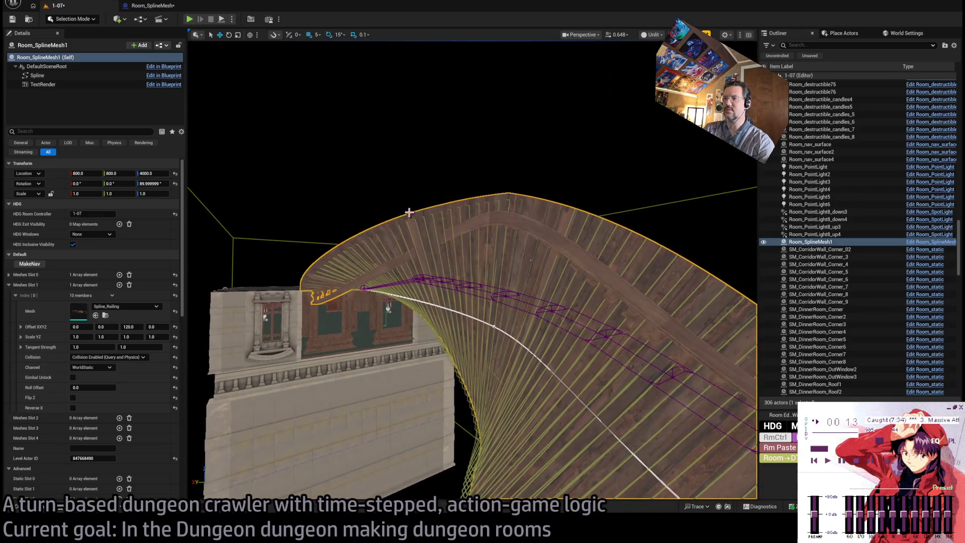
pyautogui.click(151, 6)
pyautogui.scroll(2, 437, 271)
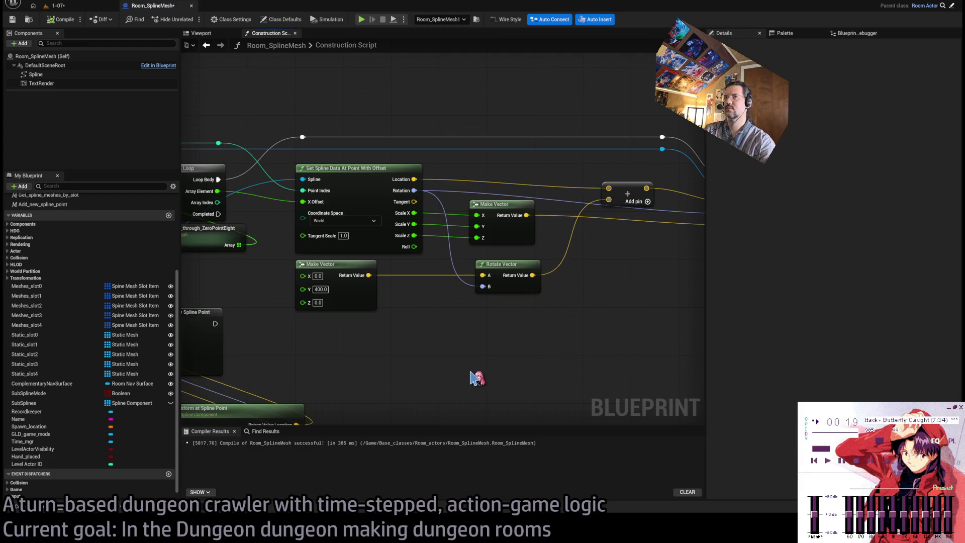
pyautogui.click(55, 5)
pyautogui.click(495, 325)
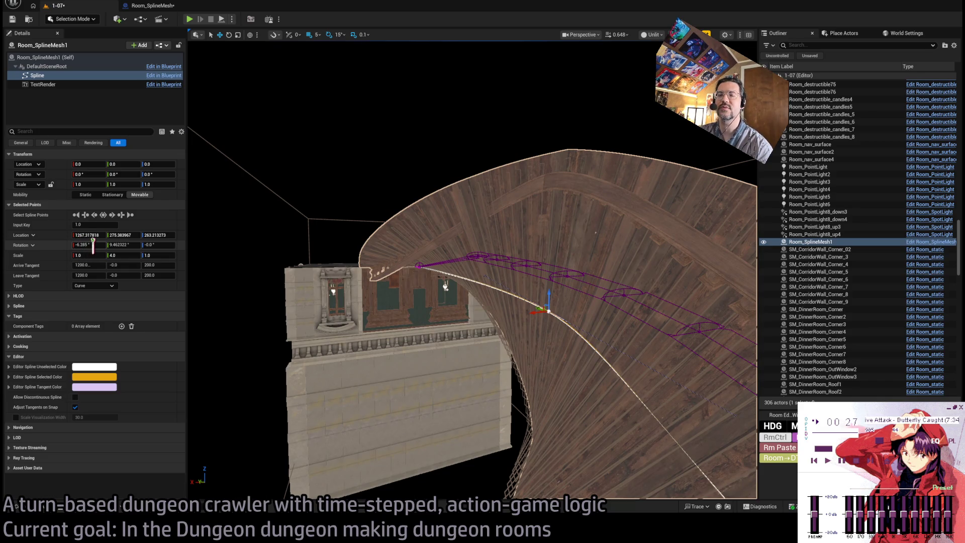
pyautogui.click(150, 6)
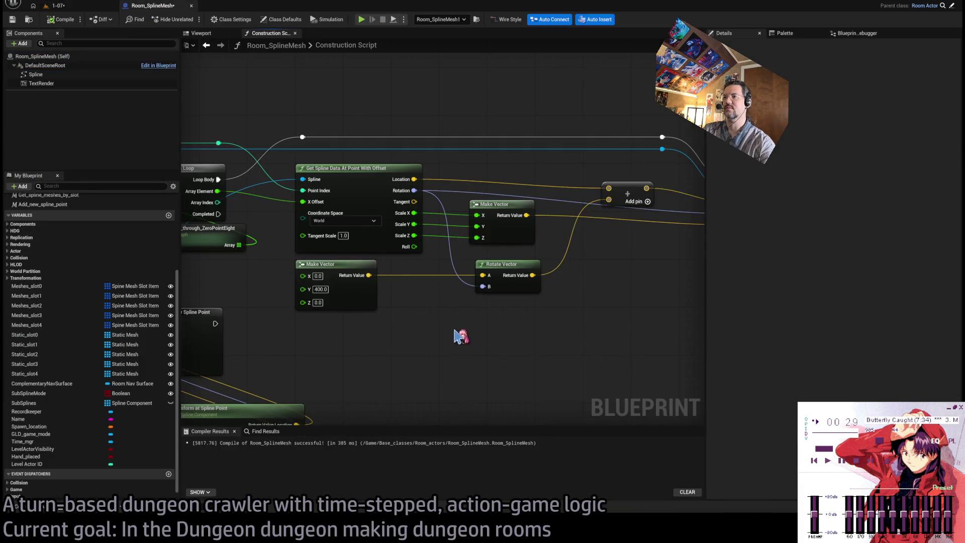
pyautogui.moveTo(413, 191); pyautogui.dragTo(458, 341)
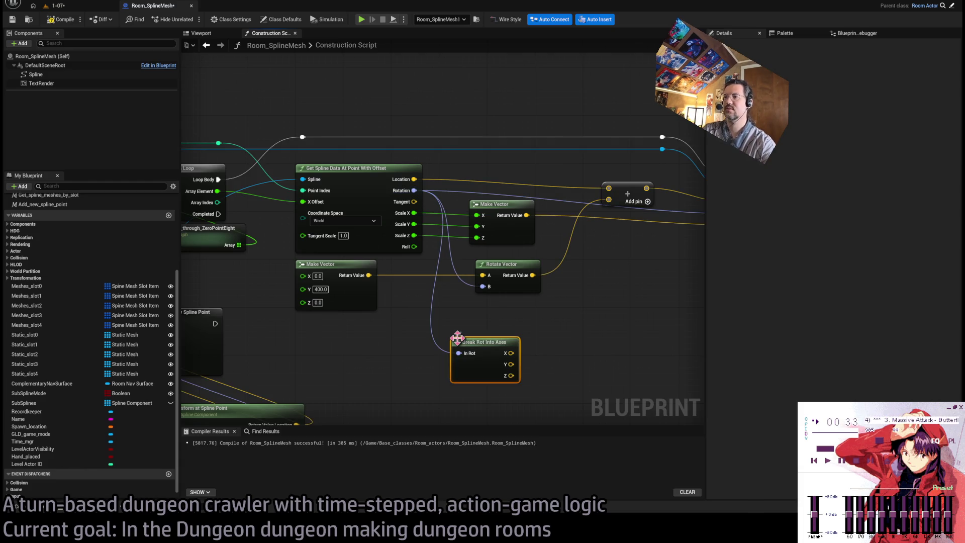
# Step: Replace Break Rot Into Axes with a Break Rotator whose Yaw feeds a Multiply radian node
pyautogui.press('Delete')
pyautogui.moveTo(414, 191); pyautogui.dragTo(459, 388)
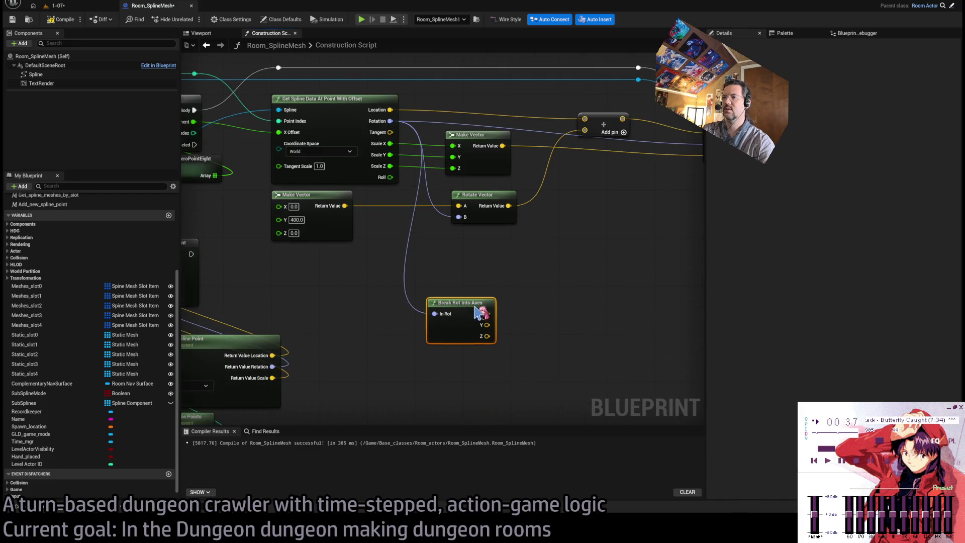
pyautogui.press('Delete')
pyautogui.moveTo(391, 121)
pyautogui.mouseDown()
pyautogui.moveTo(449, 308)
pyautogui.moveTo(485, 282)
pyautogui.moveTo(490, 251)
pyautogui.moveTo(485, 301)
pyautogui.mouseUp()
pyautogui.click(499, 360)
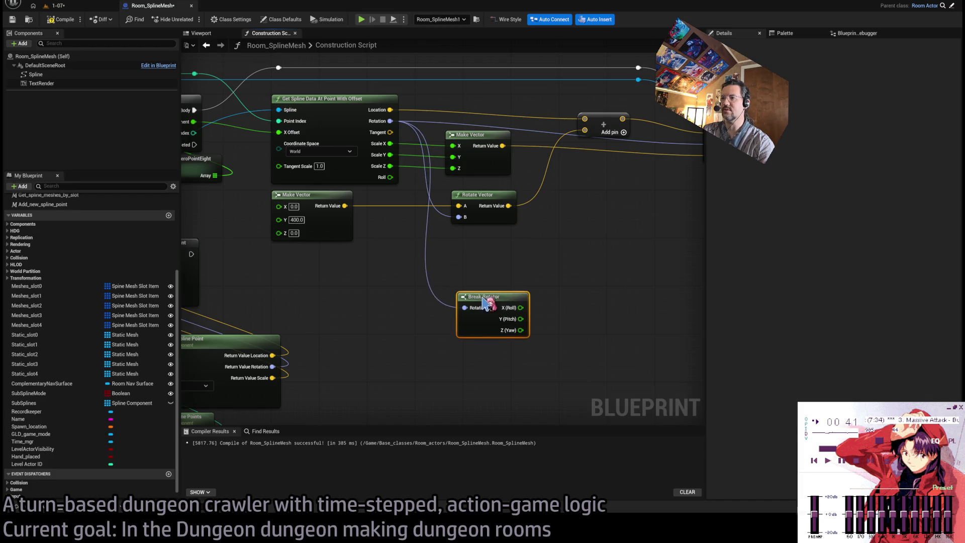
pyautogui.moveTo(516, 342); pyautogui.dragTo(446, 355)
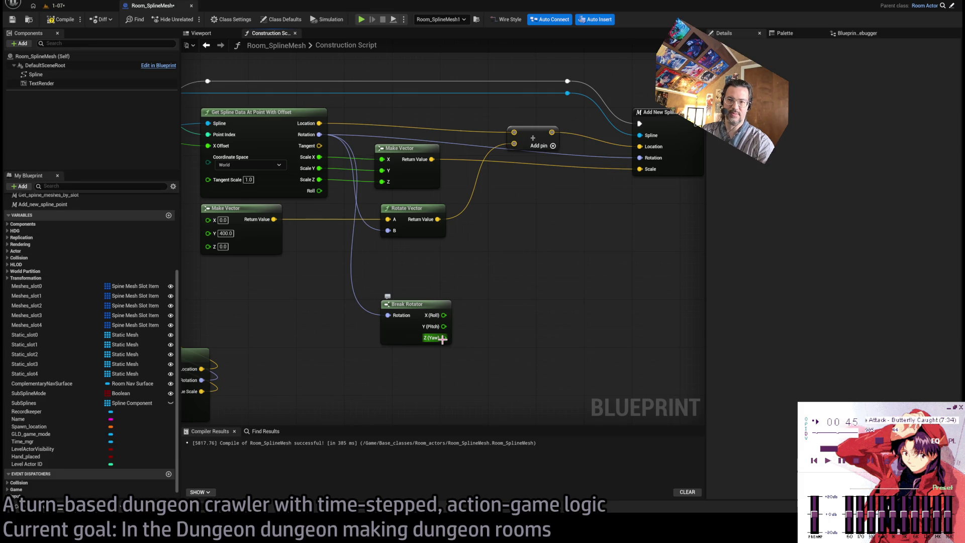
pyautogui.moveTo(443, 338); pyautogui.dragTo(485, 343)
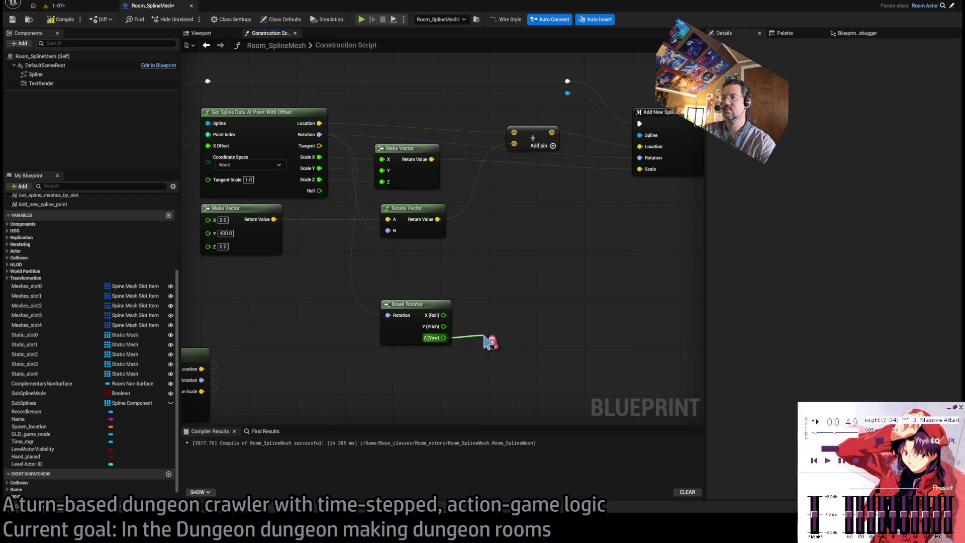
pyautogui.moveTo(485, 343); pyautogui.dragTo(520, 349)
# Step: Add a Make Rotator node and feed it into Rotate Vector's B input
pyautogui.click(432, 305)
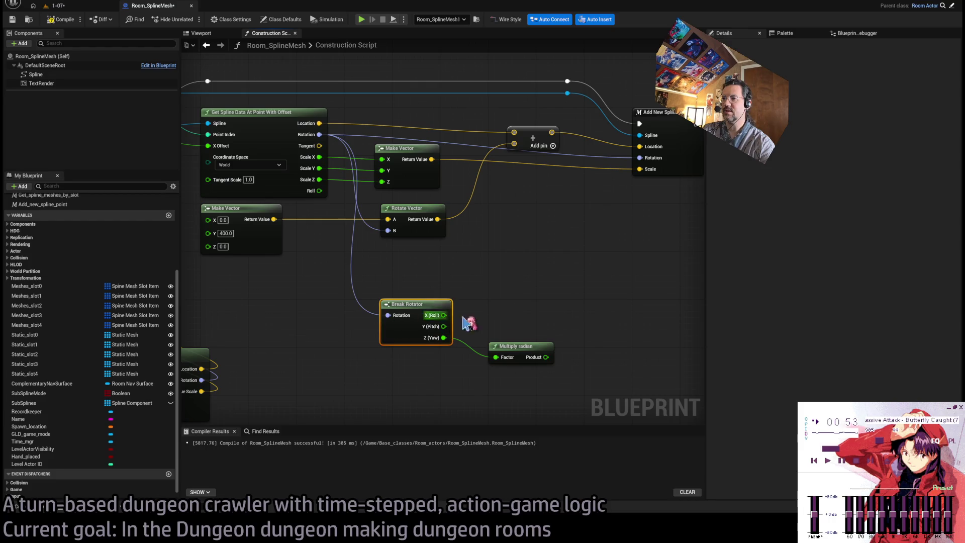
pyautogui.hotkey('ctrl', 'c')
pyautogui.hotkey('ctrl', 'v')
pyautogui.press('Delete')
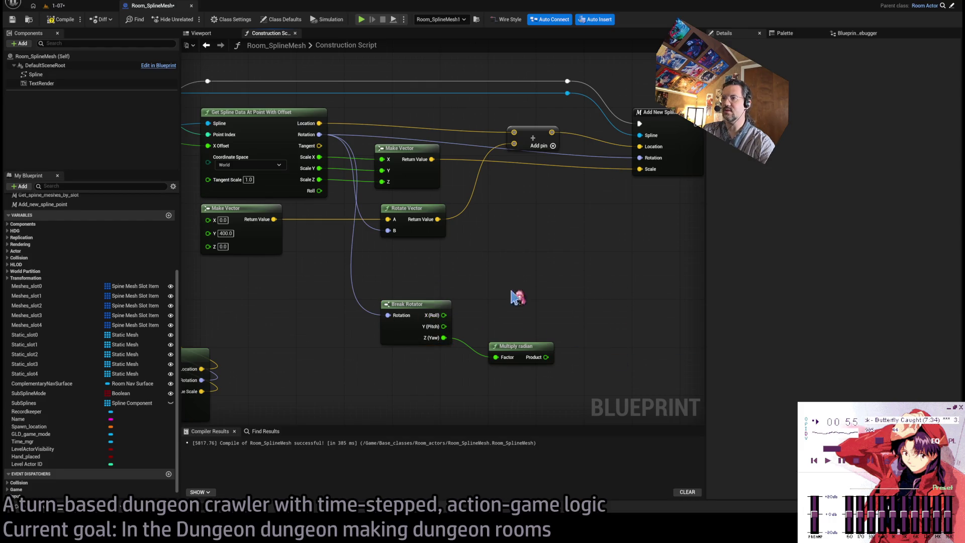
pyautogui.hotkey('ctrl', 'v')
pyautogui.moveTo(613, 343)
pyautogui.mouseDown()
pyautogui.moveTo(595, 319)
pyautogui.moveTo(444, 315)
pyautogui.moveTo(593, 329)
pyautogui.moveTo(546, 356)
pyautogui.mouseUp()
pyautogui.moveTo(656, 315); pyautogui.dragTo(388, 230)
# Step: Fly the level camera around the curved floor to check the result
pyautogui.click(57, 5)
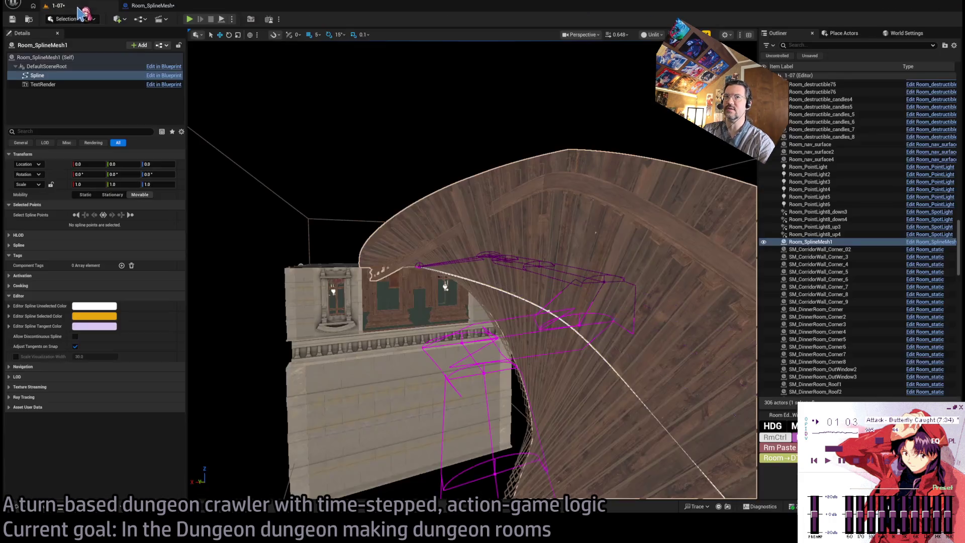
pyautogui.press('w')
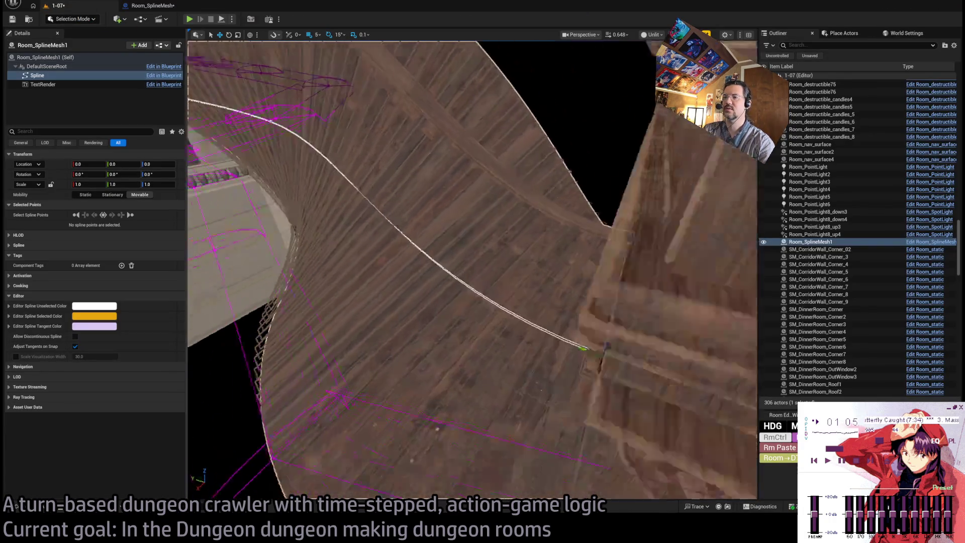
pyautogui.press('s')
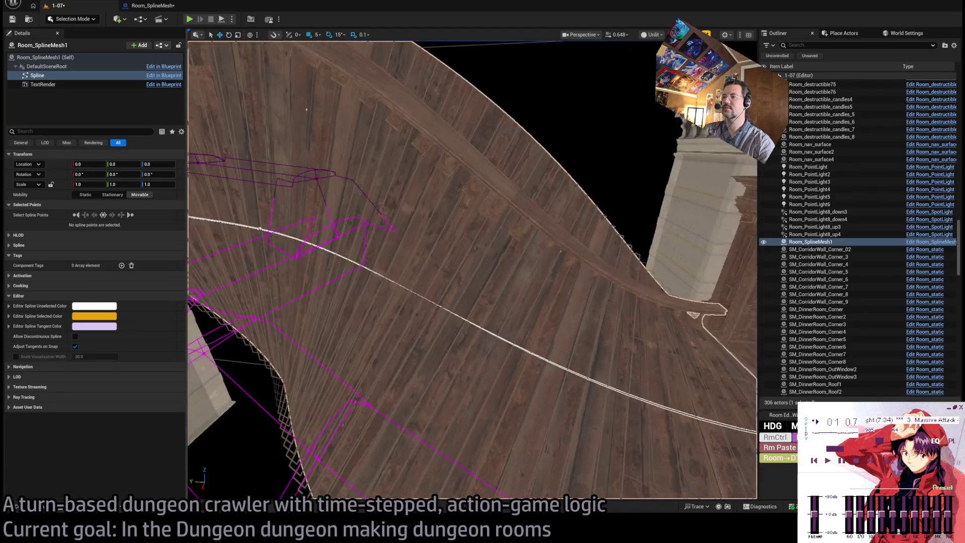
pyautogui.press('w')
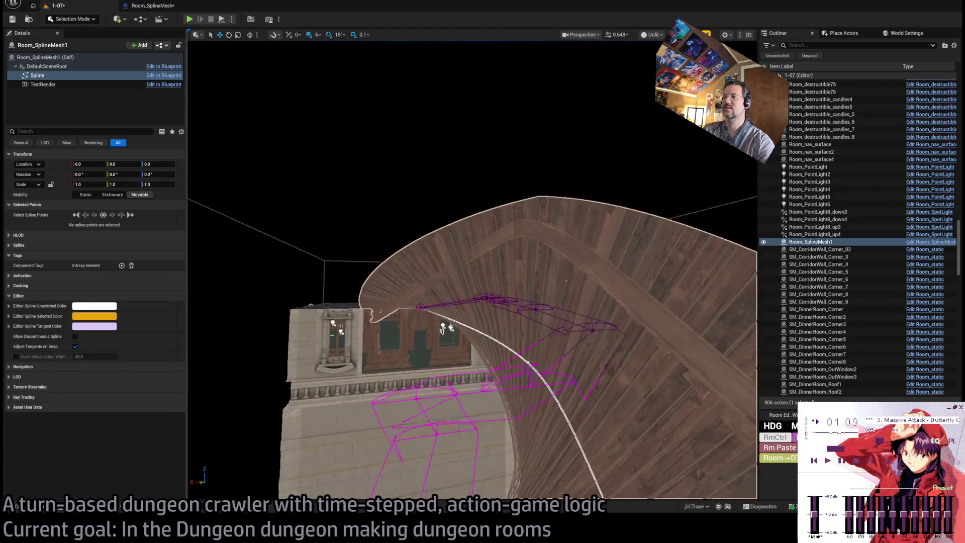
pyautogui.press('w')
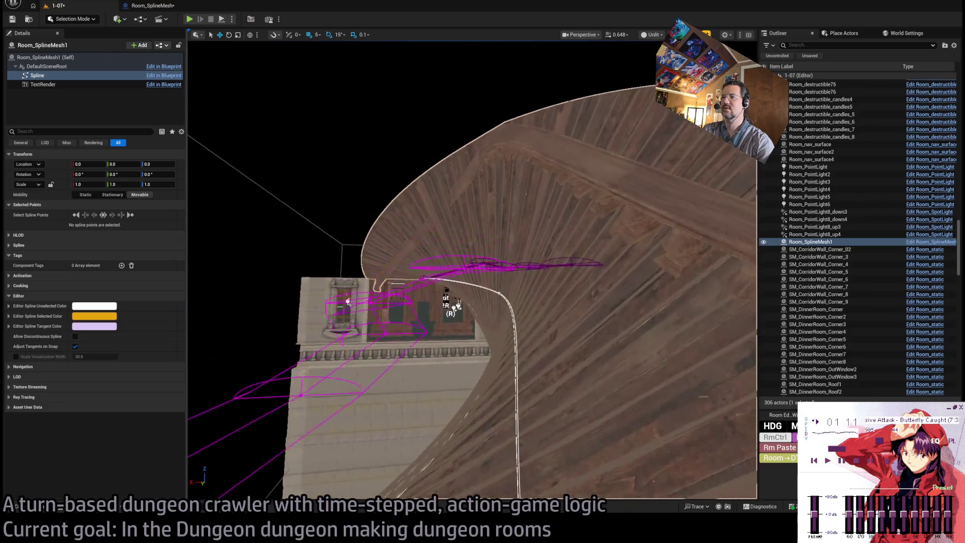
pyautogui.press('w')
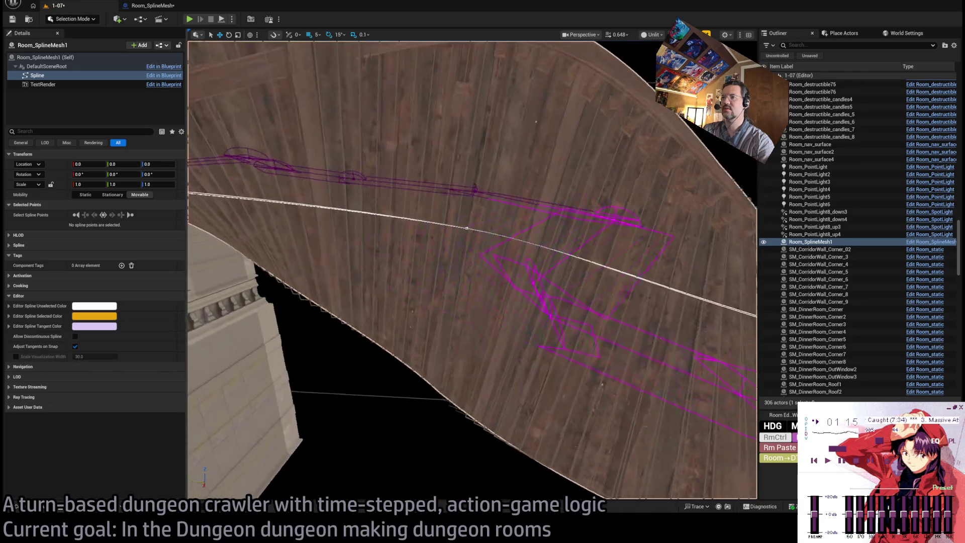
pyautogui.click(168, 7)
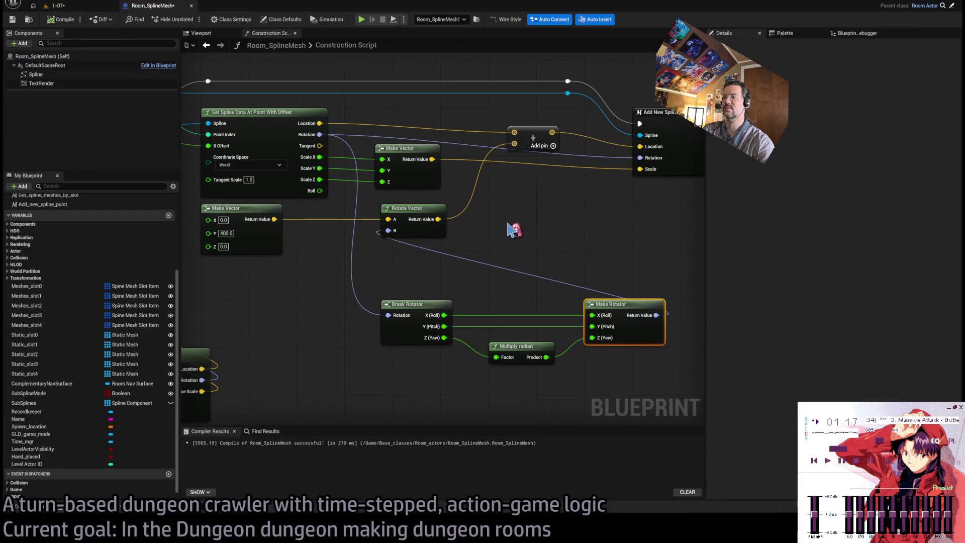
# Step: Set the Add Spline Component's Scale Visualization Width to 10.0
pyautogui.scroll(-6, 632, 246)
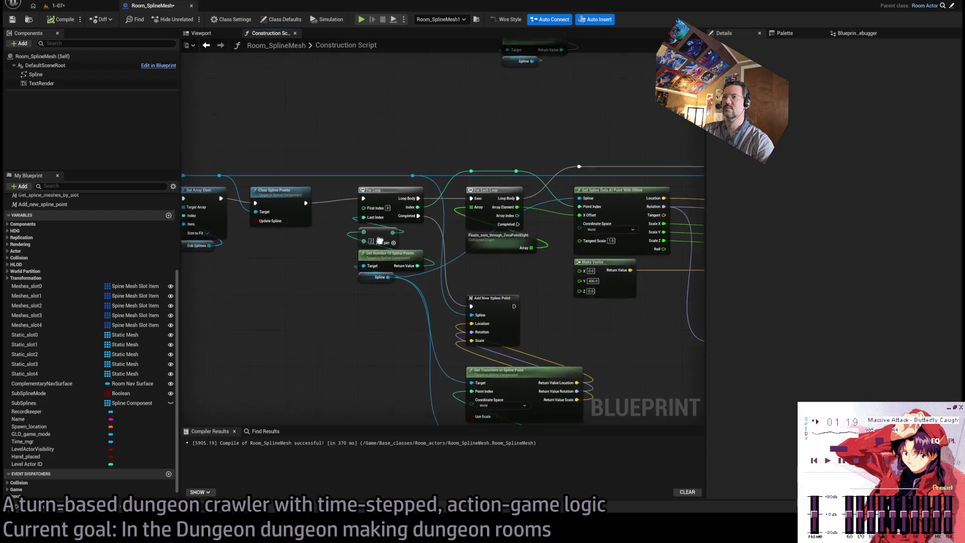
pyautogui.moveTo(227, 156); pyautogui.dragTo(374, 173)
pyautogui.click(260, 221)
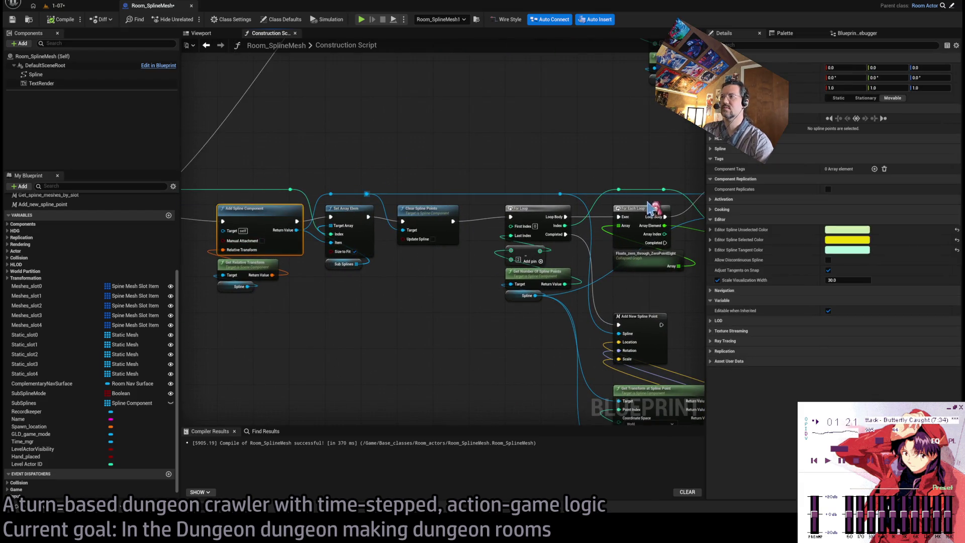
pyautogui.click(850, 280)
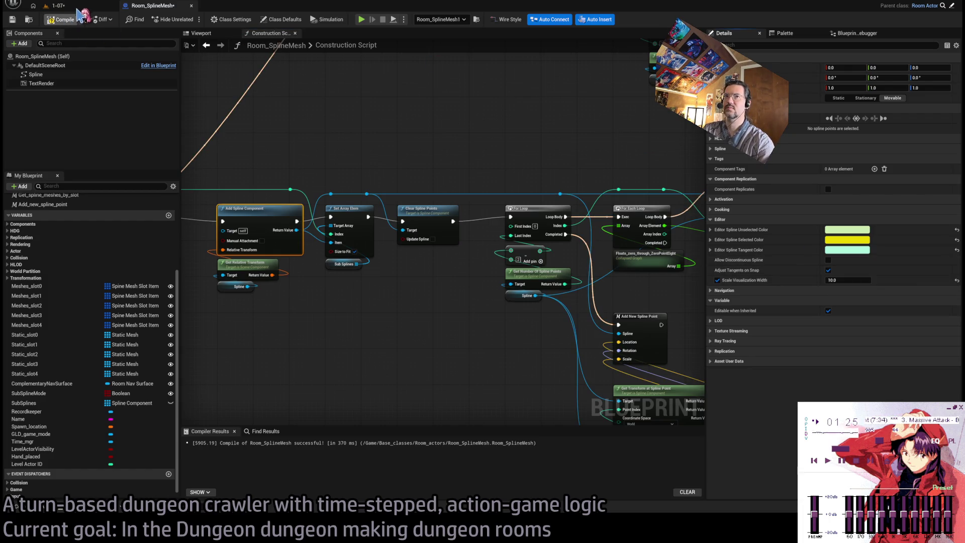
# Step: Inspect the curved spline floor in the level viewport
pyautogui.click(56, 6)
pyautogui.moveTo(496, 189)
pyautogui.mouseDown()
pyautogui.moveTo(515, 282)
pyautogui.moveTo(496, 187)
pyautogui.mouseUp()
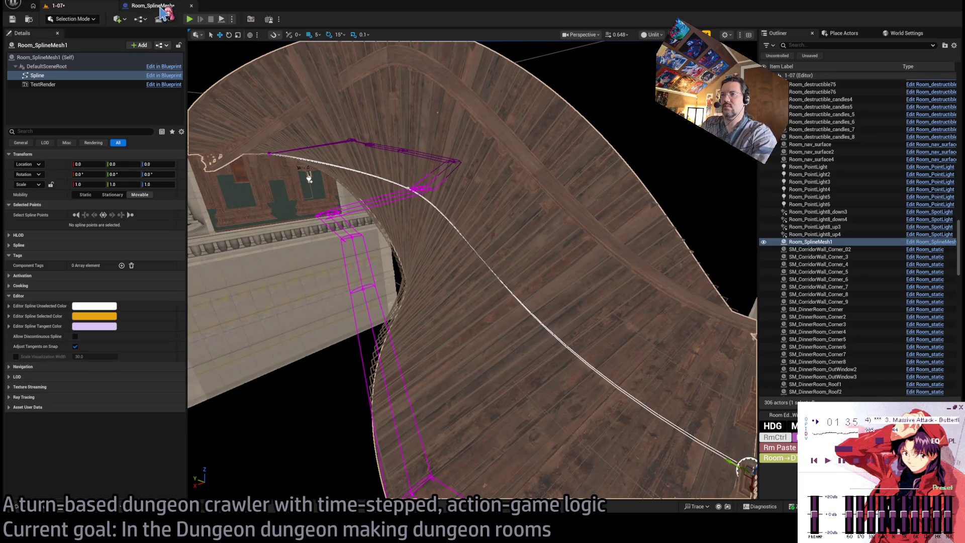
pyautogui.moveTo(279, 95); pyautogui.dragTo(302, 151)
pyautogui.moveTo(407, 131); pyautogui.dragTo(407, 131)
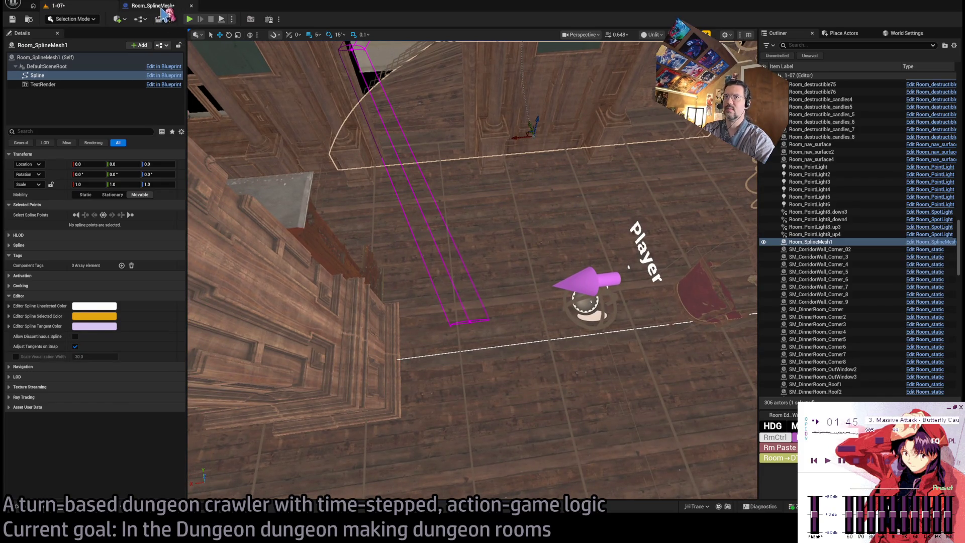
pyautogui.click(162, 7)
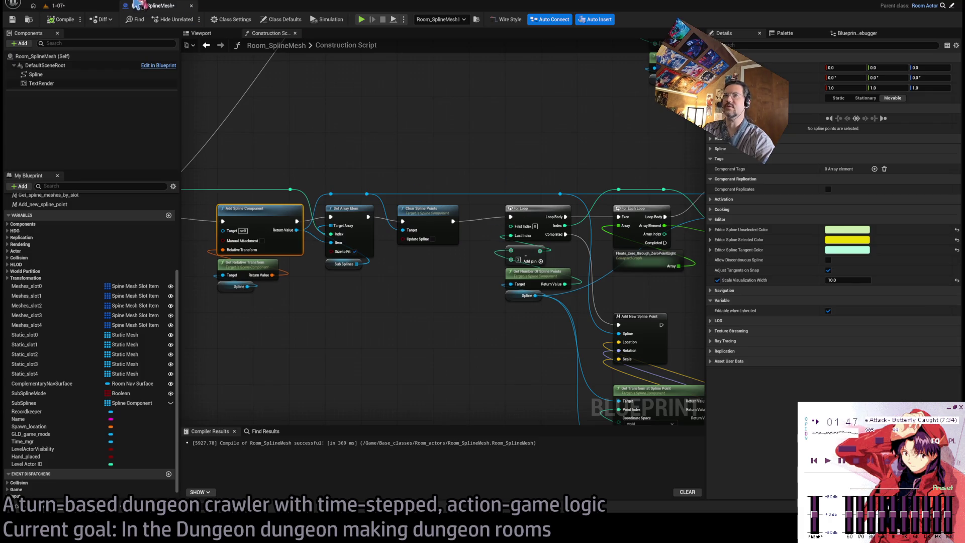
pyautogui.click(90, 8)
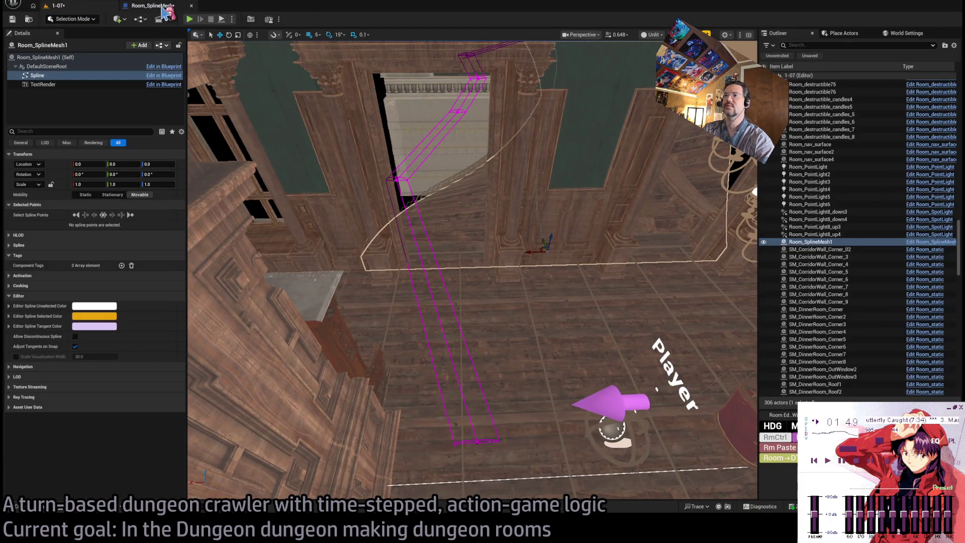
pyautogui.click(150, 6)
# Step: Wire spline Rotation directly into Rotate Vector's B, recompile, and check the purple spline mesh
pyautogui.scroll(5, 400, 312)
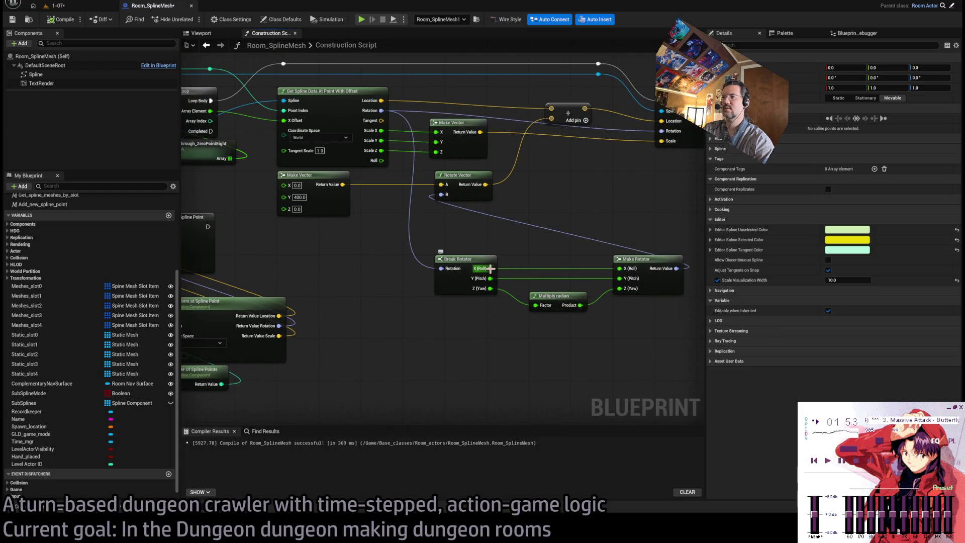
pyautogui.moveTo(382, 111); pyautogui.dragTo(442, 194)
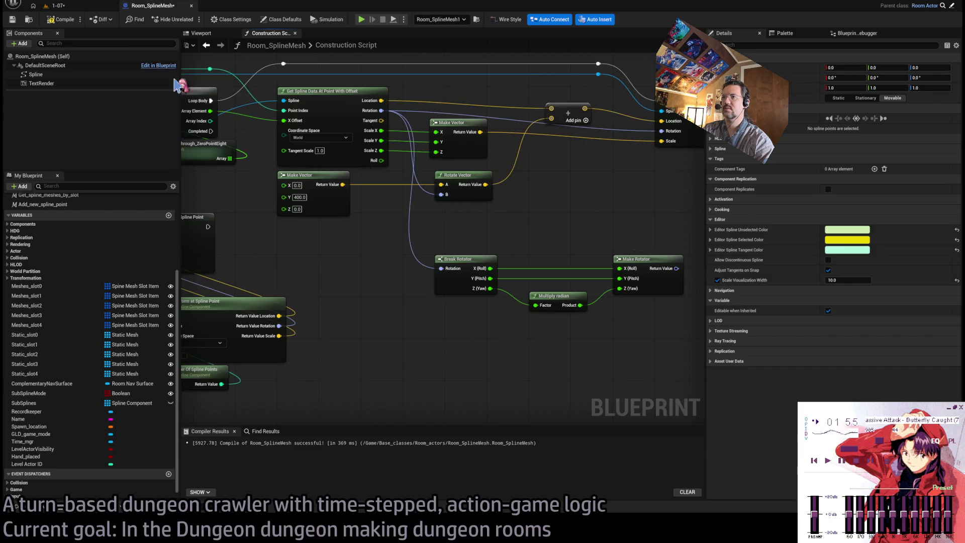
pyautogui.click(66, 20)
pyautogui.click(60, 6)
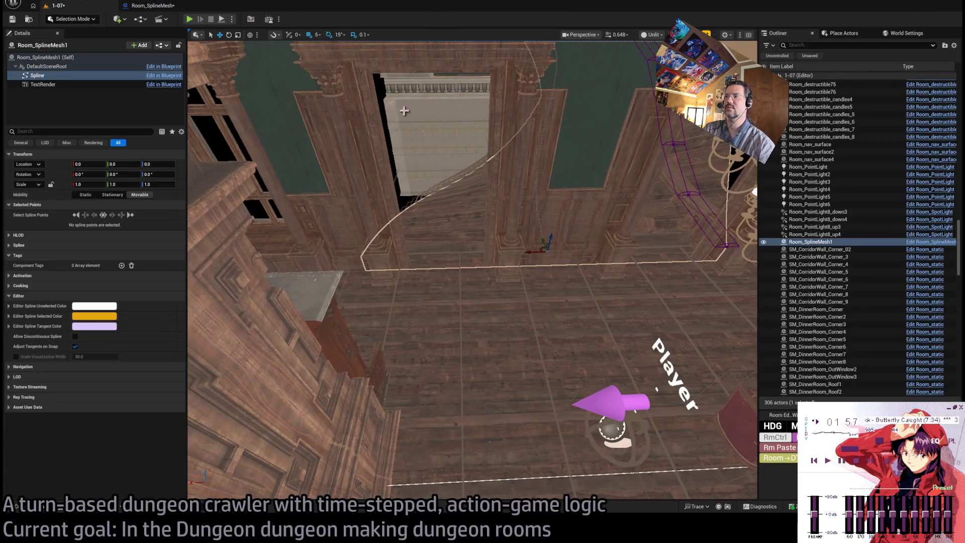
pyautogui.moveTo(402, 228)
pyautogui.mouseDown()
pyautogui.moveTo(471, 267)
pyautogui.moveTo(454, 271)
pyautogui.moveTo(427, 238)
pyautogui.moveTo(436, 228)
pyautogui.mouseUp()
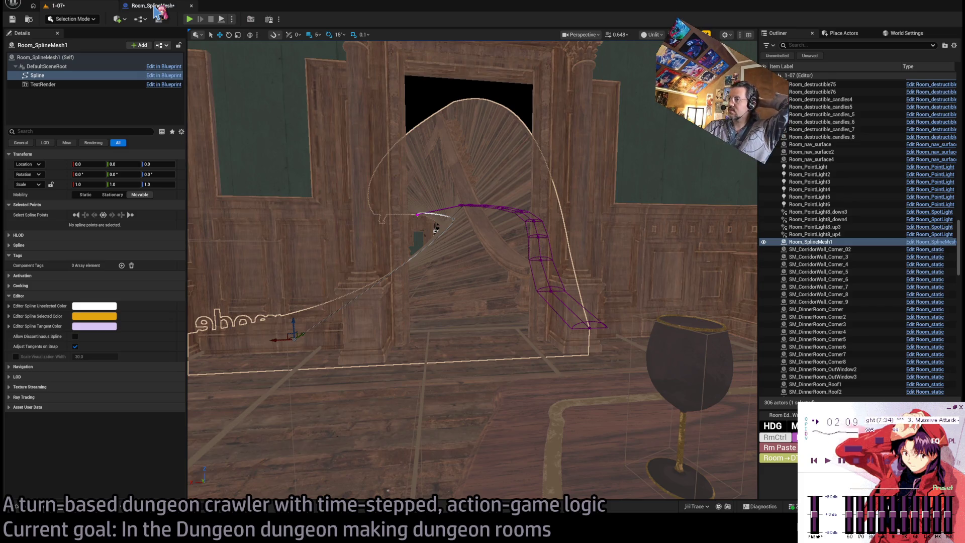
pyautogui.click(158, 10)
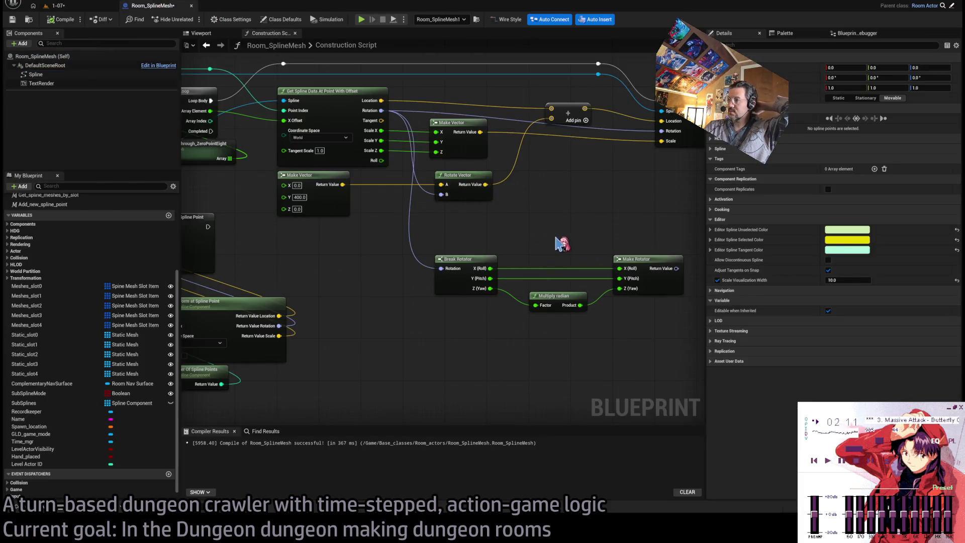
# Step: Remove the Break Rotator, Multiply radian and Make Rotator nodes from the graph
pyautogui.moveTo(555, 238); pyautogui.dragTo(487, 236)
pyautogui.scroll(-1, 487, 251)
pyautogui.scroll(1, 484, 273)
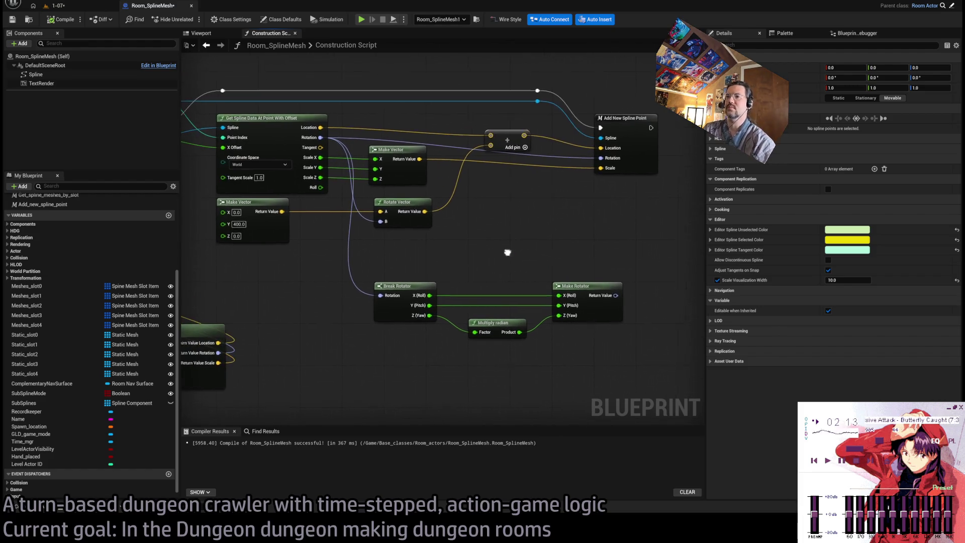
pyautogui.moveTo(487, 280); pyautogui.dragTo(509, 341)
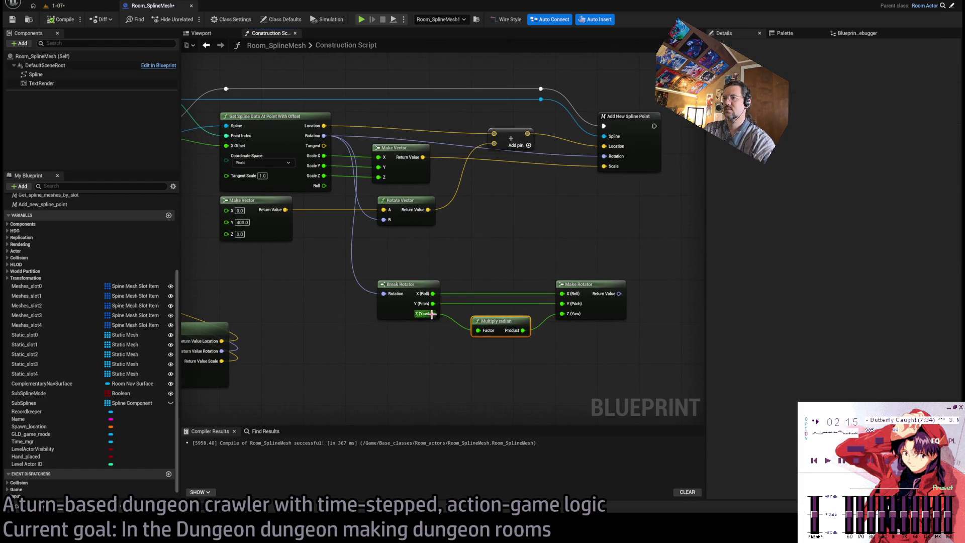
pyautogui.hotkey('ctrl', 'z')
pyautogui.hotkey('ctrl', 'z')
pyautogui.hotkey('ctrl', 'z')
# Step: Add Rotate Vector Around Axis, taking Rotate Vector's result and feeding the Add node
pyautogui.moveTo(457, 281); pyautogui.dragTo(512, 330)
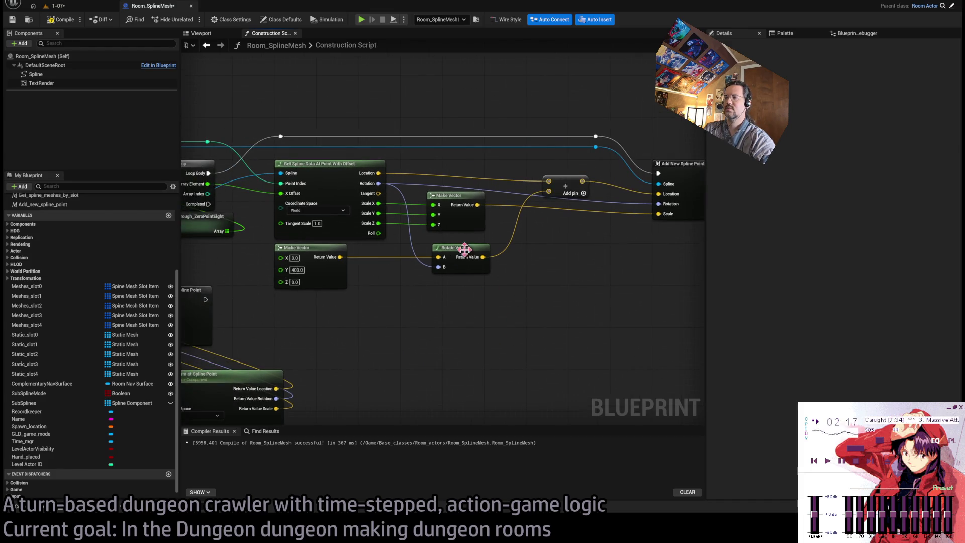
pyautogui.click(462, 246)
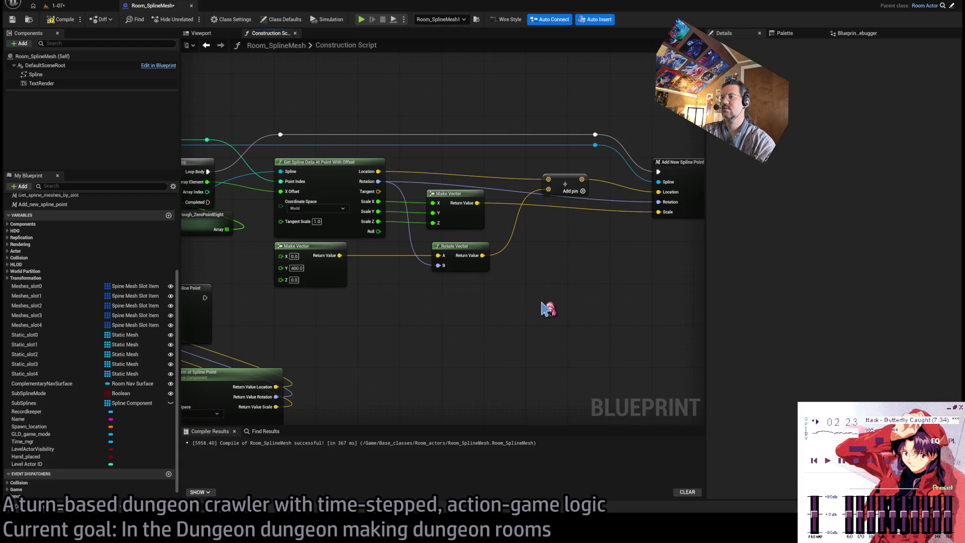
pyautogui.hotkey('ctrl', 'v')
pyautogui.moveTo(582, 305); pyautogui.dragTo(571, 249)
pyautogui.moveTo(484, 256)
pyautogui.mouseDown()
pyautogui.moveTo(548, 262)
pyautogui.moveTo(532, 259)
pyautogui.mouseUp()
pyautogui.moveTo(621, 255); pyautogui.dragTo(548, 189)
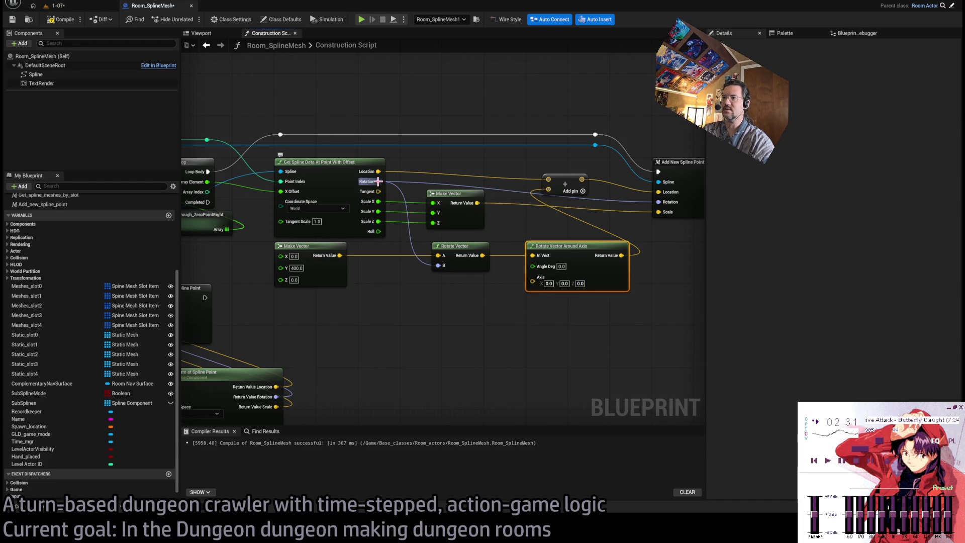
# Step: Drive the Axis input with a Get Forward Vector from the spline point's Rotation
pyautogui.moveTo(378, 182); pyautogui.dragTo(426, 317)
pyautogui.moveTo(485, 324); pyautogui.dragTo(533, 277)
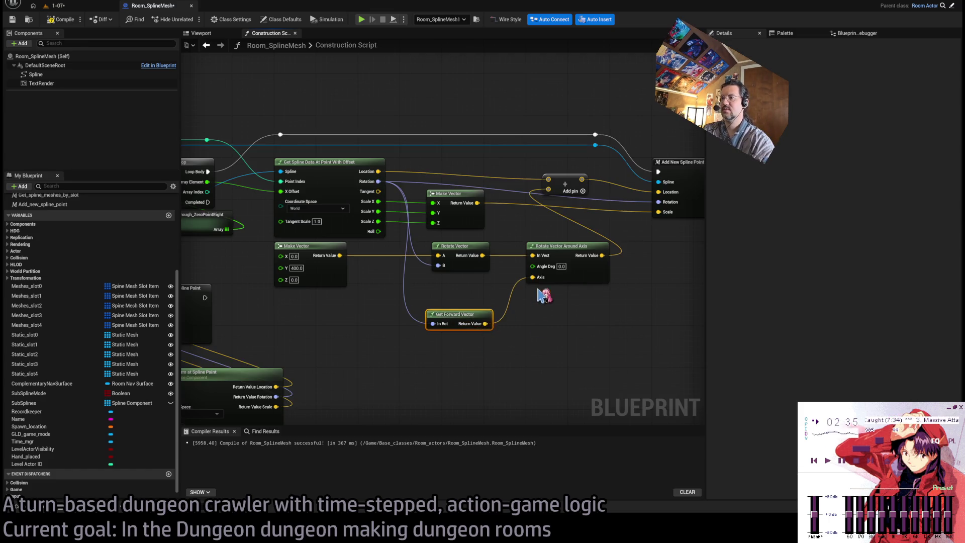
pyautogui.moveTo(472, 322); pyautogui.dragTo(573, 300)
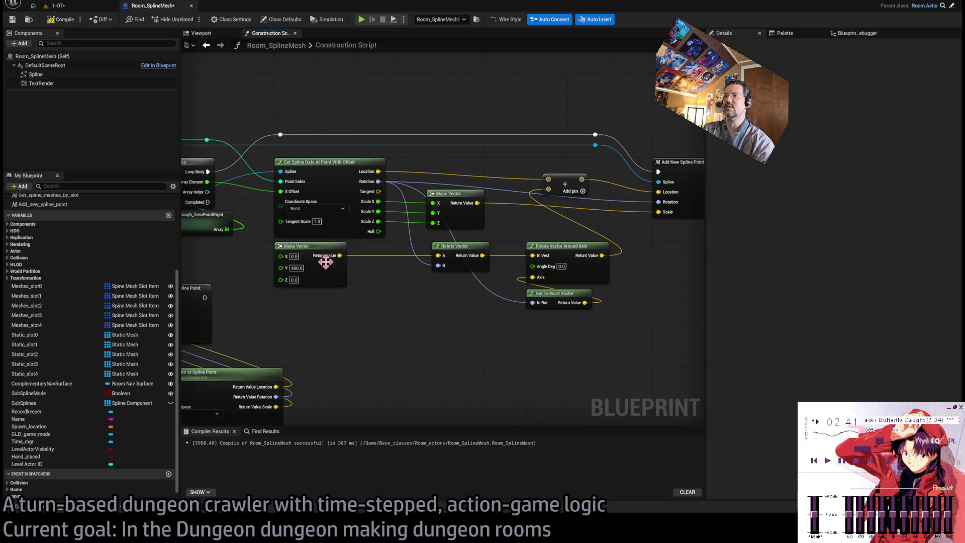
# Step: Route the spline Roll through a new R2D node into Angle and view the level
pyautogui.moveTo(378, 231); pyautogui.dragTo(424, 322)
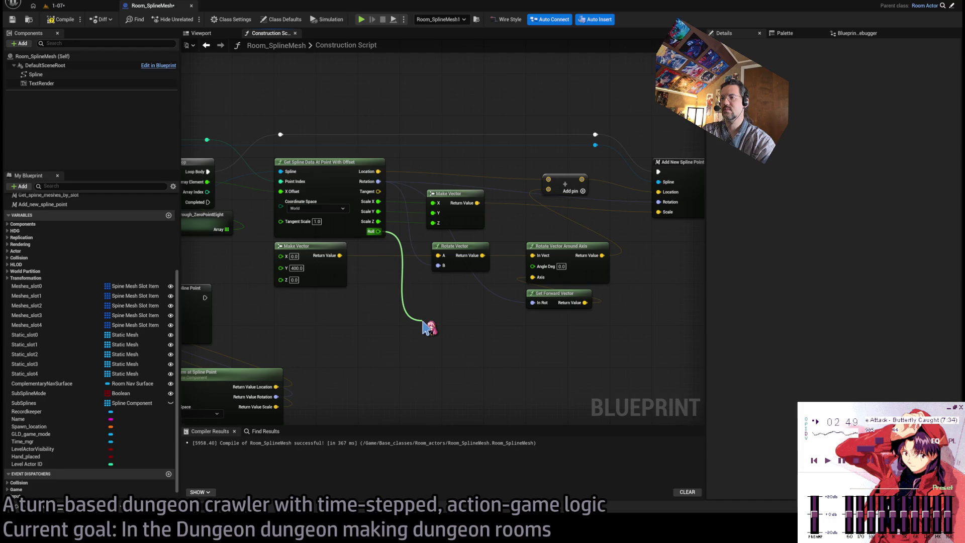
pyautogui.moveTo(425, 327)
pyautogui.mouseDown()
pyautogui.moveTo(488, 323)
pyautogui.moveTo(532, 265)
pyautogui.mouseUp()
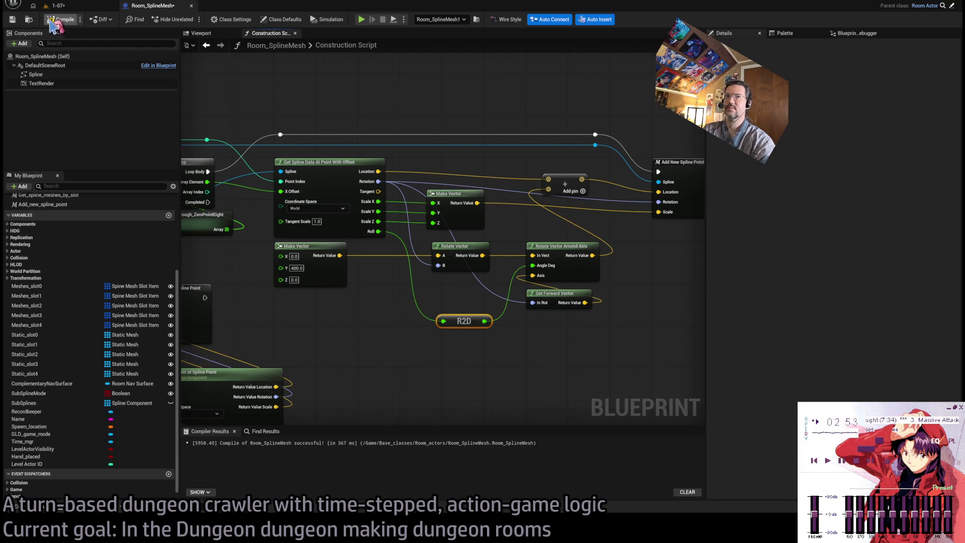
pyautogui.click(55, 6)
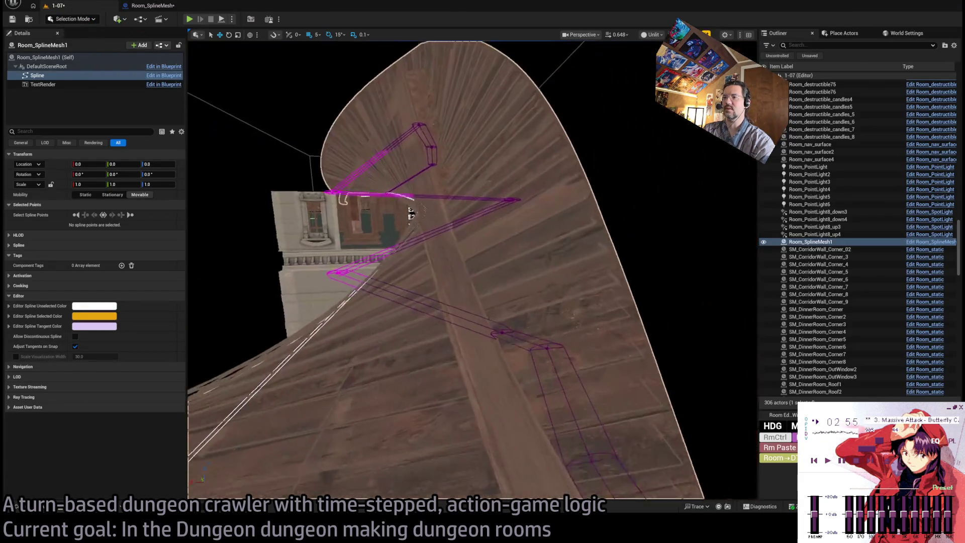
# Step: Inspect the zigzagging spline in the 1-07 level, checking Rotate Vector's inputs in between
pyautogui.moveTo(472, 271); pyautogui.dragTo(472, 271)
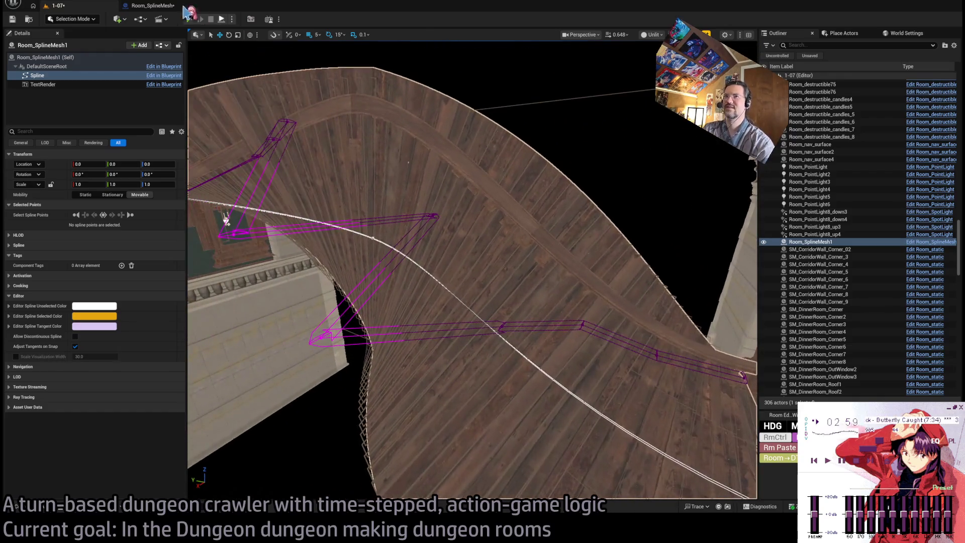
pyautogui.click(152, 6)
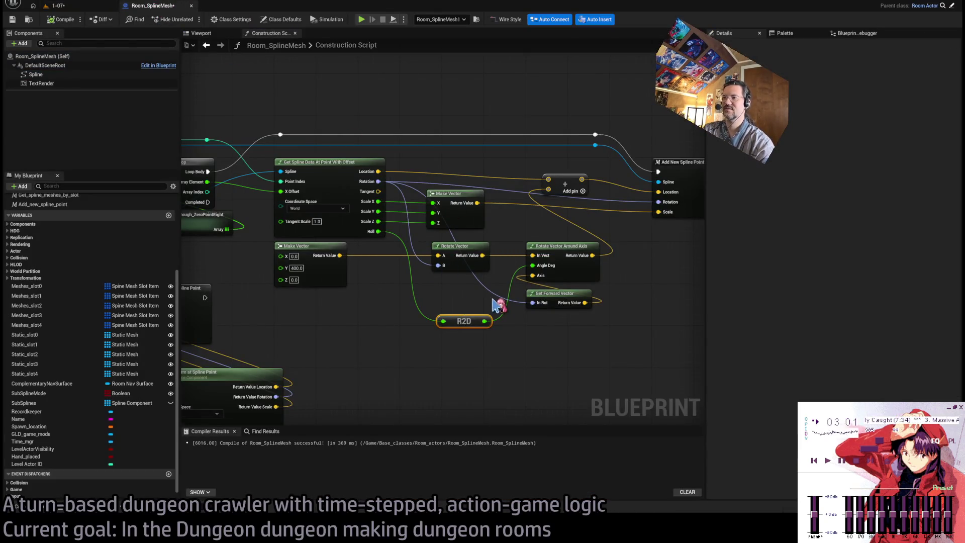
pyautogui.moveTo(495, 304); pyautogui.dragTo(461, 296)
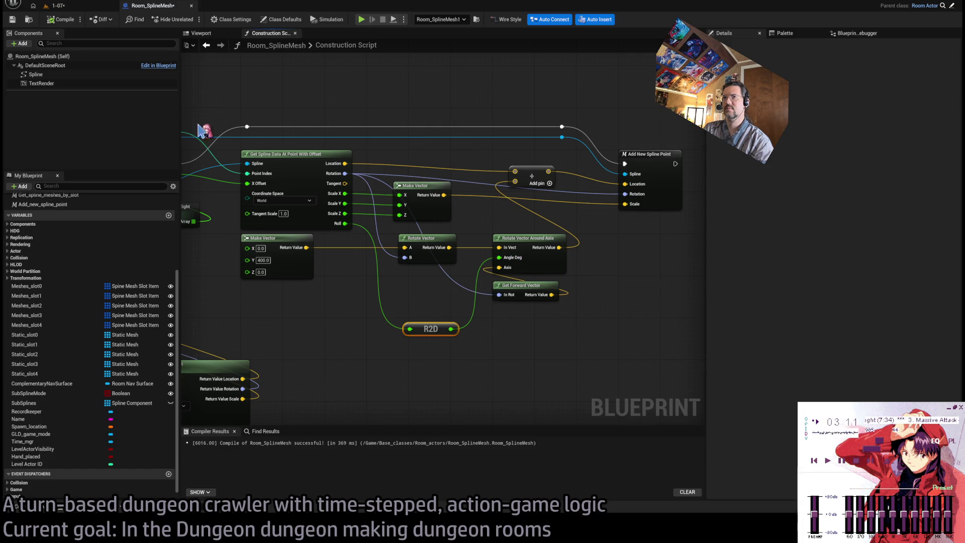
pyautogui.click(55, 6)
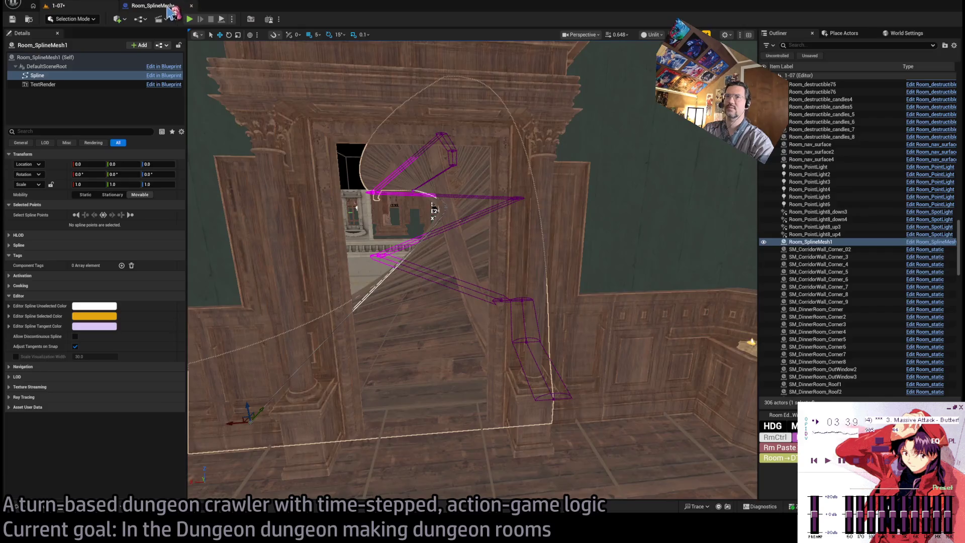
pyautogui.click(151, 5)
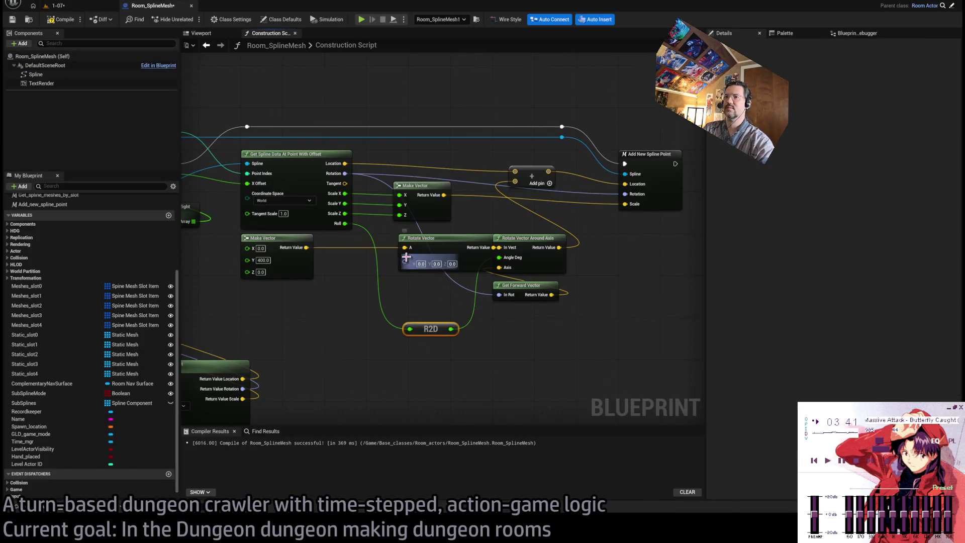
# Step: Rebuild the rotator without roll via Break and Make Rotator into Rotate Vector B
pyautogui.moveTo(345, 173)
pyautogui.mouseDown()
pyautogui.moveTo(355, 406)
pyautogui.moveTo(371, 349)
pyautogui.moveTo(362, 284)
pyautogui.moveTo(364, 304)
pyautogui.mouseUp()
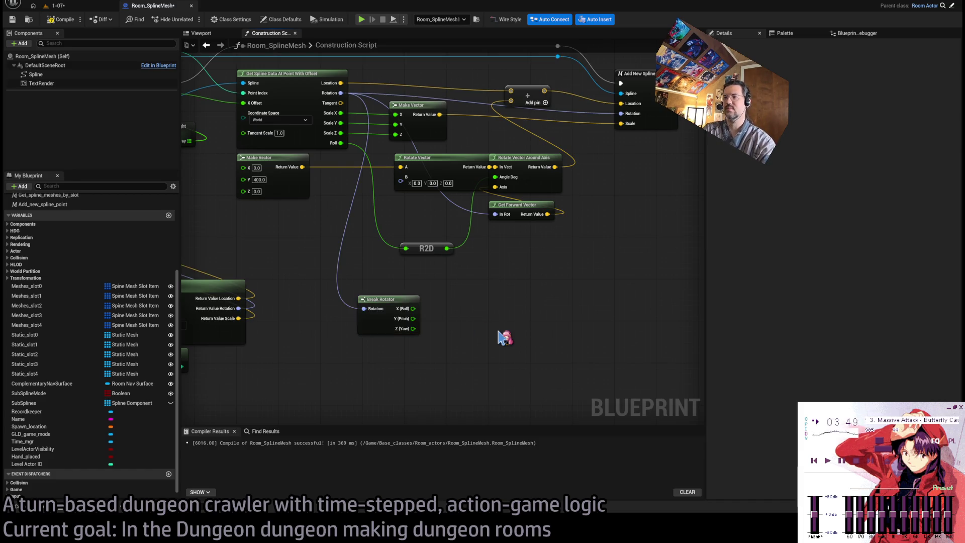
pyautogui.hotkey('ctrl', 'v')
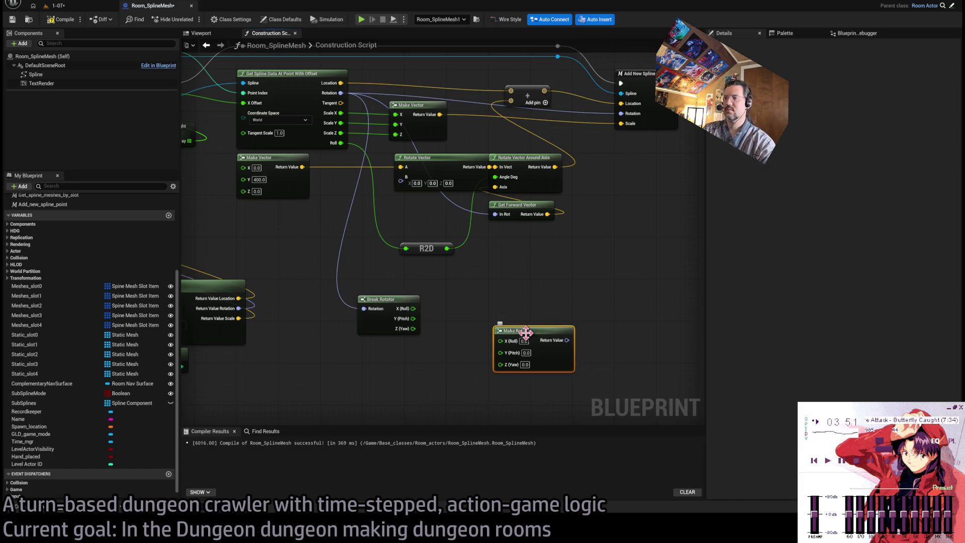
pyautogui.moveTo(526, 332); pyautogui.dragTo(488, 301)
pyautogui.moveTo(413, 309)
pyautogui.mouseDown()
pyautogui.moveTo(463, 308)
pyautogui.moveTo(463, 330)
pyautogui.mouseUp()
pyautogui.keyDown('alt'); pyautogui.click(464, 309); pyautogui.keyUp('alt')
pyautogui.moveTo(527, 309)
pyautogui.mouseDown()
pyautogui.moveTo(483, 281)
pyautogui.moveTo(400, 177)
pyautogui.mouseUp()
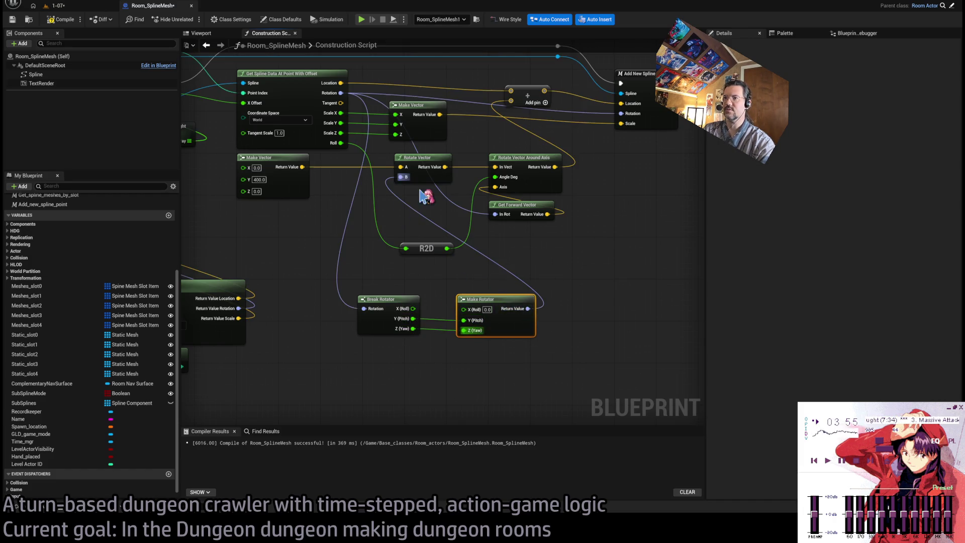
# Step: Check the spline mesh in the 1-07 level, then return to the construction script
pyautogui.click(65, 19)
pyautogui.click(55, 6)
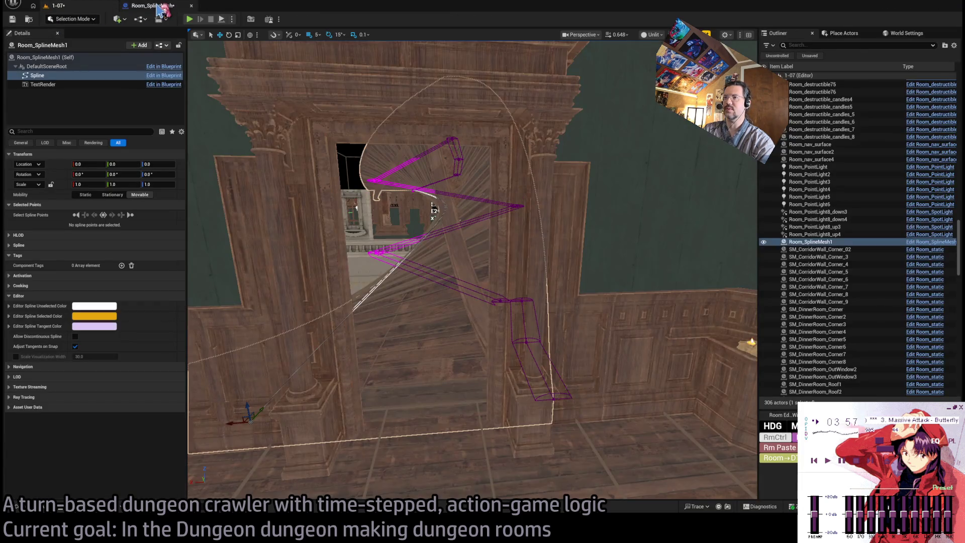
pyautogui.click(160, 9)
pyautogui.click(55, 6)
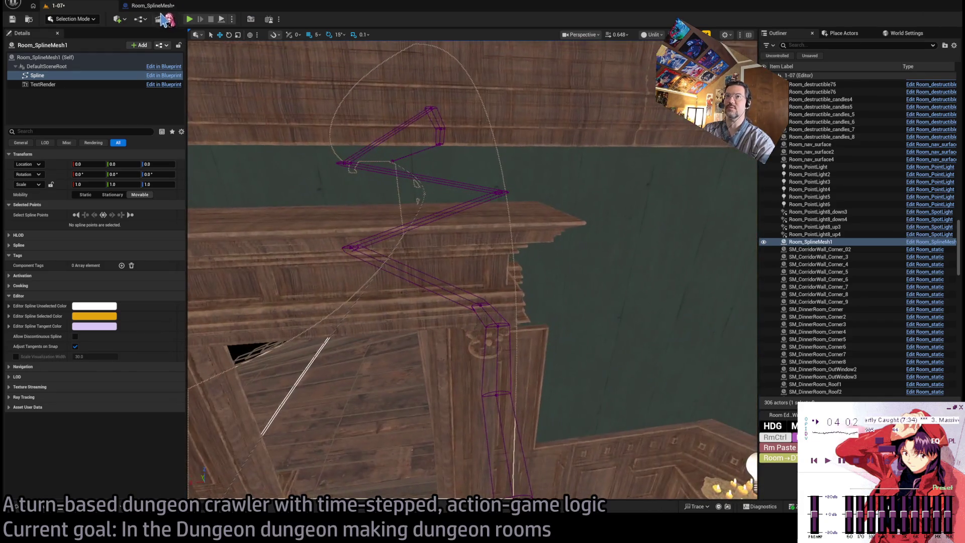
pyautogui.click(153, 5)
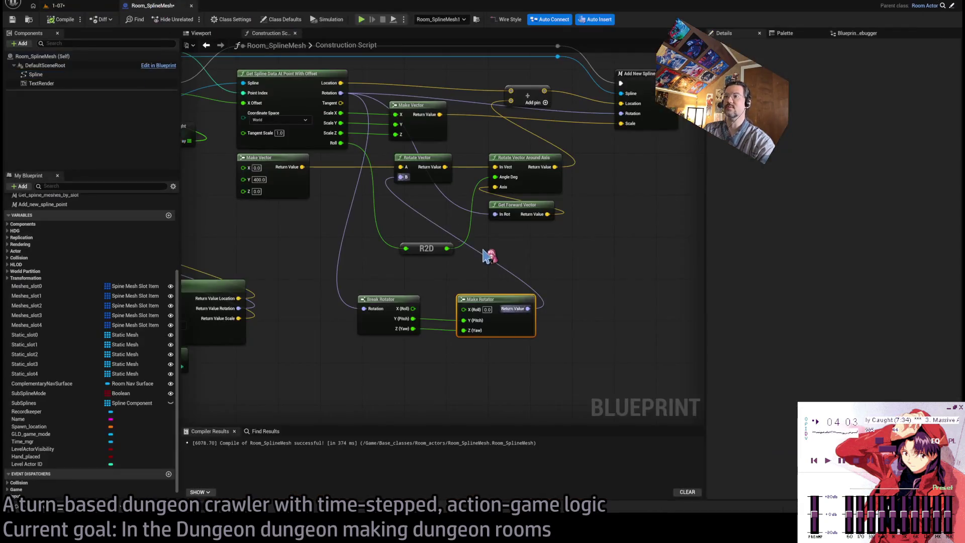
# Step: Wire the point's Rotation into Rotate Vector's B, then open Chrome
pyautogui.moveTo(490, 312)
pyautogui.mouseDown()
pyautogui.moveTo(488, 334)
pyautogui.moveTo(447, 195)
pyautogui.moveTo(501, 252)
pyautogui.mouseUp()
pyautogui.moveTo(378, 269)
pyautogui.mouseDown()
pyautogui.moveTo(378, 296)
pyautogui.moveTo(313, 296)
pyautogui.mouseUp()
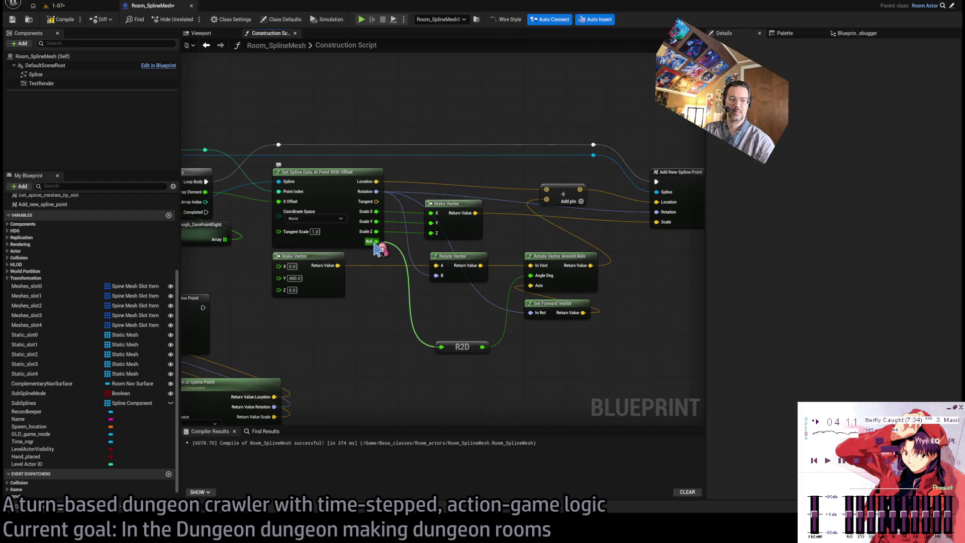
pyautogui.click(457, 349)
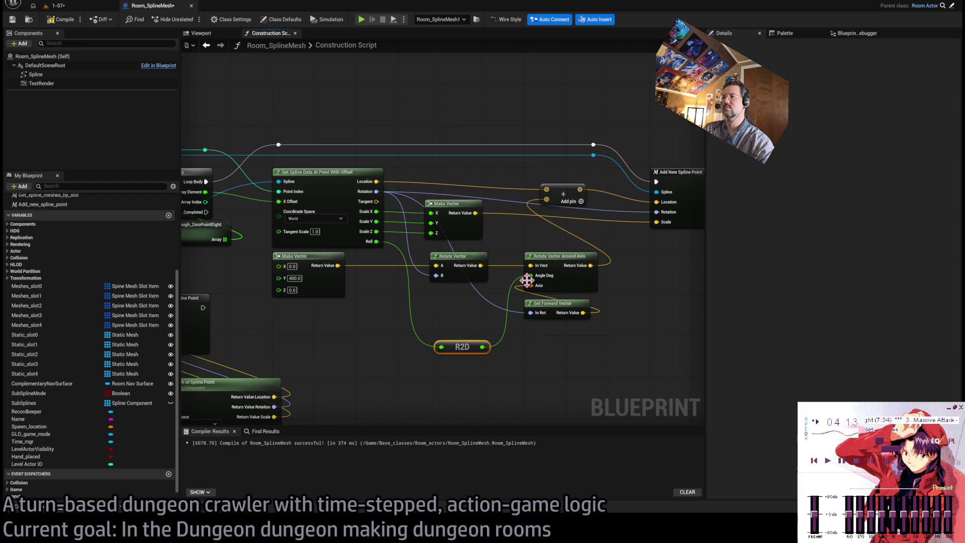
pyautogui.click(452, 307)
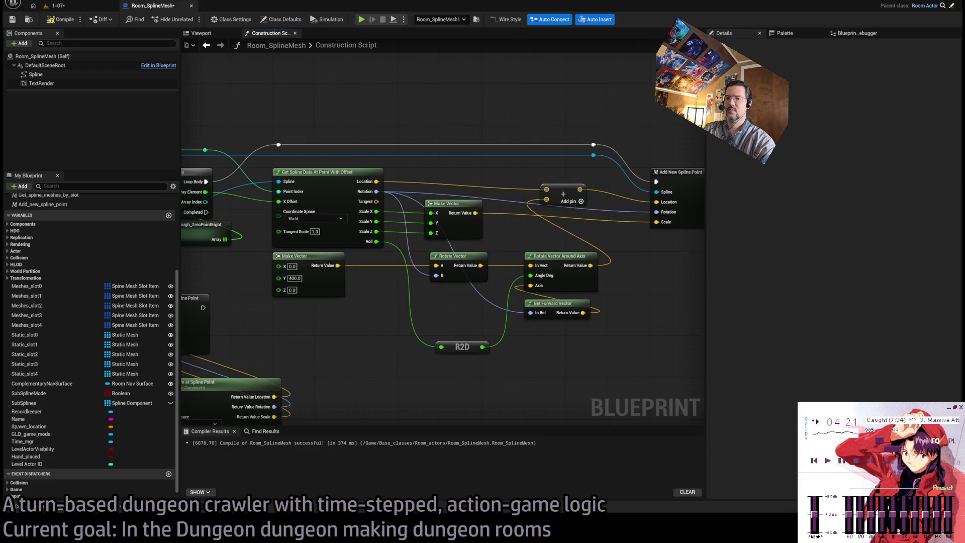
pyautogui.click(494, 529)
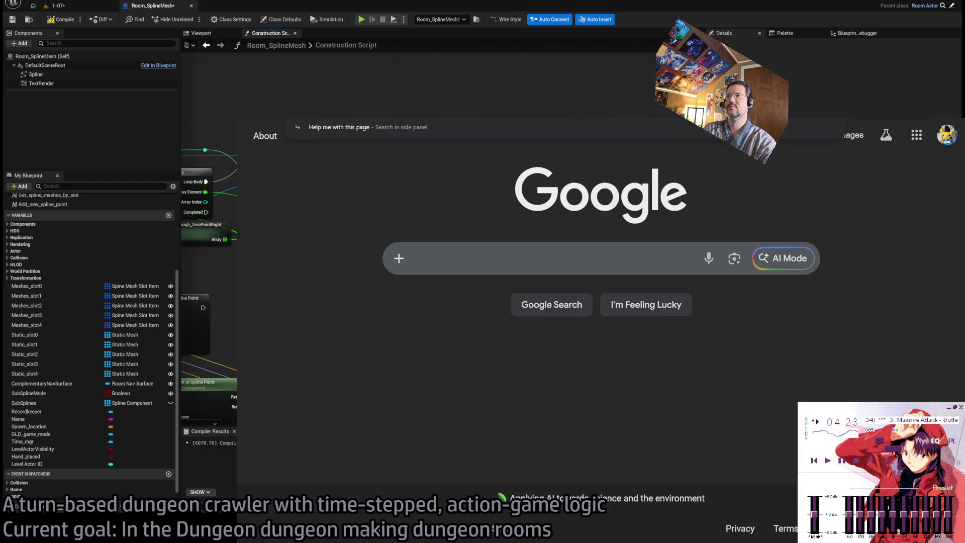
# Step: Google '1 radian' to read 57.2958 degrees, then switch back to Unreal
pyautogui.click(456, 261)
pyautogui.write('1 radian')
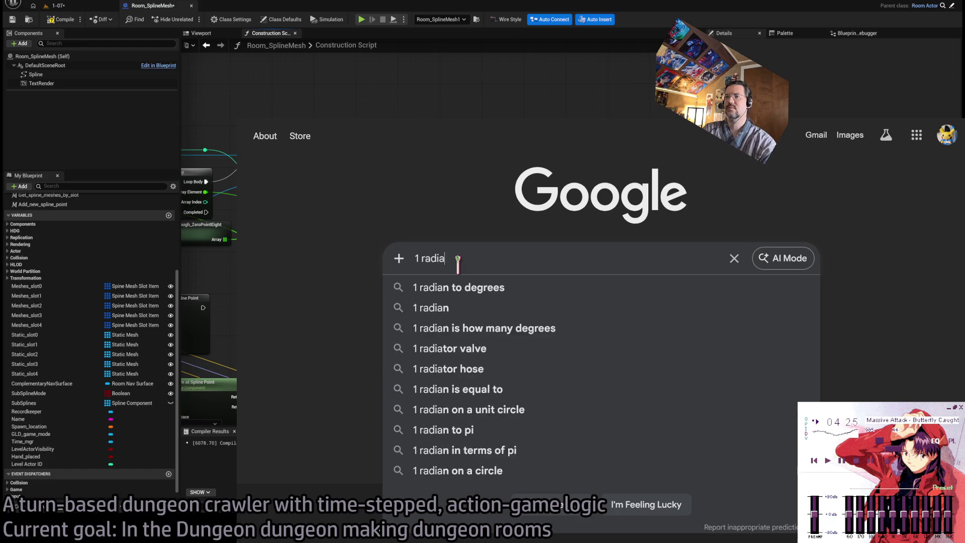
pyautogui.press('Return')
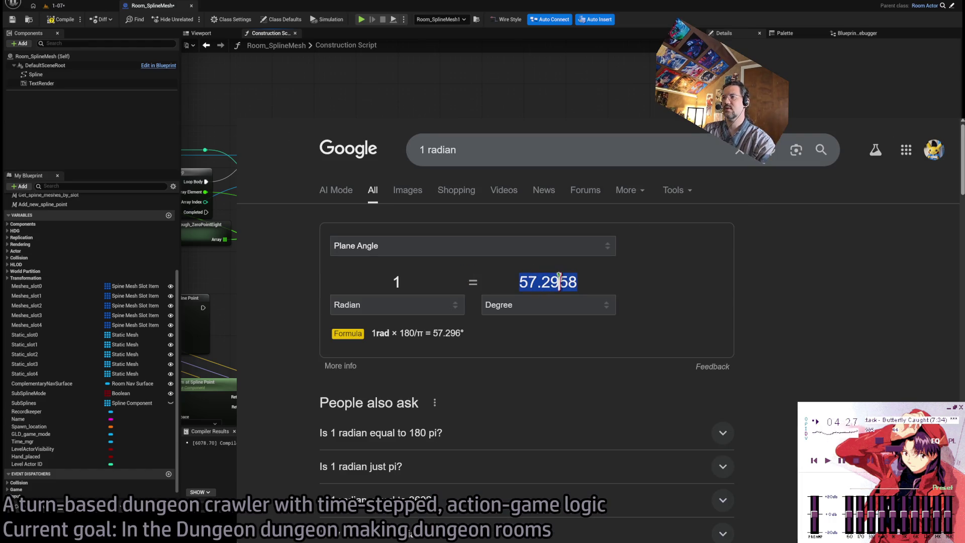
pyautogui.hotkey('alt', 'Tab')
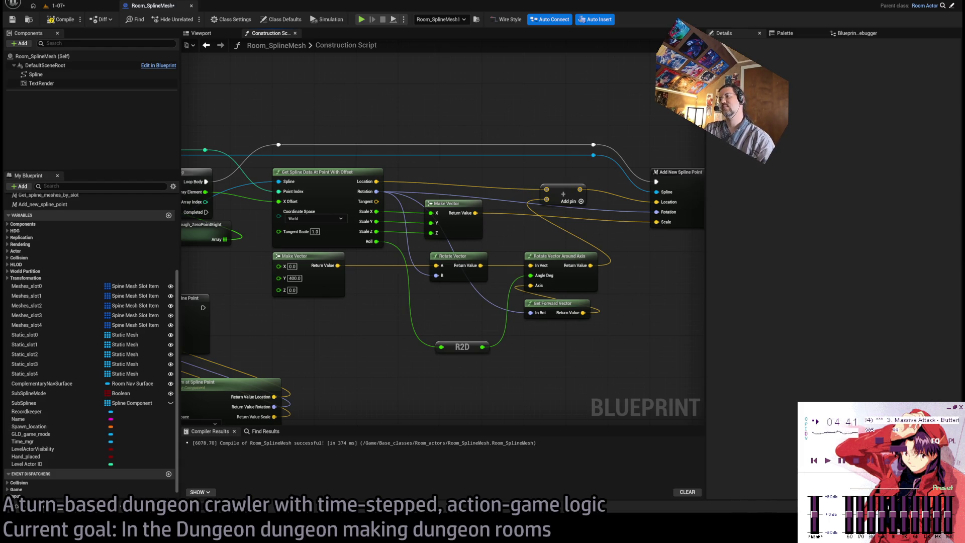
# Step: Move the R2D node beside Rotate Vector and inspect a spline point in the level
pyautogui.moveTo(461, 345); pyautogui.dragTo(461, 303)
pyautogui.click(459, 356)
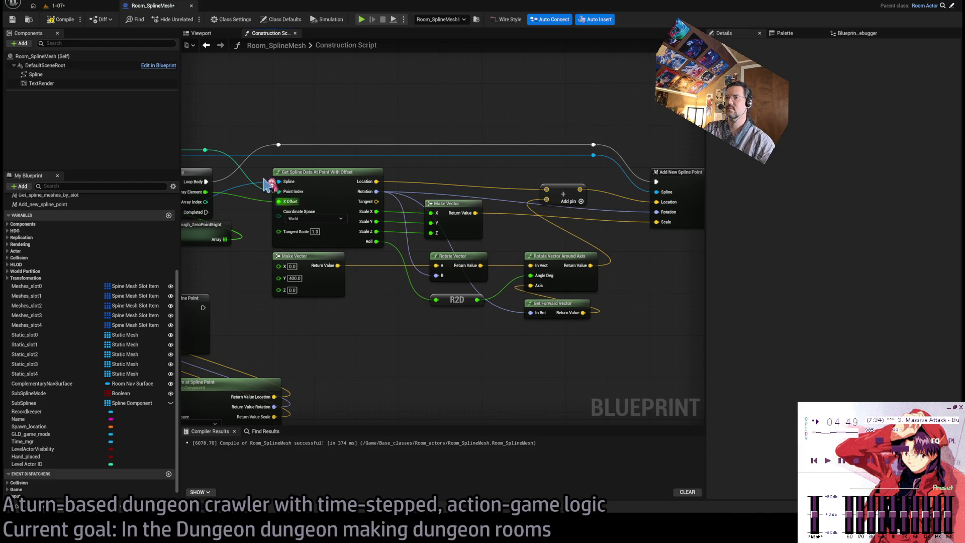
pyautogui.click(60, 8)
pyautogui.moveTo(473, 272); pyautogui.dragTo(436, 206)
pyautogui.click(498, 222)
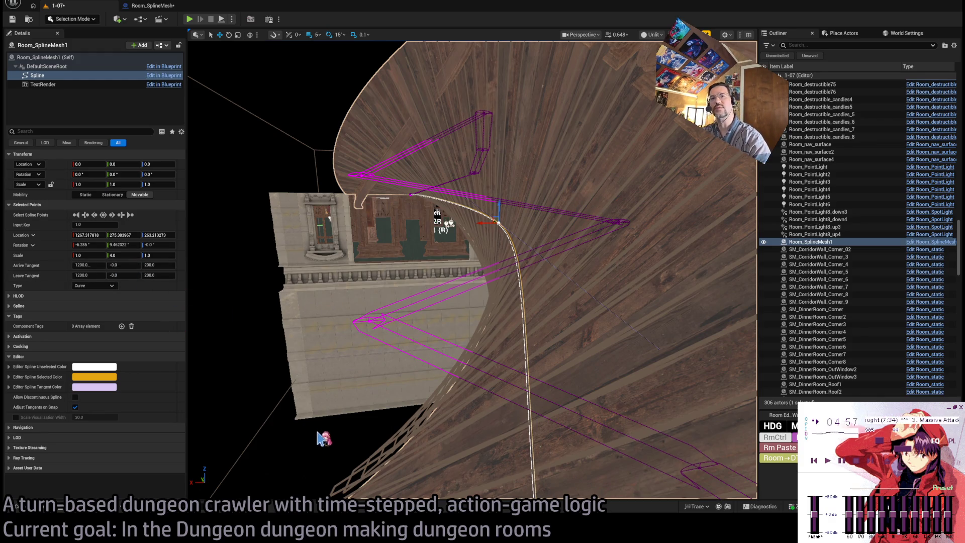
pyautogui.click(317, 443)
pyautogui.click(152, 5)
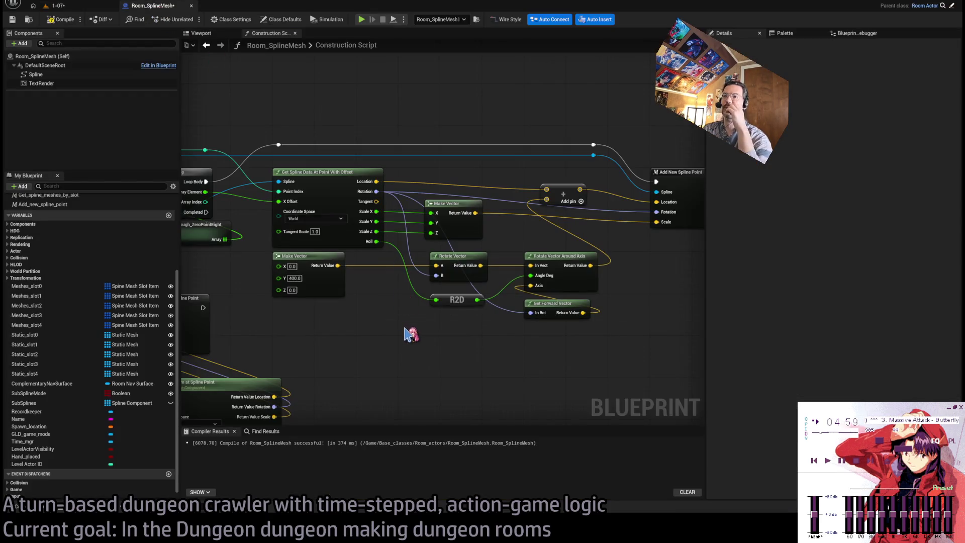
# Step: Split Rotation with a Break Rotator instead of Break Rot Into Axes, checking the stair
pyautogui.moveTo(378, 191); pyautogui.dragTo(399, 378)
pyautogui.press('Delete')
pyautogui.moveTo(377, 192)
pyautogui.mouseDown()
pyautogui.moveTo(378, 364)
pyautogui.moveTo(436, 300)
pyautogui.mouseUp()
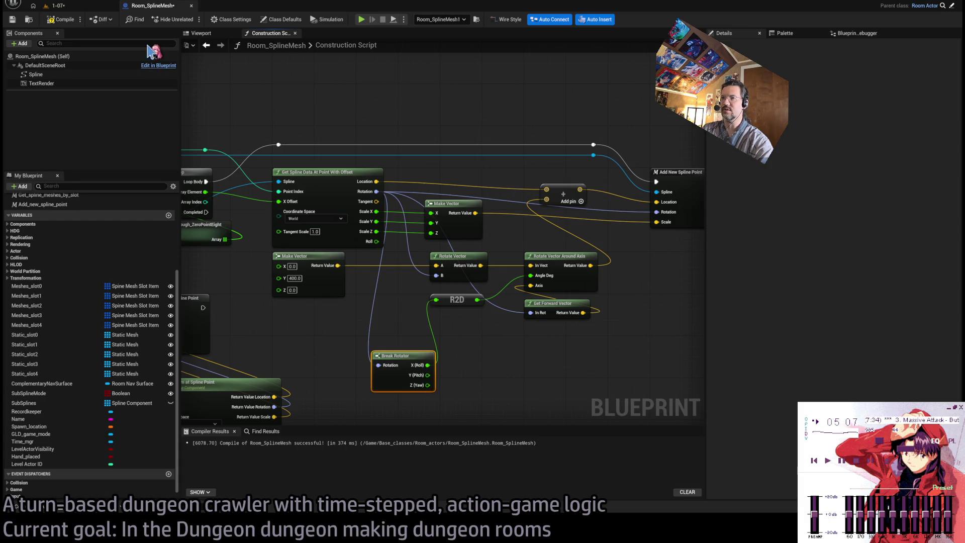
pyautogui.click(56, 6)
pyautogui.moveTo(472, 271); pyautogui.dragTo(472, 271)
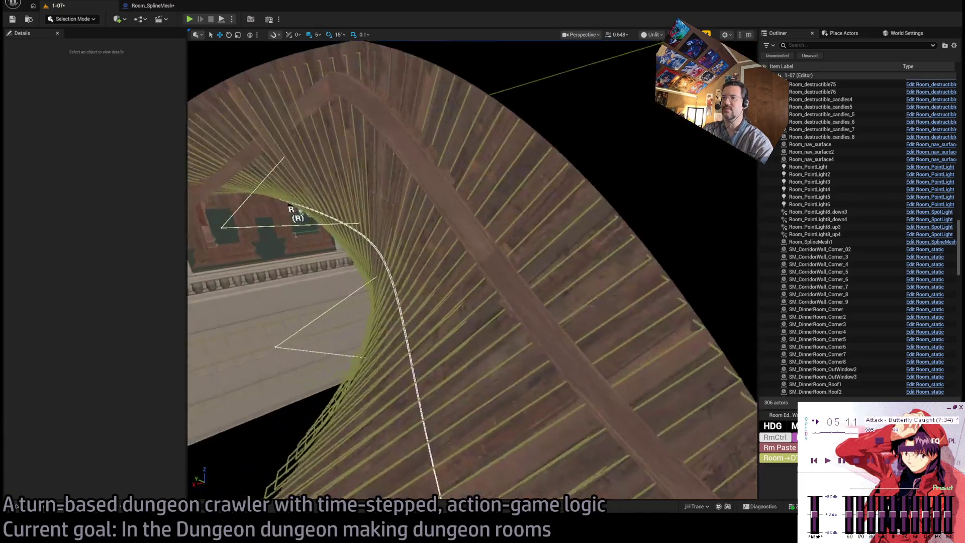
pyautogui.click(164, 6)
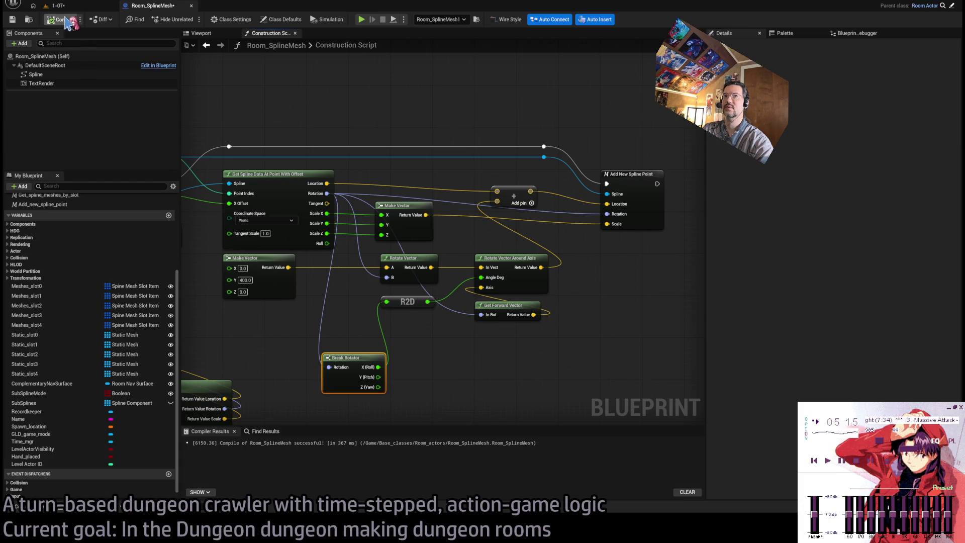
# Step: Compile the construction script and check the stair result in the 1-07 level
pyautogui.click(85, 6)
pyautogui.moveTo(472, 271); pyautogui.dragTo(473, 271)
pyautogui.click(151, 6)
pyautogui.click(204, 45)
pyautogui.moveTo(378, 212); pyautogui.dragTo(452, 219)
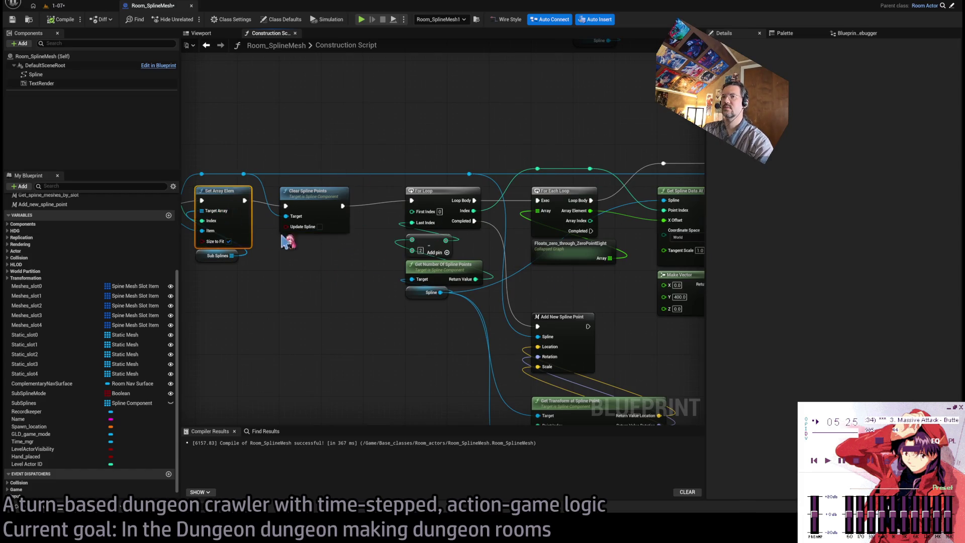
# Step: Select the Add Spline Component node and compare against the 1-07 level
pyautogui.moveTo(287, 241); pyautogui.dragTo(312, 205)
pyautogui.click(317, 229)
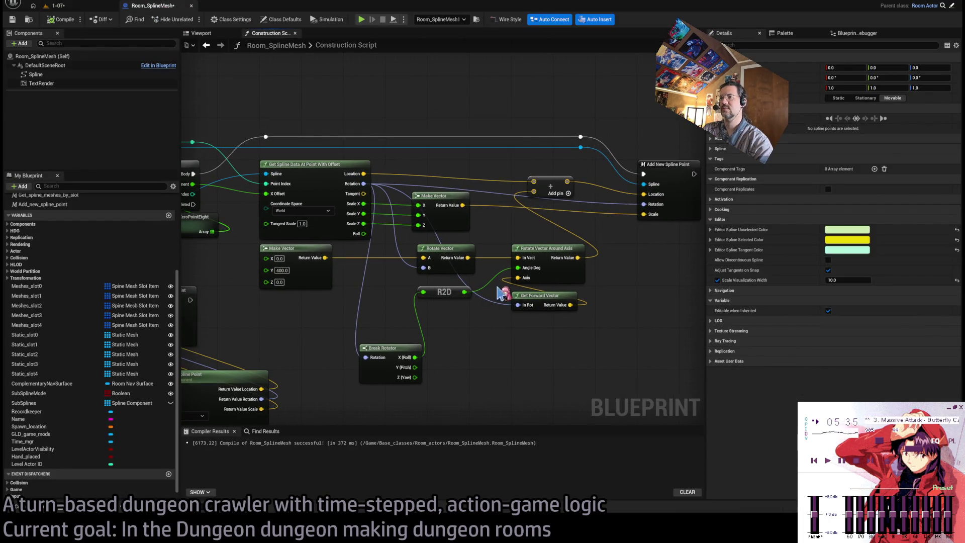
pyautogui.click(72, 8)
pyautogui.click(160, 7)
pyautogui.click(57, 6)
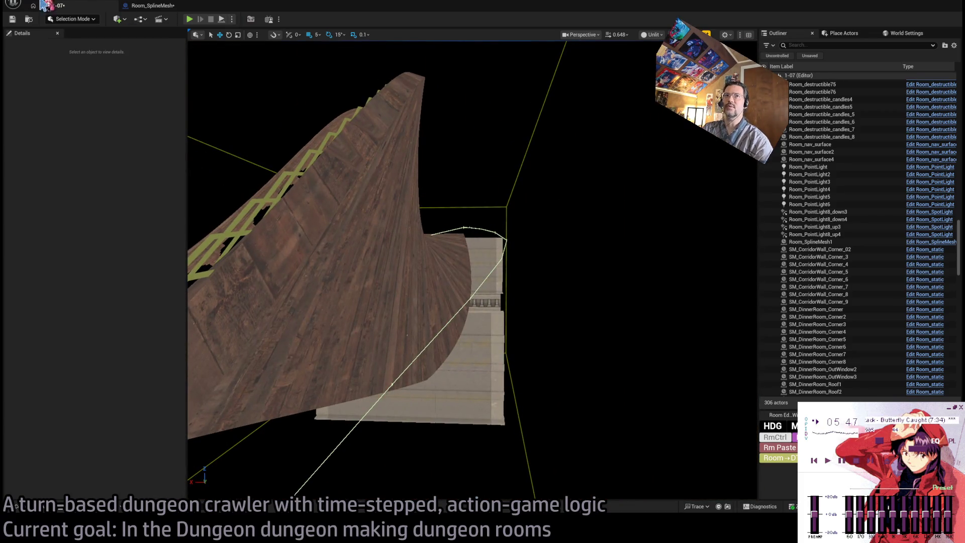
pyautogui.click(150, 6)
# Step: Scrub Scale Visualization Width, return it to 10.0, and view the 1-07 level
pyautogui.moveTo(320, 162); pyautogui.dragTo(429, 115)
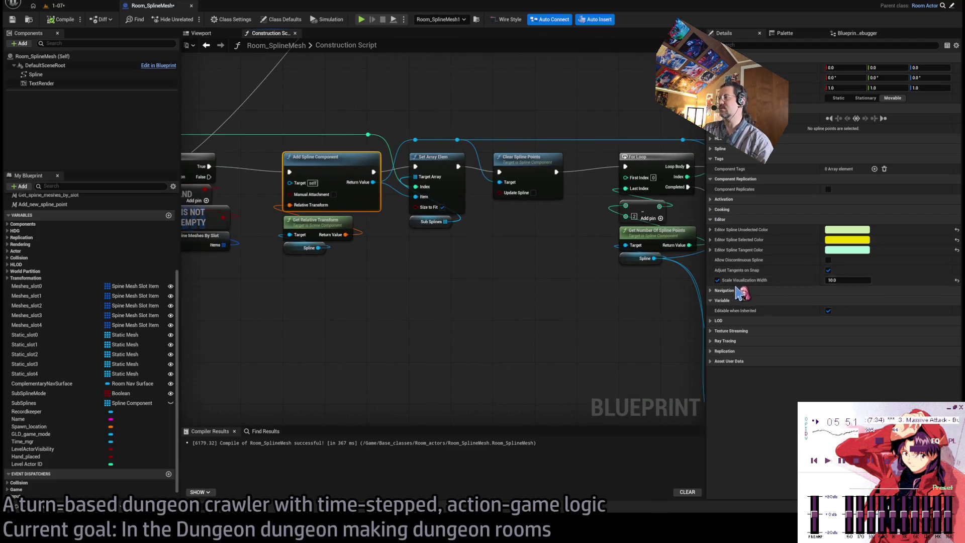
pyautogui.moveTo(855, 279); pyautogui.dragTo(874, 279)
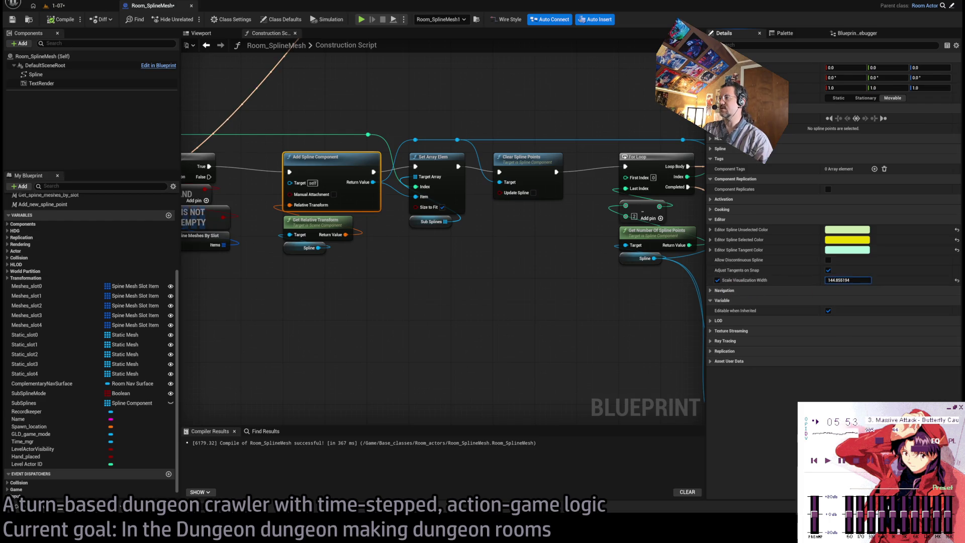
pyautogui.click(70, 7)
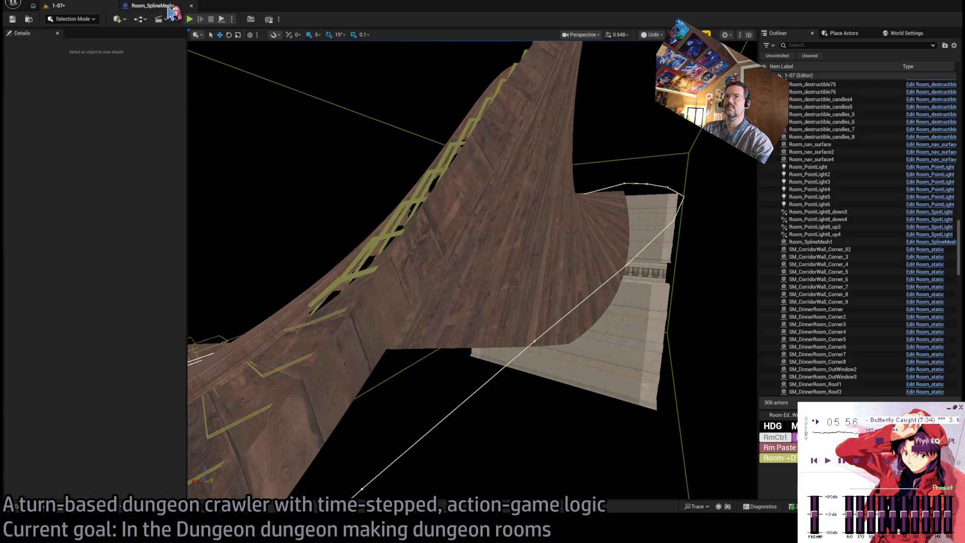
pyautogui.click(151, 5)
pyautogui.click(849, 280)
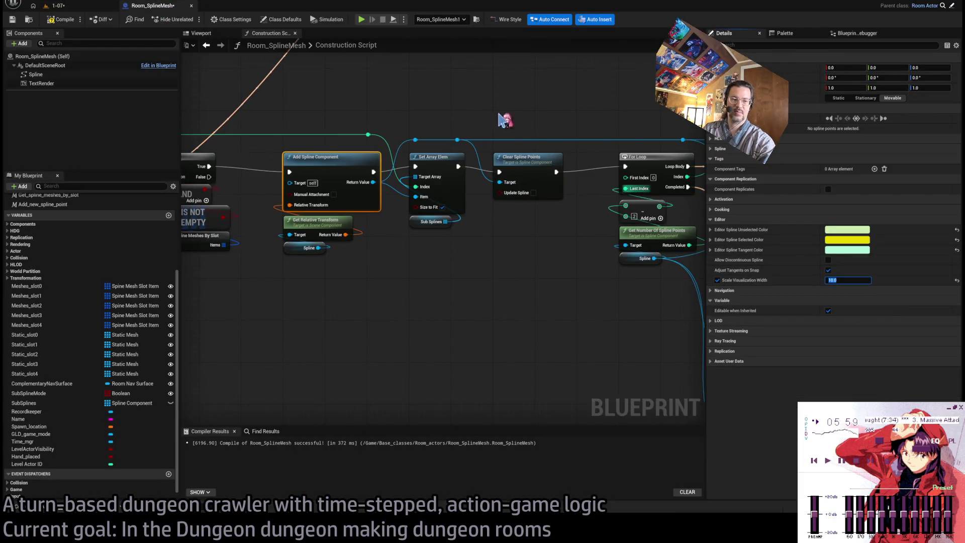
pyautogui.moveTo(586, 243)
pyautogui.mouseDown()
pyautogui.moveTo(366, 263)
pyautogui.moveTo(508, 335)
pyautogui.moveTo(366, 297)
pyautogui.mouseUp()
pyautogui.moveTo(481, 311)
pyautogui.mouseDown()
pyautogui.moveTo(258, 301)
pyautogui.moveTo(360, 295)
pyautogui.moveTo(685, 317)
pyautogui.moveTo(482, 311)
pyautogui.moveTo(608, 306)
pyautogui.mouseUp()
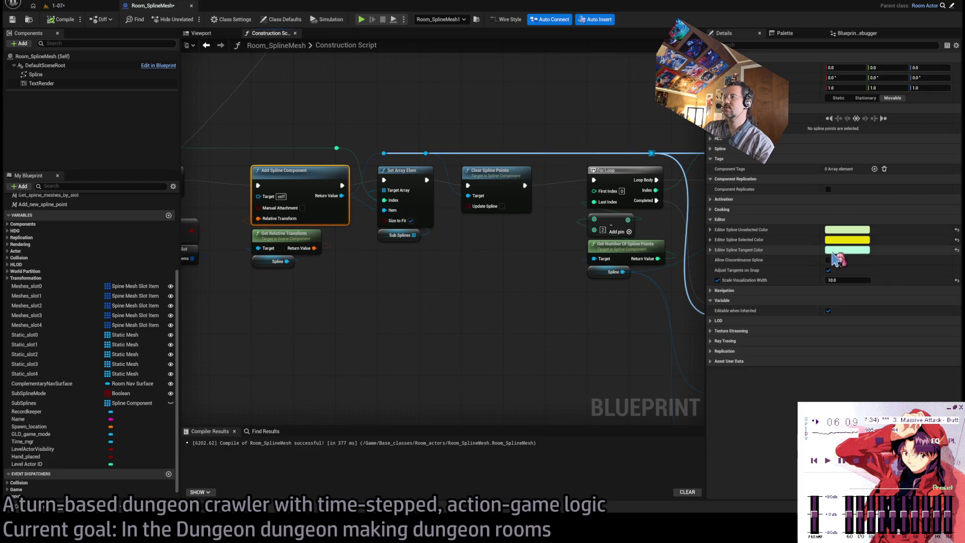
pyautogui.click(43, 4)
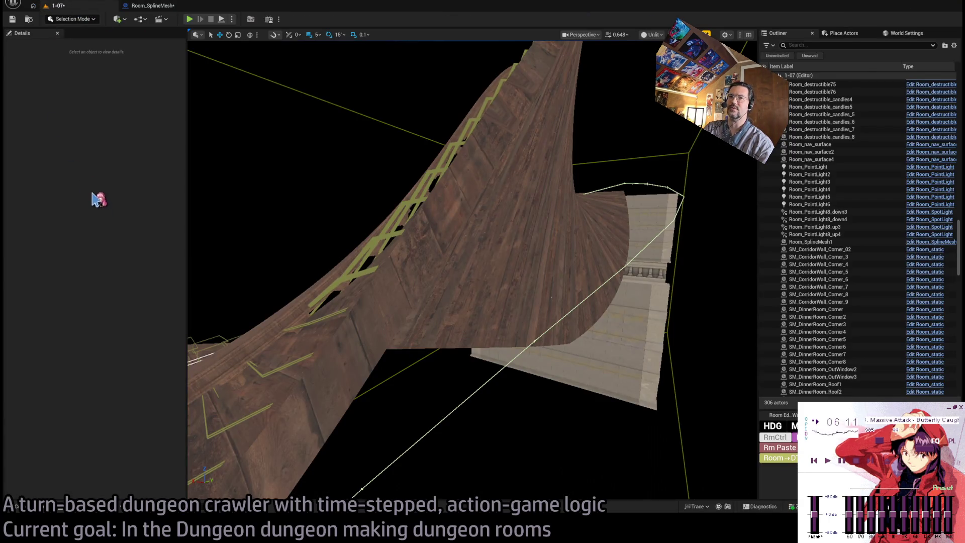
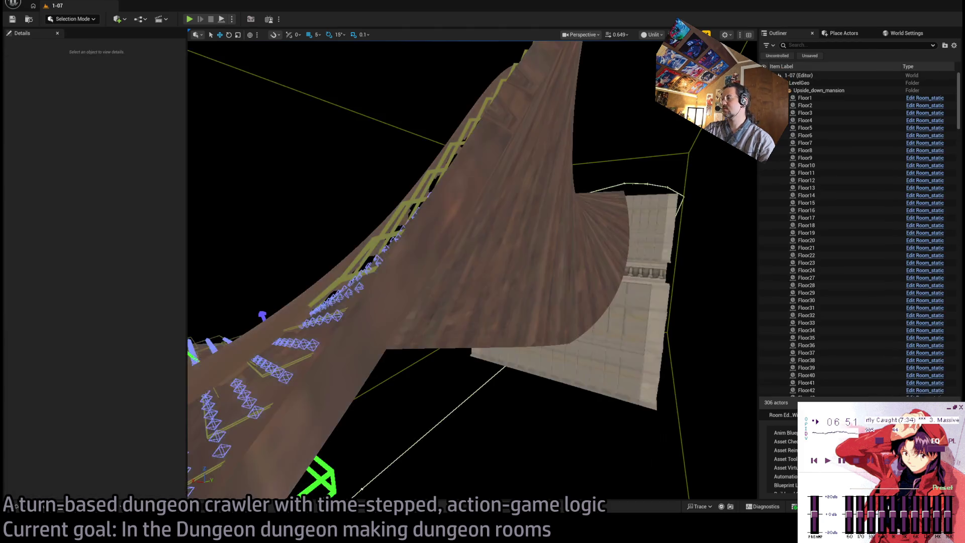
# Step: Select the ramp spline mesh in the viewport and open its Room_SplineMesh Construction Script with Ctrl+E
pyautogui.scroll(2, 473, 270)
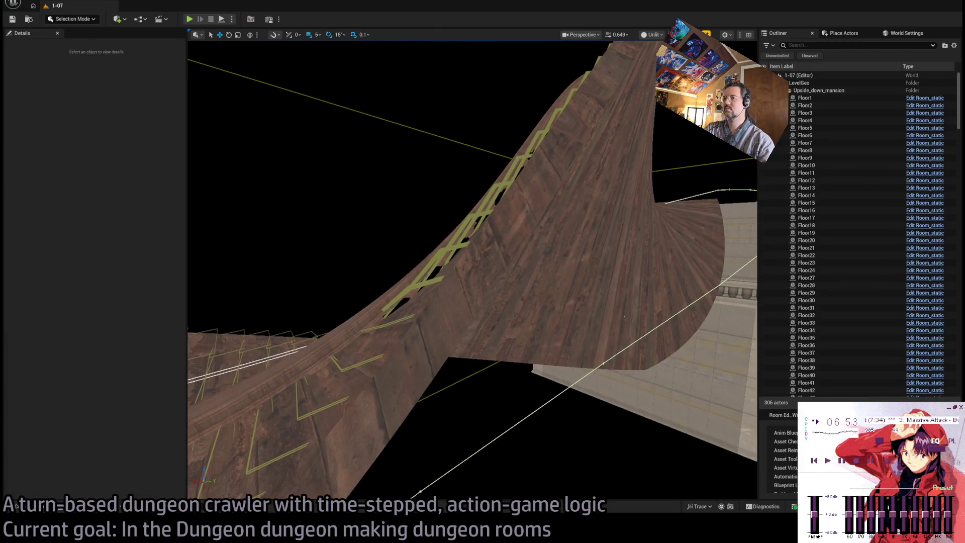
pyautogui.click(612, 324)
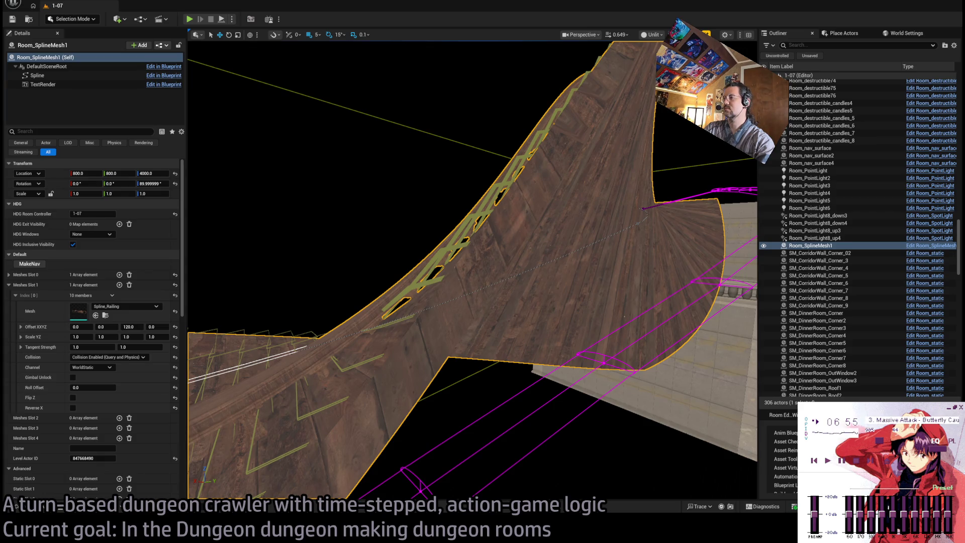
pyautogui.scroll(-3, 627, 439)
pyautogui.scroll(2, 437, 353)
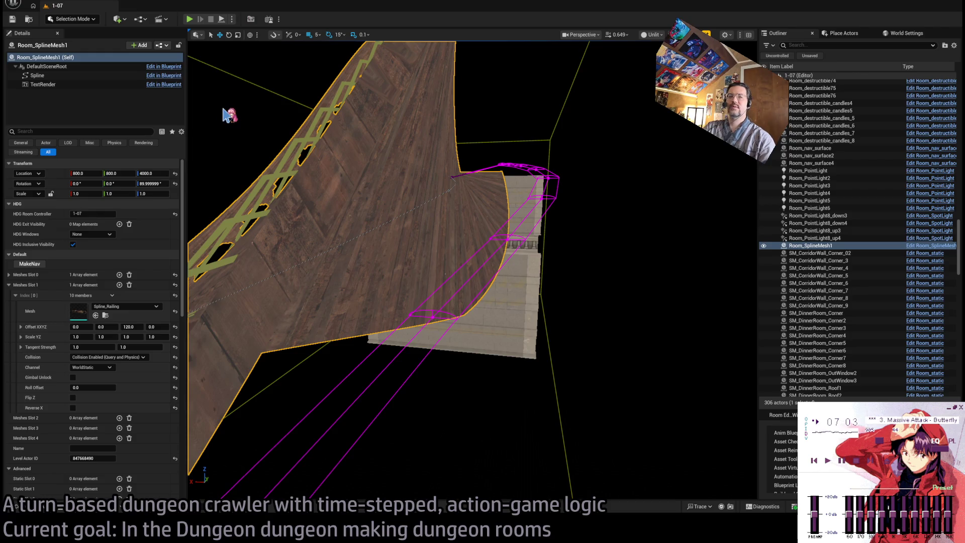
pyautogui.hotkey('ctrl', 'e')
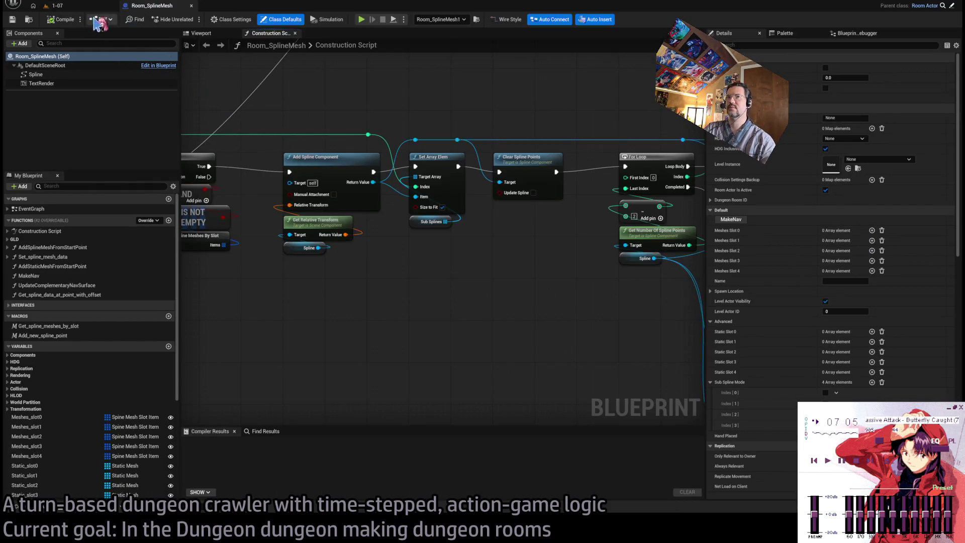
pyautogui.hotkey('ctrl', 'tab')
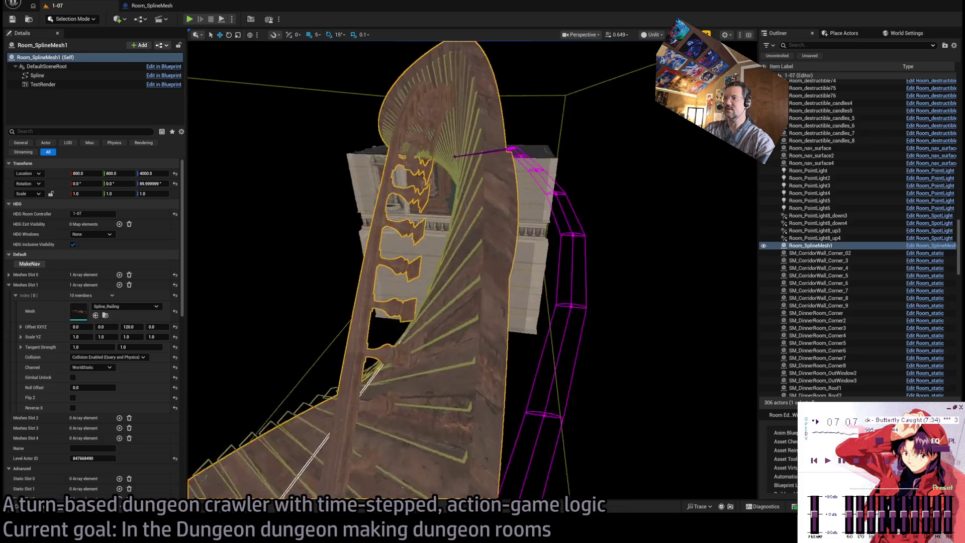
pyautogui.click(501, 401)
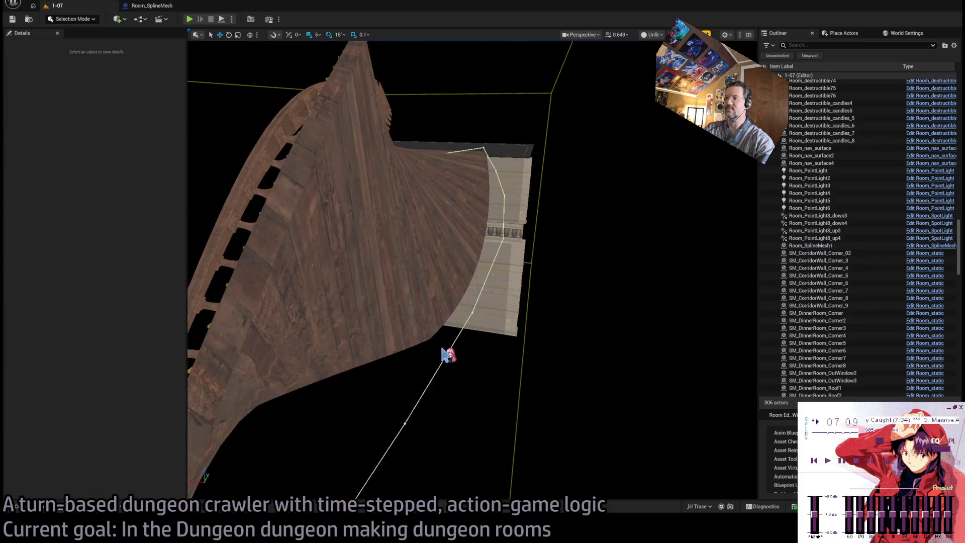
pyautogui.click(448, 352)
pyautogui.moveTo(415, 338)
pyautogui.mouseDown()
pyautogui.moveTo(432, 319)
pyautogui.moveTo(593, 272)
pyautogui.mouseUp()
pyautogui.click(155, 7)
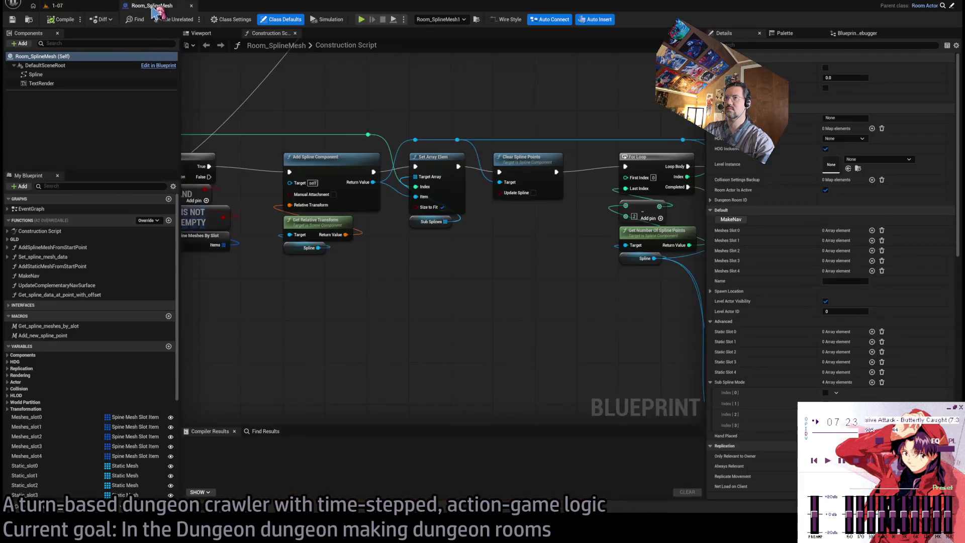
pyautogui.moveTo(440, 247)
pyautogui.mouseDown()
pyautogui.moveTo(628, 359)
pyautogui.moveTo(446, 336)
pyautogui.mouseUp()
# Step: Move Break Rotator up beside R2D and wire R2D's output into Rotate Vector Around Axis's Angle Deg
pyautogui.scroll(3, 452, 336)
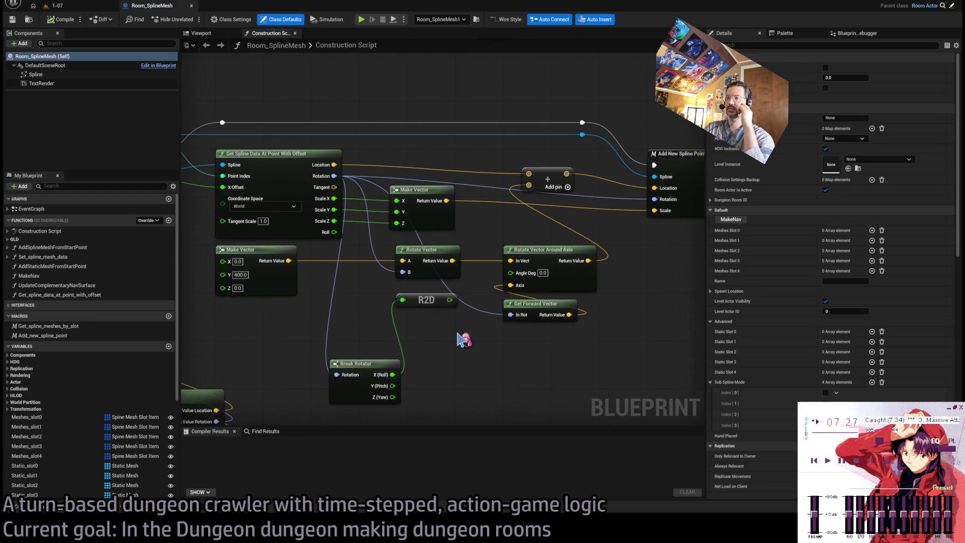
pyautogui.moveTo(371, 374); pyautogui.dragTo(437, 326)
pyautogui.click(503, 383)
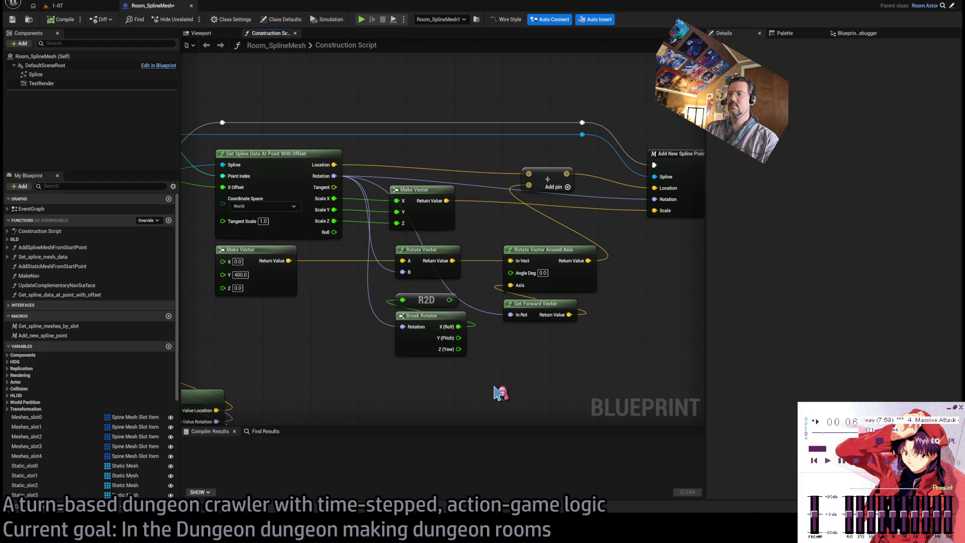
pyautogui.moveTo(499, 387); pyautogui.dragTo(469, 368)
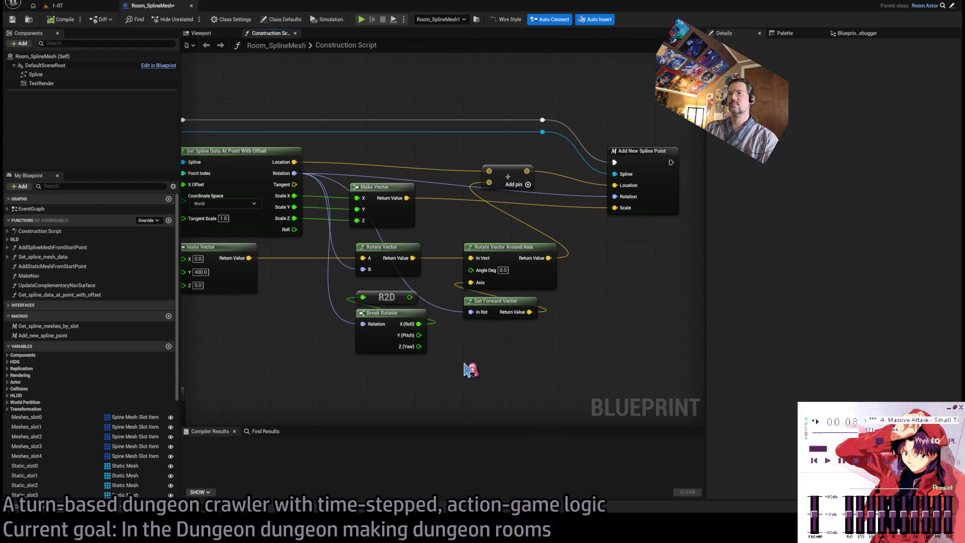
pyautogui.moveTo(410, 297); pyautogui.dragTo(471, 270)
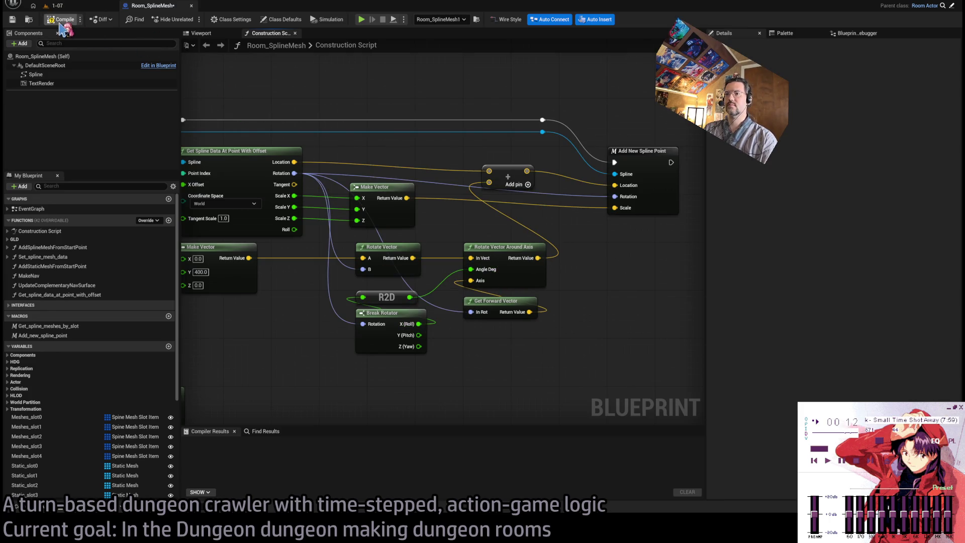
# Step: Inspect the ramp floor in the level viewport, then return to the Construction Script
pyautogui.click(56, 5)
pyautogui.moveTo(216, 60); pyautogui.dragTo(216, 60)
pyautogui.moveTo(515, 322); pyautogui.dragTo(514, 322)
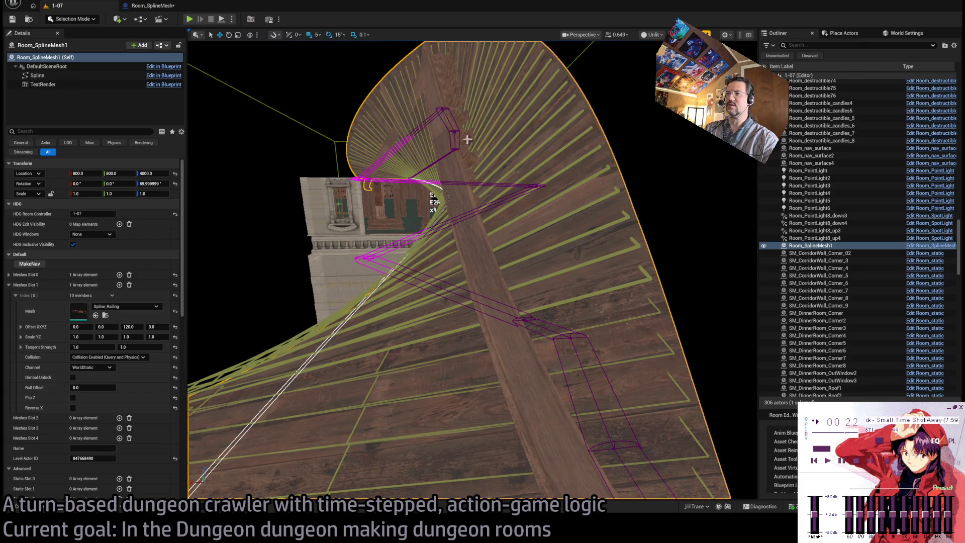
pyautogui.click(160, 7)
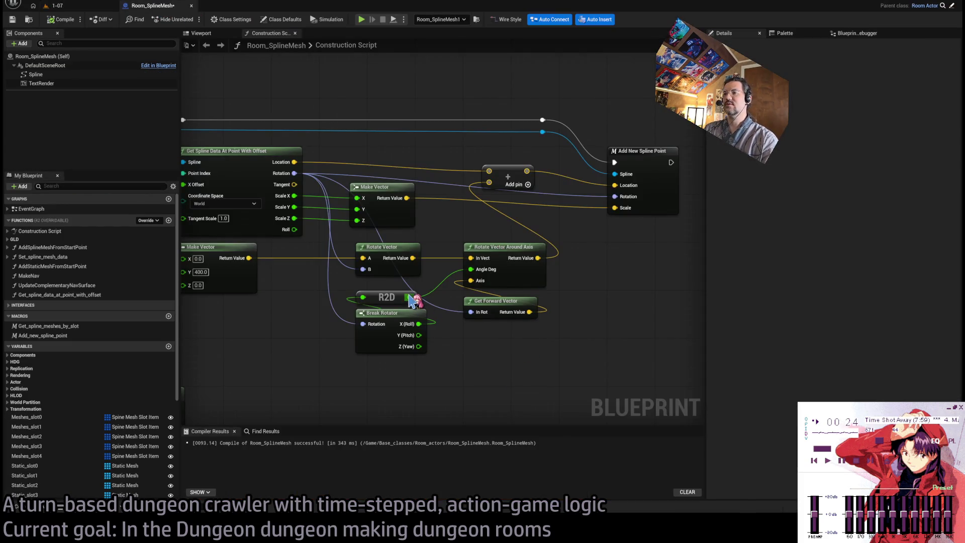
# Step: Divide R2D's output by 4 and feed the result into Angle Deg
pyautogui.moveTo(417, 302); pyautogui.dragTo(500, 372)
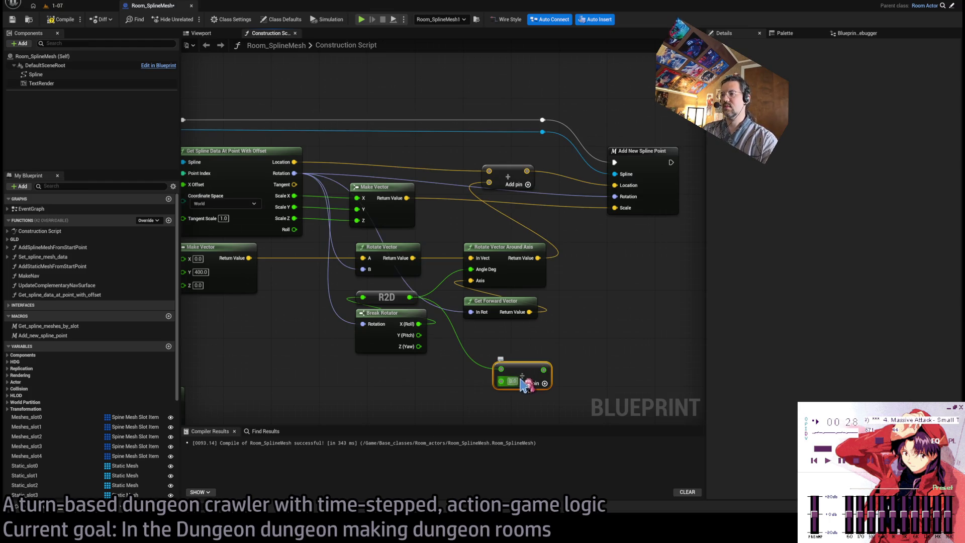
pyautogui.write('4')
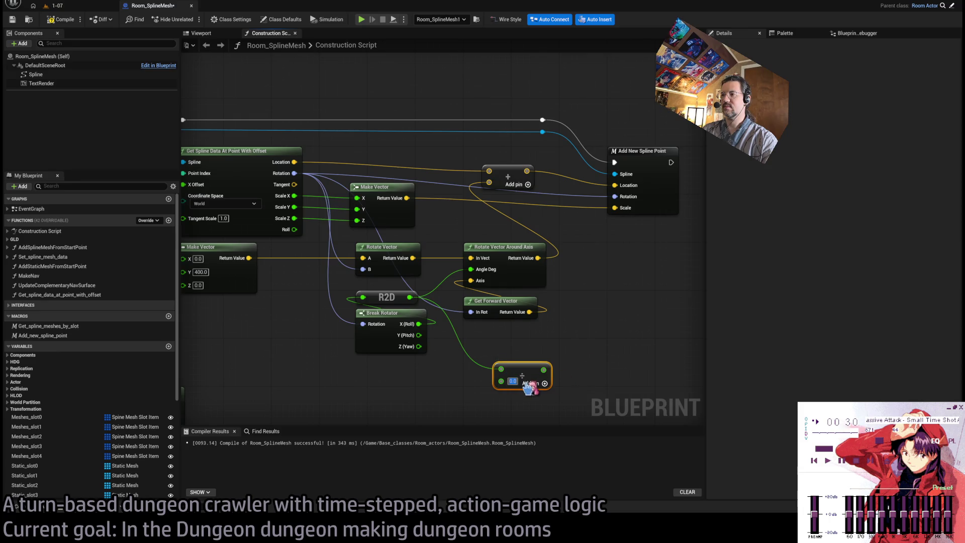
pyautogui.moveTo(543, 369); pyautogui.dragTo(485, 273)
pyautogui.click(60, 19)
# Step: Check the fanned ramp railing in the level, then bring the For Loop and mesh nodes into view
pyautogui.click(53, 6)
pyautogui.moveTo(225, 62); pyautogui.dragTo(280, 59)
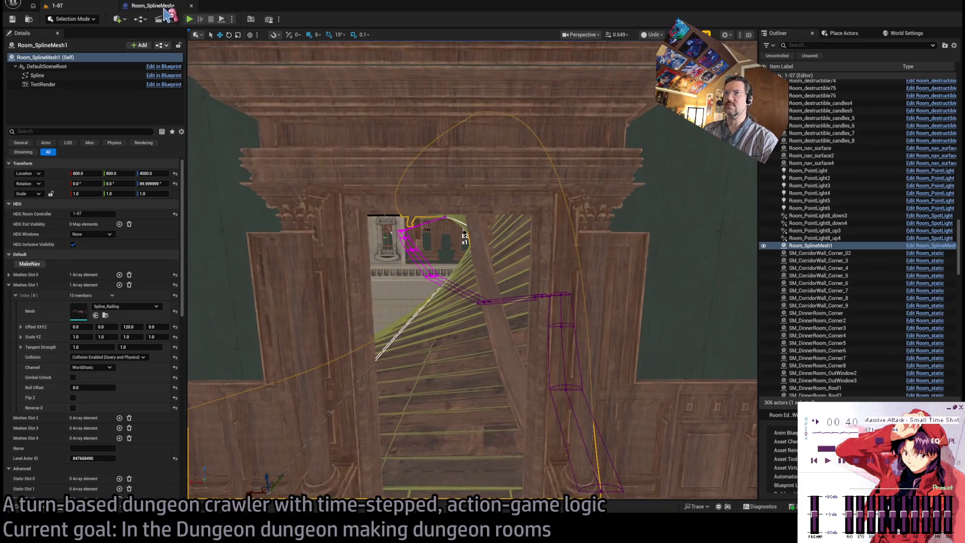
pyautogui.click(151, 6)
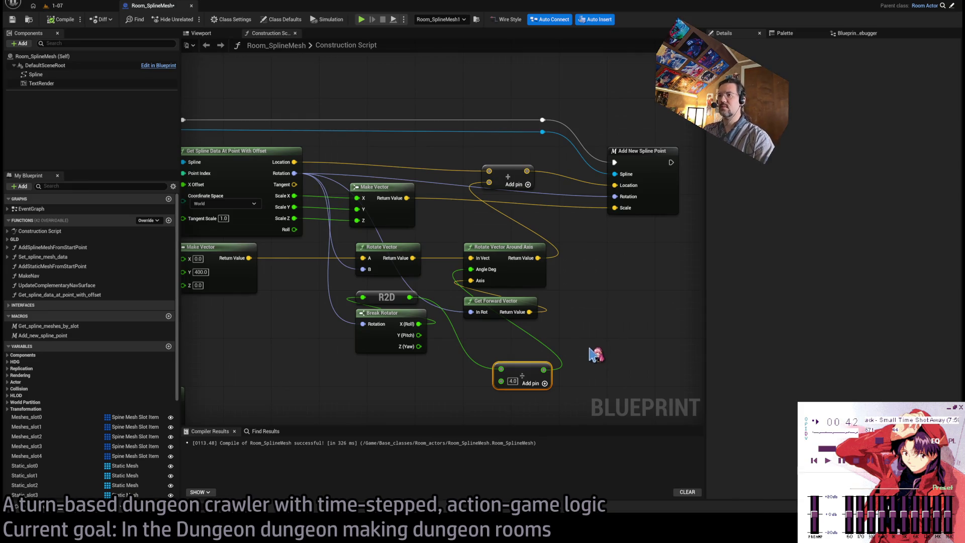
pyautogui.moveTo(446, 367); pyautogui.dragTo(495, 383)
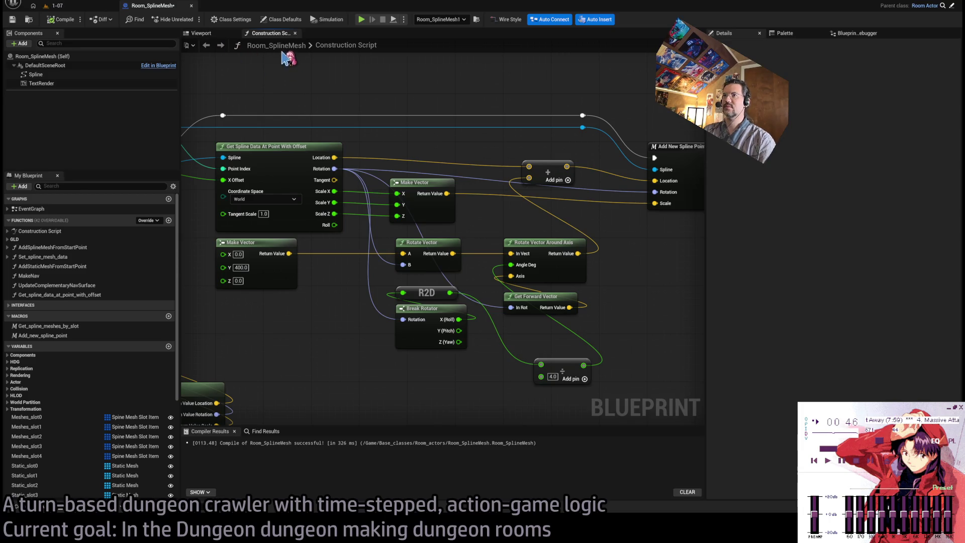
pyautogui.moveTo(382, 88)
pyautogui.mouseDown()
pyautogui.moveTo(362, 220)
pyautogui.moveTo(427, 201)
pyautogui.moveTo(477, 217)
pyautogui.mouseUp()
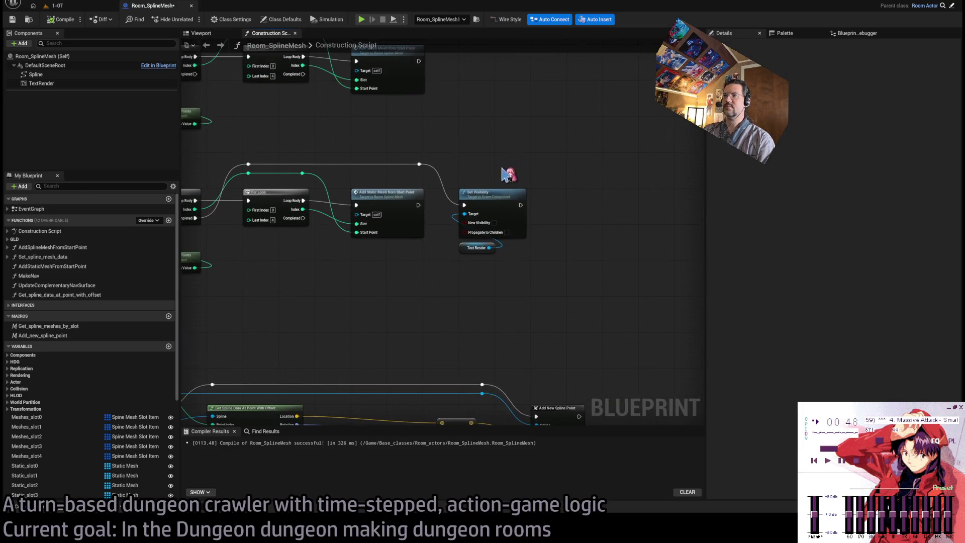
pyautogui.moveTo(510, 176); pyautogui.dragTo(541, 367)
pyautogui.doubleClick(427, 229)
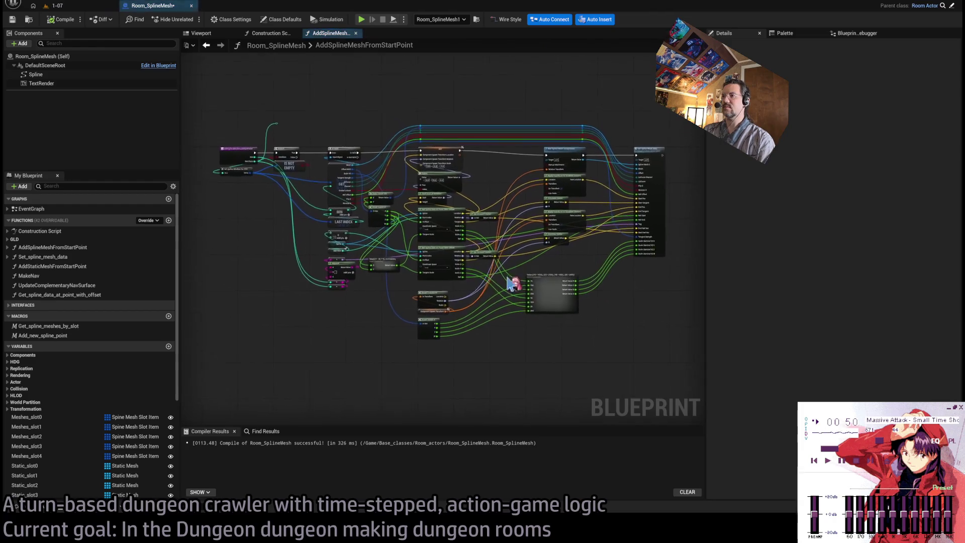
pyautogui.click(644, 176)
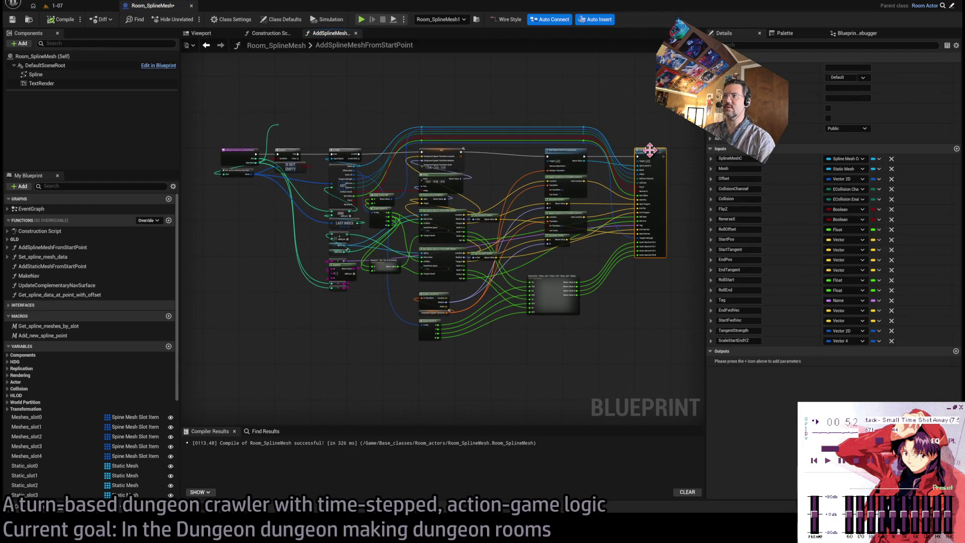
pyautogui.doubleClick(615, 161)
pyautogui.doubleClick(362, 254)
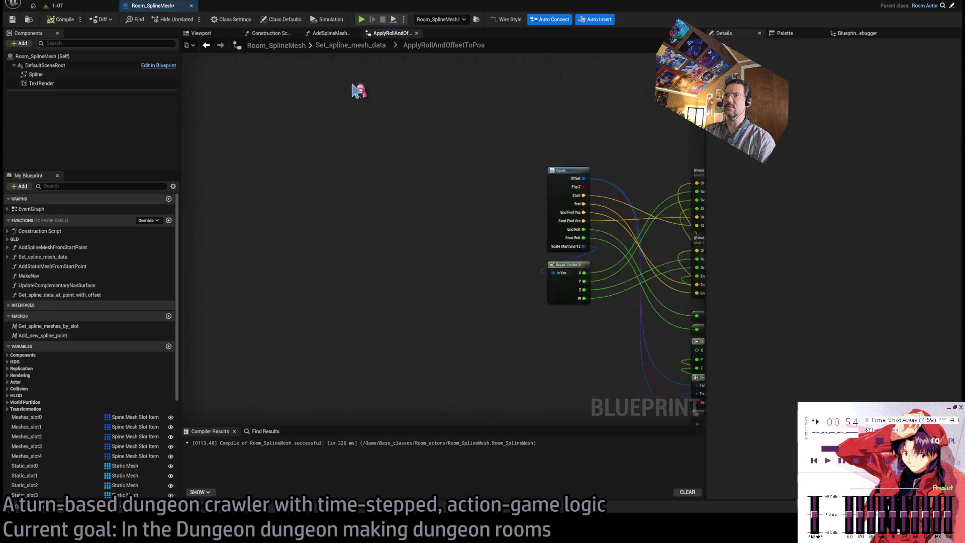
pyautogui.middleClick(332, 34)
pyautogui.scroll(2, 431, 312)
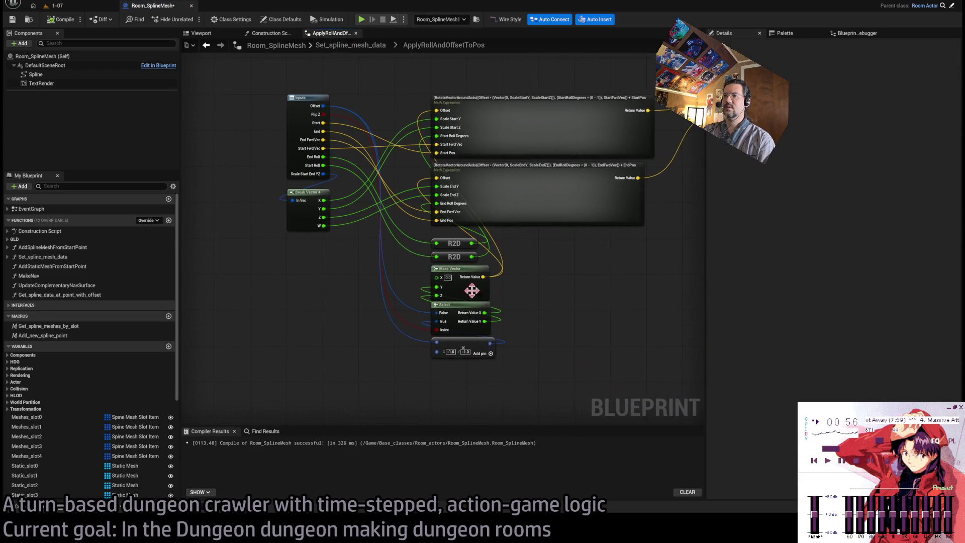
pyautogui.moveTo(431, 282); pyautogui.dragTo(431, 377)
pyautogui.moveTo(550, 288); pyautogui.dragTo(462, 232)
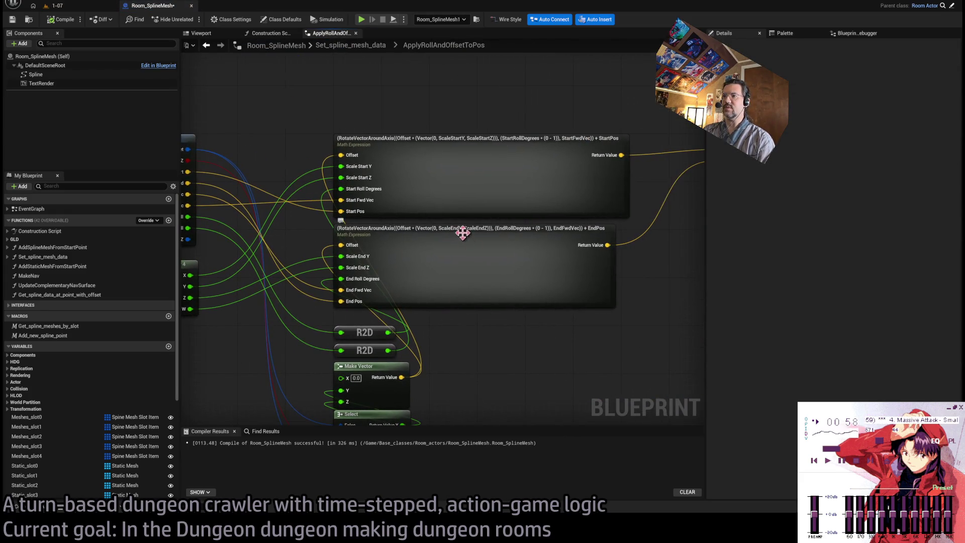
pyautogui.doubleClick(519, 246)
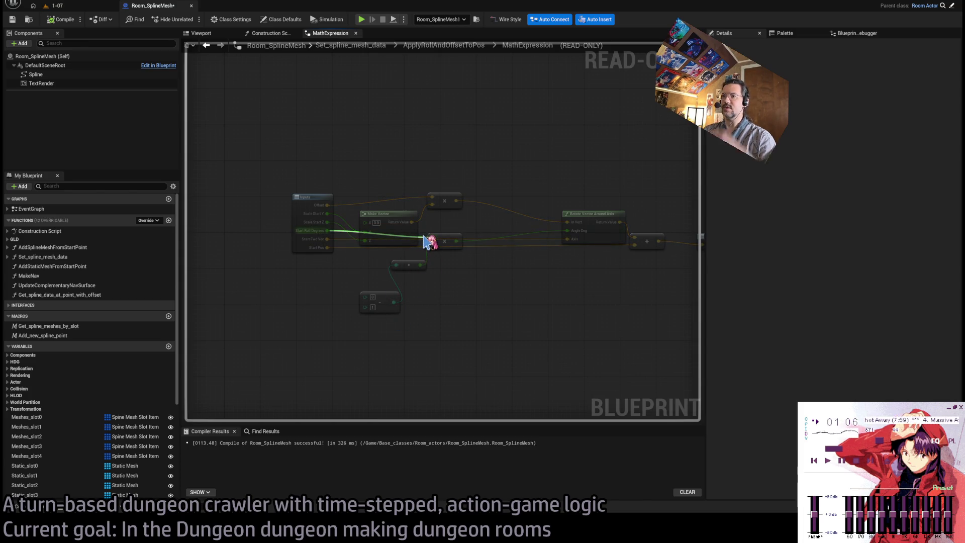
pyautogui.hotkey('ctrl', 'w')
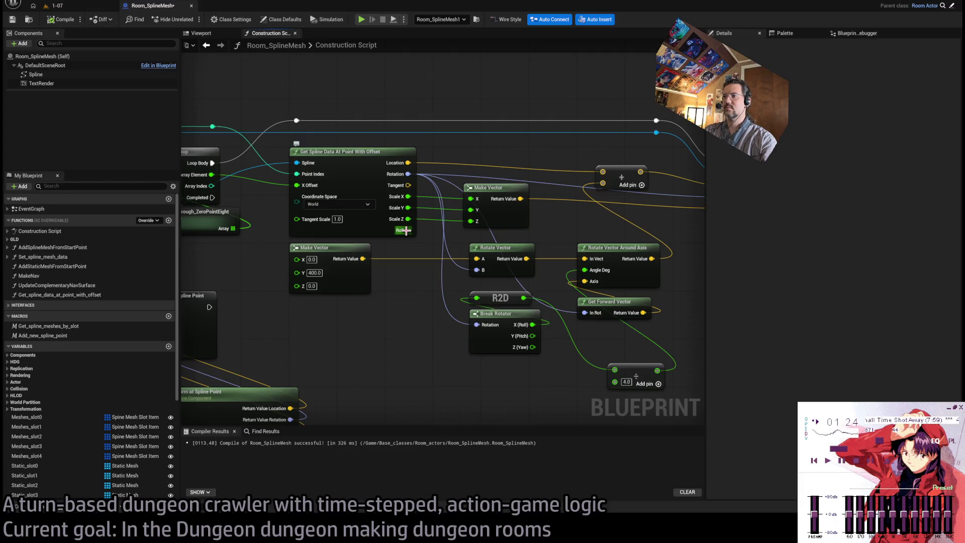
# Step: Feed the spline's Roll value into the rotation angle and check the ramp in the level
pyautogui.moveTo(406, 230); pyautogui.dragTo(584, 270)
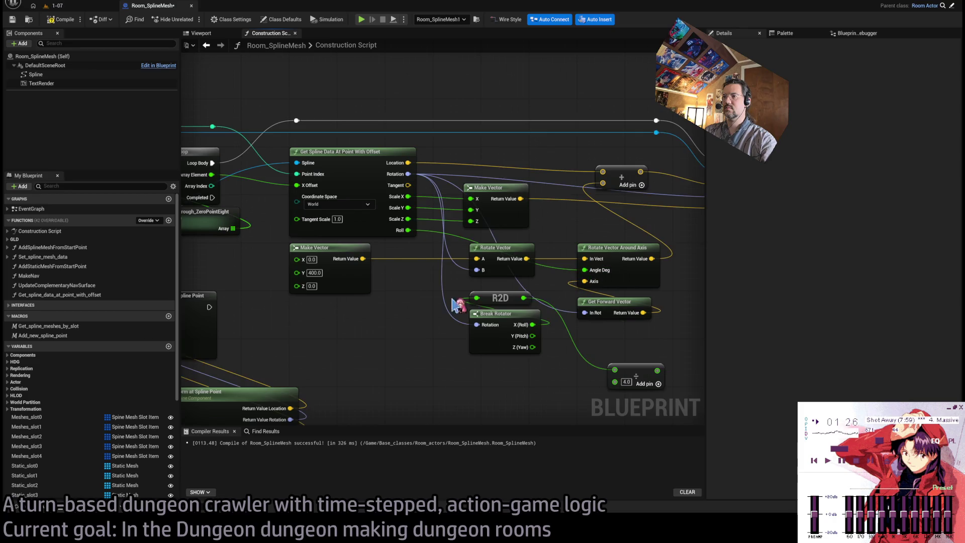
pyautogui.click(53, 6)
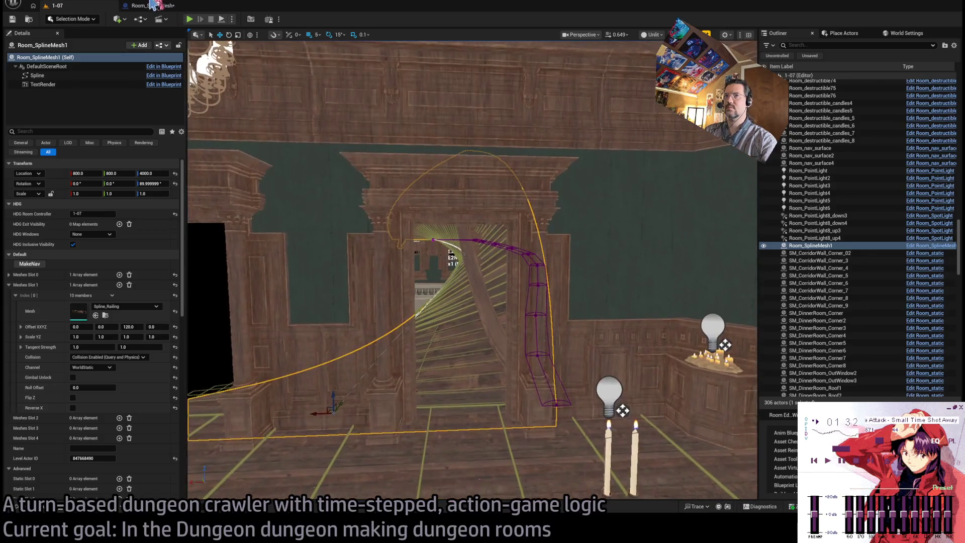
pyautogui.hotkey('ctrl', 'Tab')
# Step: Add a multiply node on the Roll output with -1.0 as the multiplier
pyautogui.moveTo(408, 230); pyautogui.dragTo(480, 392)
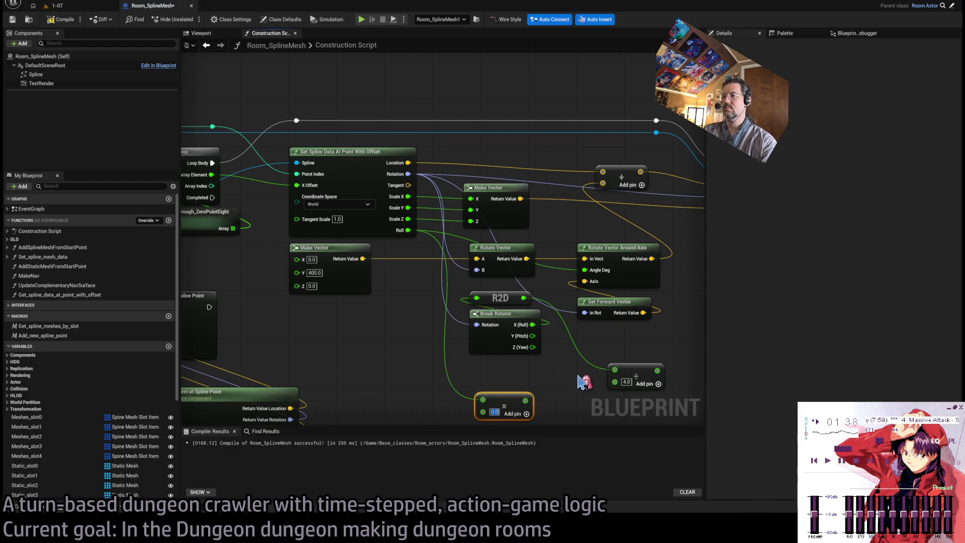
pyautogui.press('BackSpace')
pyautogui.press('BackSpace')
pyautogui.press('BackSpace')
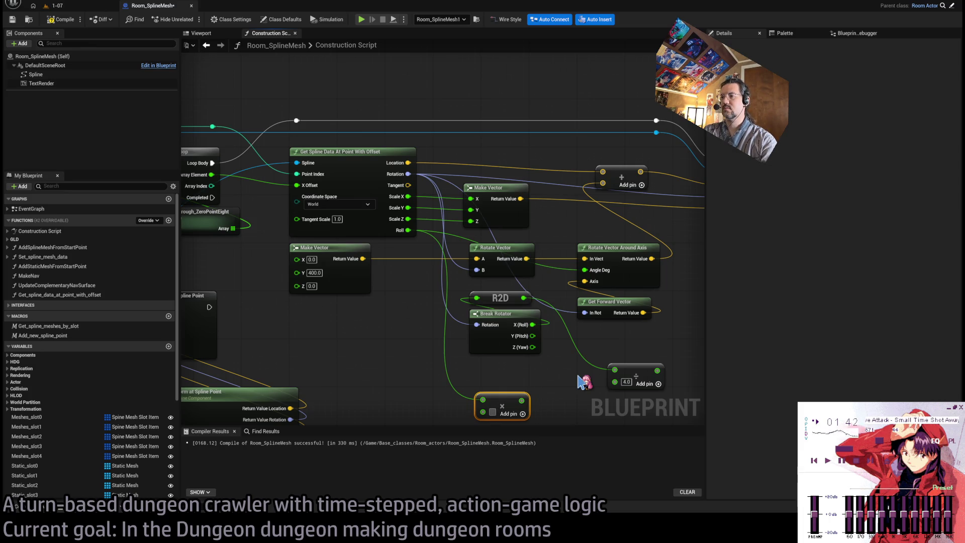
pyautogui.write('-1')
pyautogui.press('Return')
pyautogui.moveTo(592, 381)
pyautogui.mouseDown()
pyautogui.moveTo(540, 349)
pyautogui.moveTo(502, 345)
pyautogui.mouseUp()
pyautogui.moveTo(443, 341)
pyautogui.mouseDown()
pyautogui.moveTo(430, 328)
pyautogui.moveTo(408, 242)
pyautogui.moveTo(516, 215)
pyautogui.mouseUp()
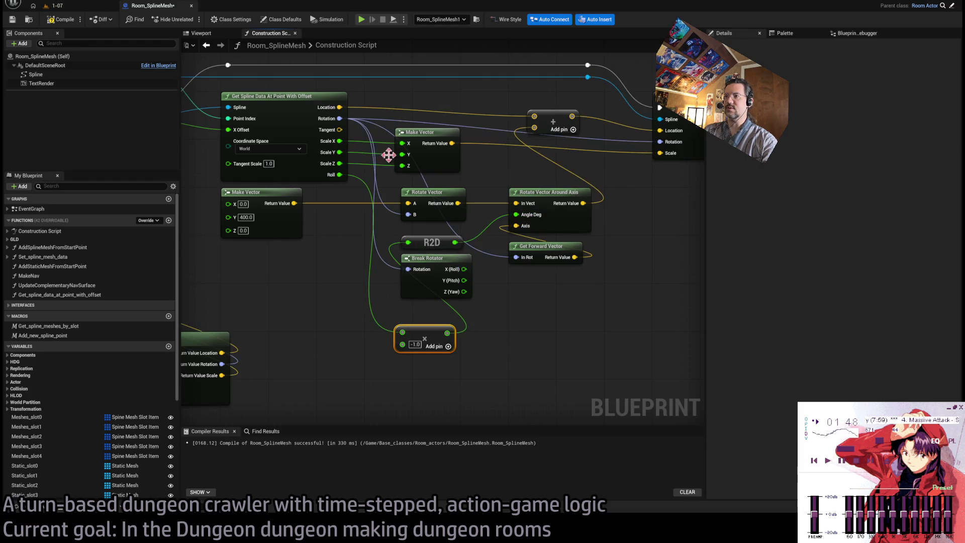
# Step: After checking the ramp, wire Break Rotator's X (Roll) into the add node instead
pyautogui.click(83, 7)
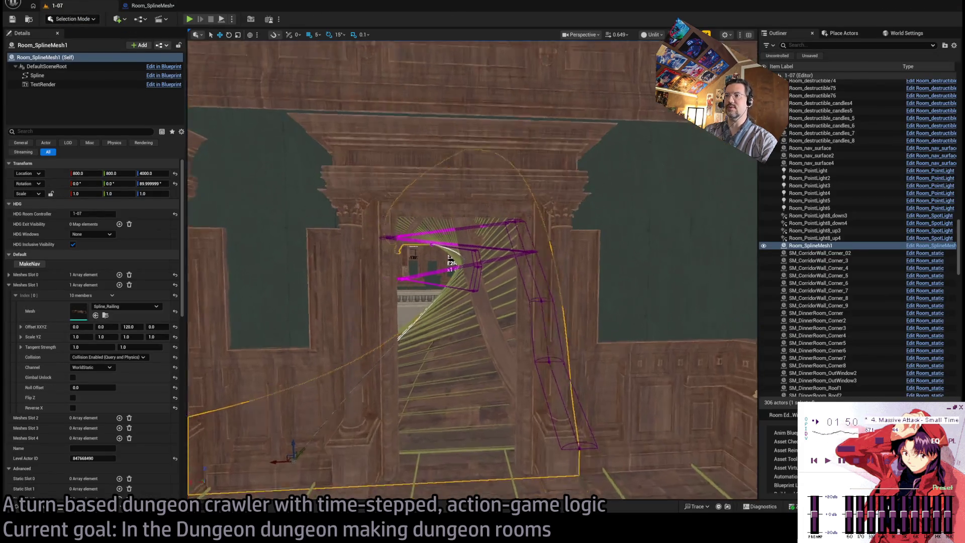
pyautogui.moveTo(359, 150); pyautogui.dragTo(358, 150)
pyautogui.click(151, 5)
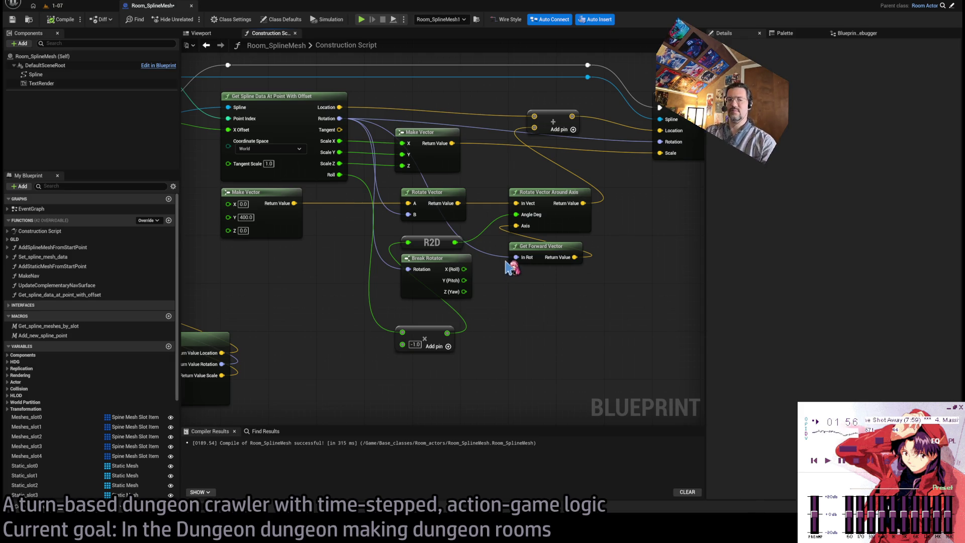
pyautogui.moveTo(506, 282); pyautogui.dragTo(515, 304)
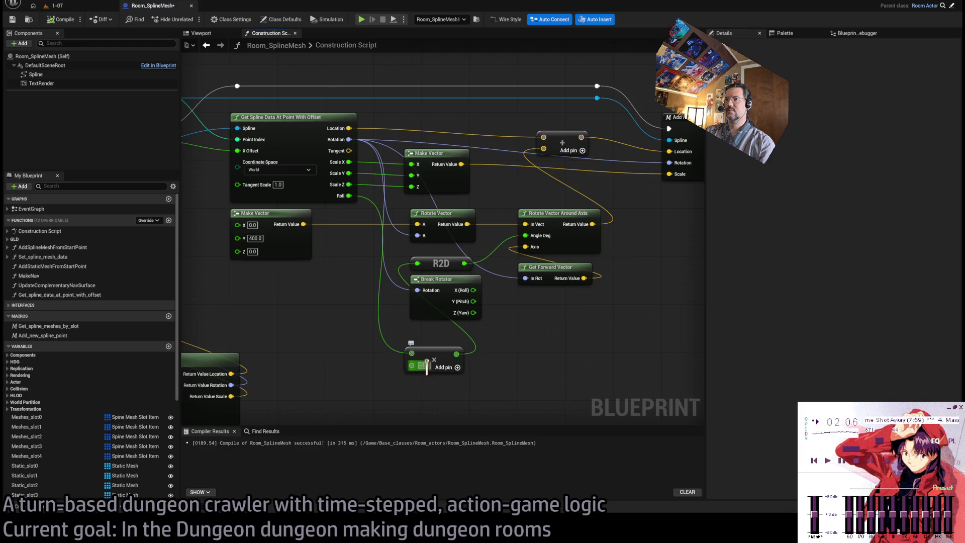
pyautogui.write('-1')
pyautogui.moveTo(473, 291)
pyautogui.mouseDown()
pyautogui.moveTo(429, 352)
pyautogui.moveTo(412, 353)
pyautogui.mouseUp()
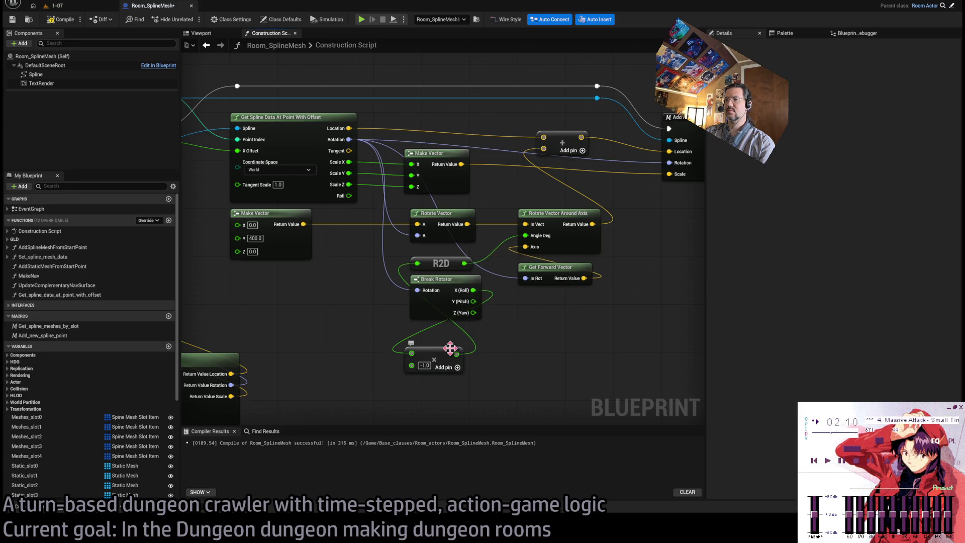
pyautogui.click(54, 6)
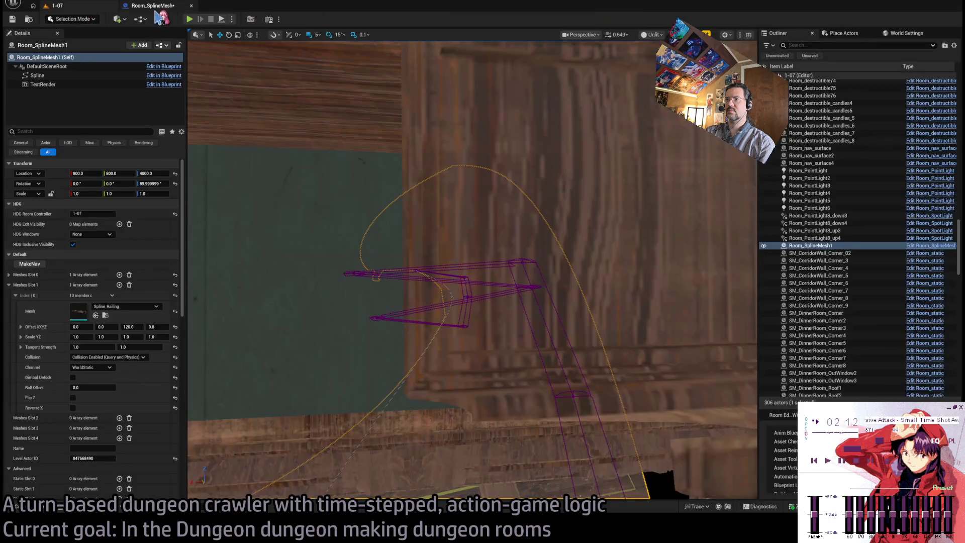
# Step: Change the add node's constant from -1.0 to -0.25 and frame the rebuilt ramp in the level
pyautogui.click(157, 8)
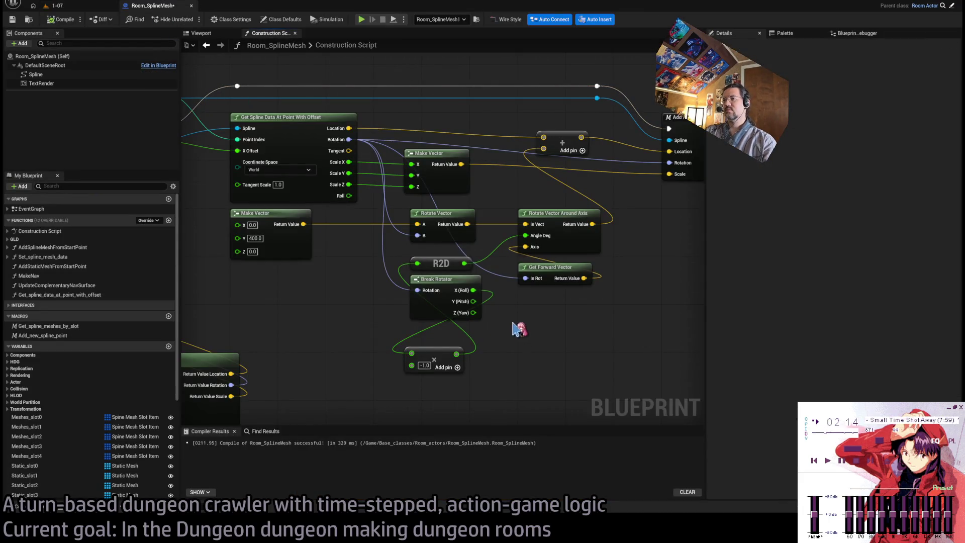
pyautogui.click(424, 366)
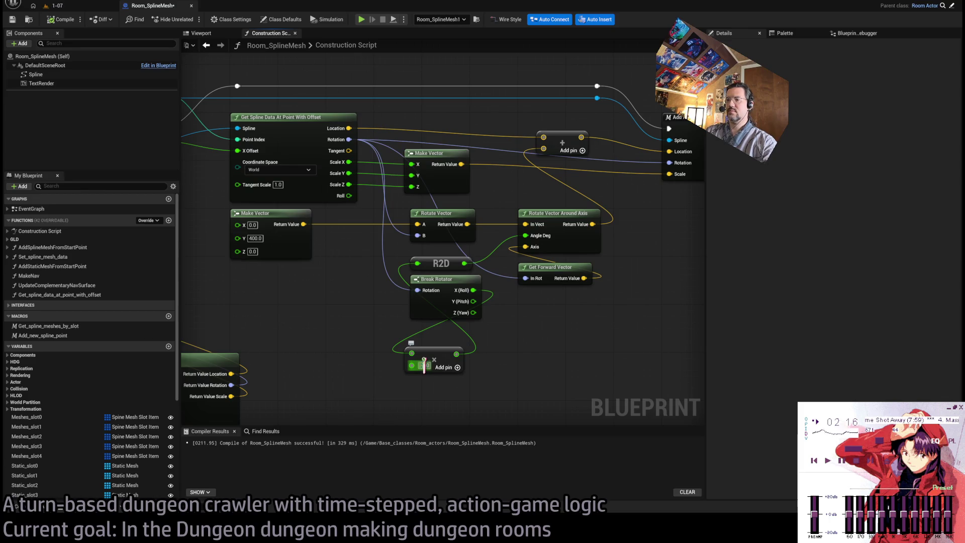
pyautogui.write('-0.1')
pyautogui.press('Return')
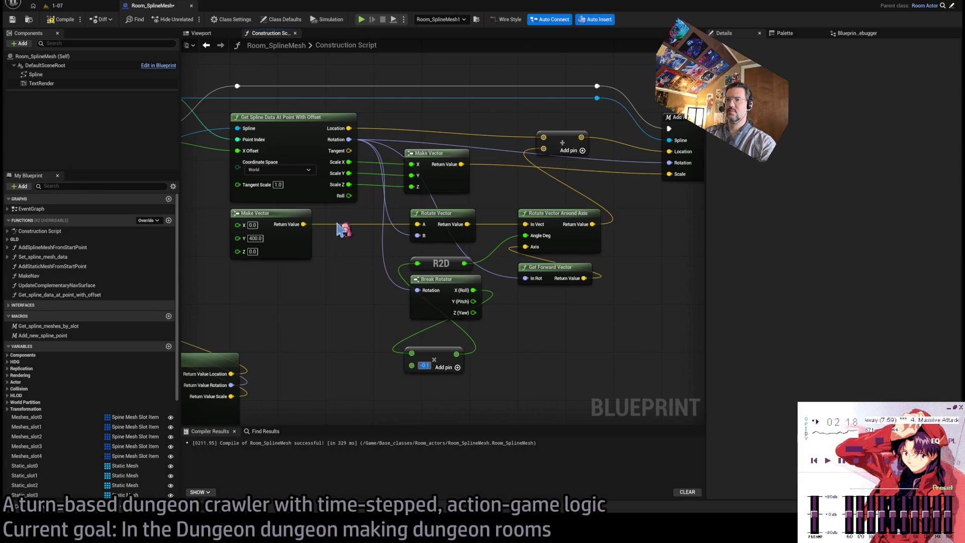
pyautogui.click(54, 6)
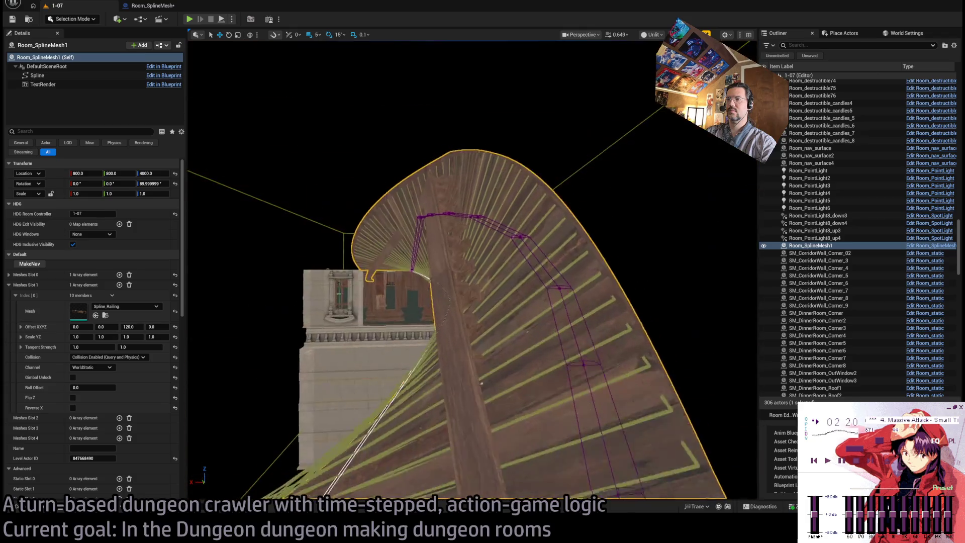
pyautogui.moveTo(492, 400); pyautogui.dragTo(451, 251)
pyautogui.press('f')
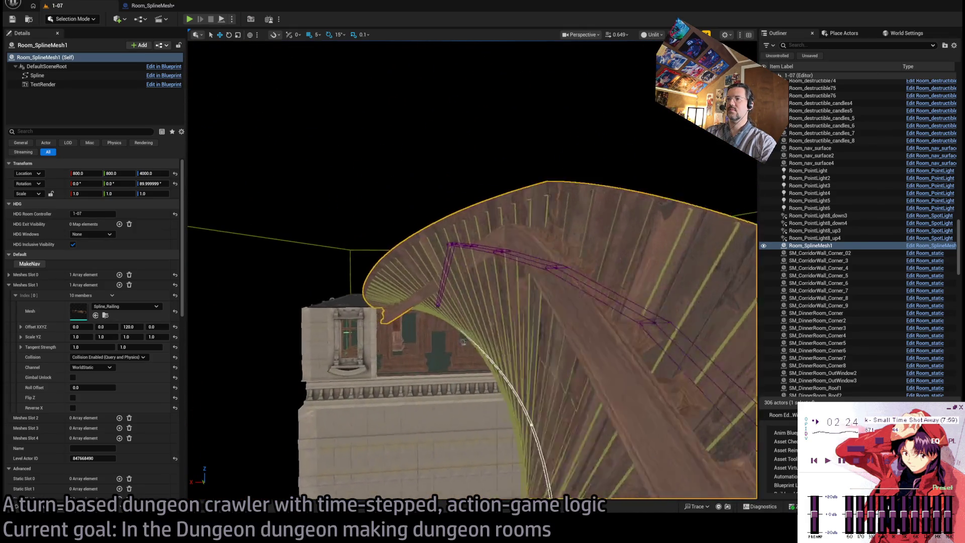
# Step: Wire Break Rotator's Rotation to the R2D node and orbit around the reshaped ramp
pyautogui.click(151, 5)
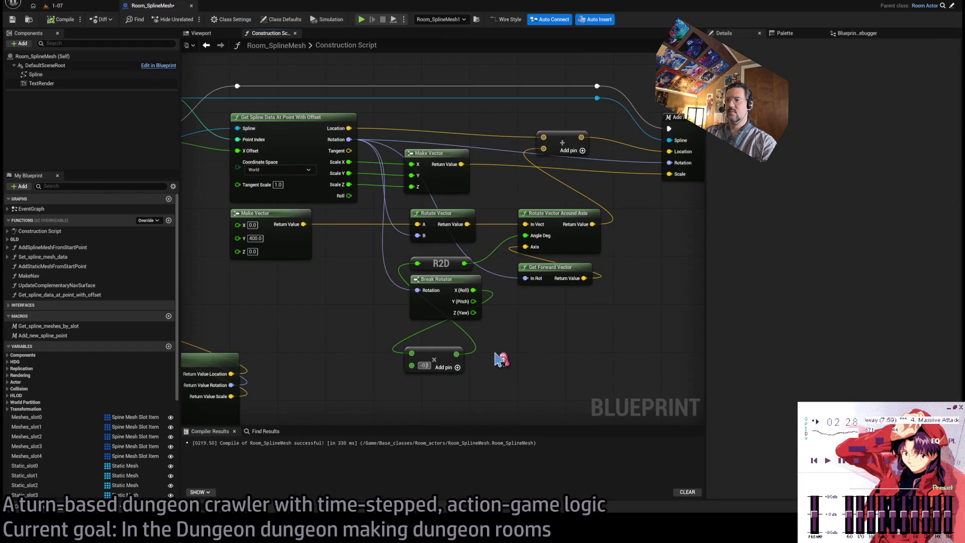
pyautogui.moveTo(403, 269); pyautogui.dragTo(416, 264)
pyautogui.click(72, 7)
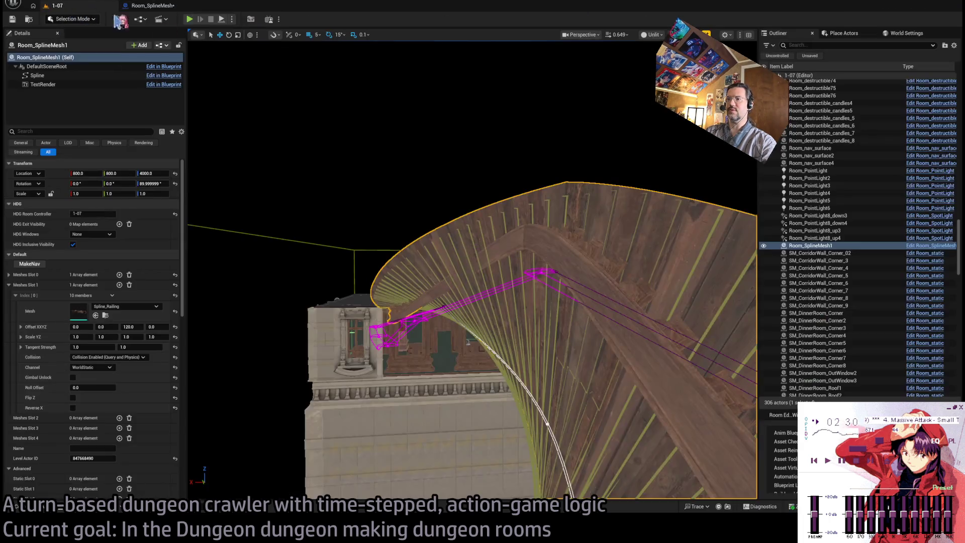
pyautogui.moveTo(482, 298)
pyautogui.mouseDown()
pyautogui.moveTo(452, 271)
pyautogui.moveTo(402, 296)
pyautogui.moveTo(540, 303)
pyautogui.moveTo(468, 301)
pyautogui.moveTo(437, 217)
pyautogui.moveTo(441, 347)
pyautogui.moveTo(477, 317)
pyautogui.moveTo(468, 327)
pyautogui.moveTo(437, 312)
pyautogui.moveTo(414, 267)
pyautogui.mouseUp()
pyautogui.click(162, 9)
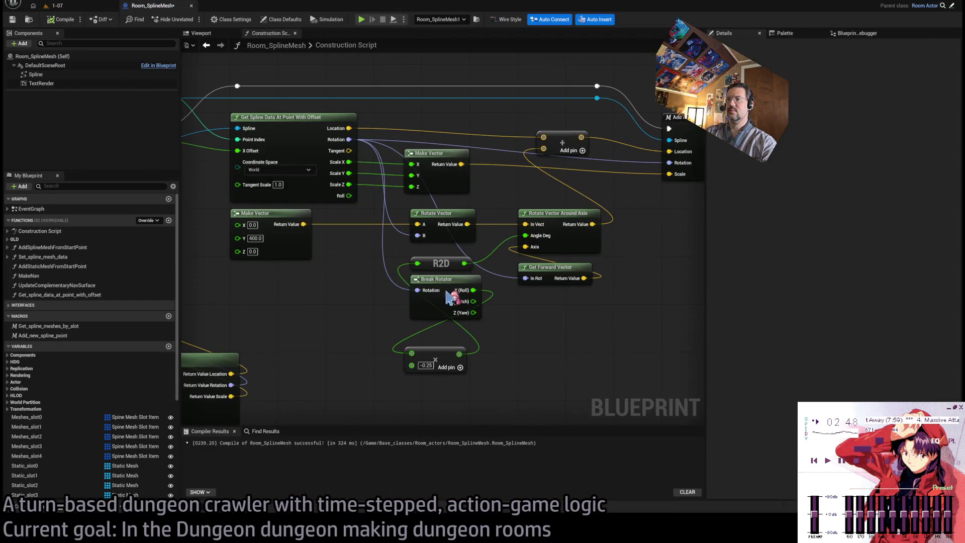
pyautogui.moveTo(488, 309); pyautogui.dragTo(464, 327)
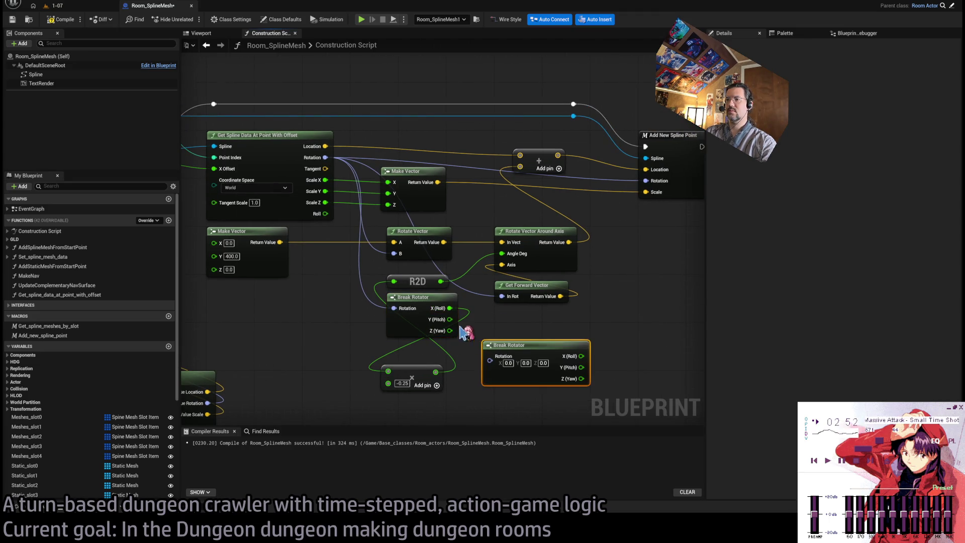
# Step: Add a Make Rotator node fed by Break Rotator's Y (Pitch) and Z (Yaw), Roll left at 0.0
pyautogui.click(513, 329)
pyautogui.moveTo(394, 253); pyautogui.dragTo(528, 372)
pyautogui.moveTo(450, 318); pyautogui.dragTo(509, 358)
pyautogui.moveTo(449, 330); pyautogui.dragTo(534, 369)
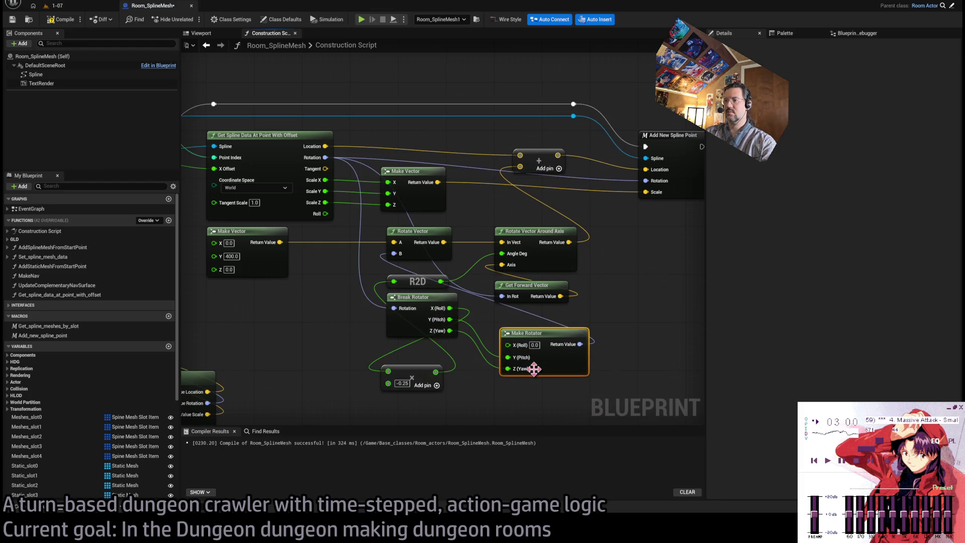
# Step: Inspect the ramp under the railing arch and move the -0.25 add node up
pyautogui.click(55, 6)
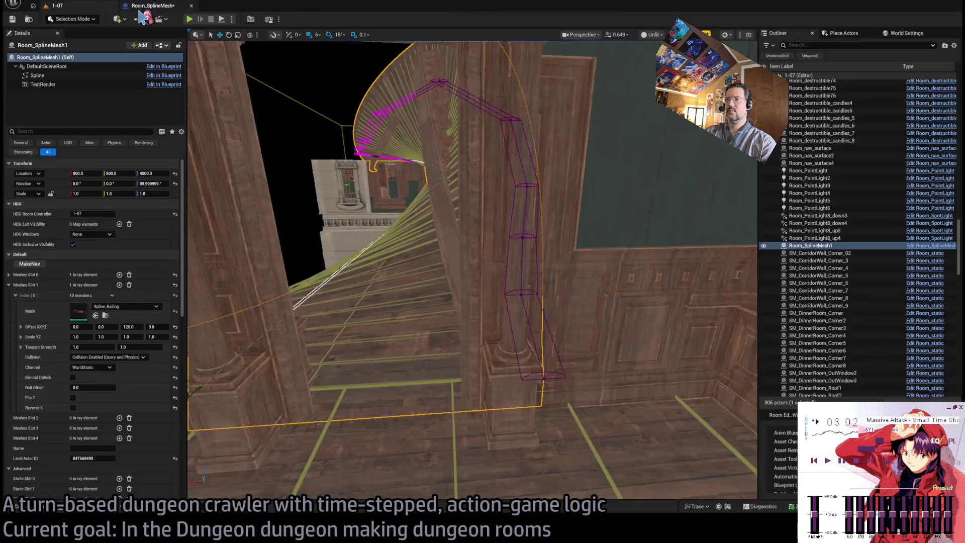
pyautogui.moveTo(471, 267); pyautogui.dragTo(365, 269)
pyautogui.moveTo(367, 142); pyautogui.dragTo(367, 142)
pyautogui.click(168, 6)
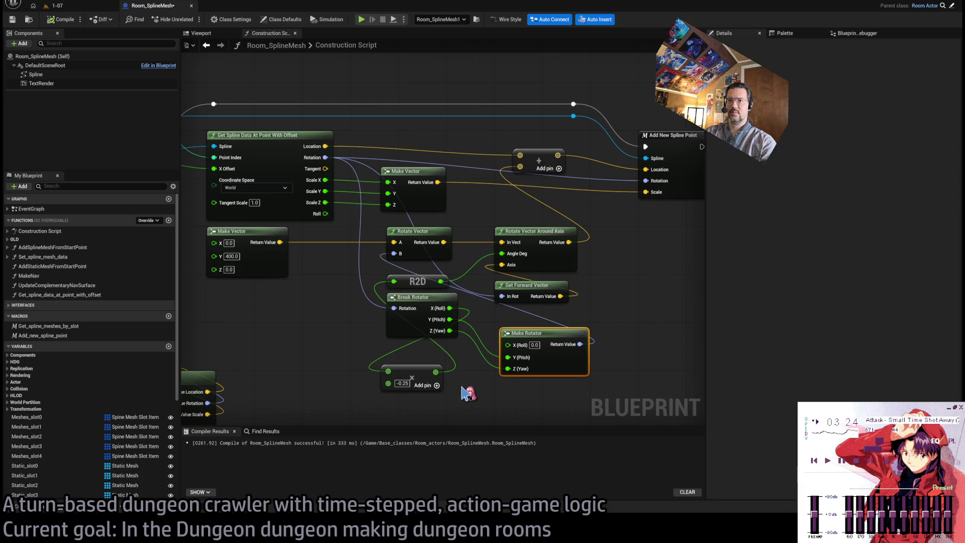
pyautogui.moveTo(420, 374); pyautogui.dragTo(428, 357)
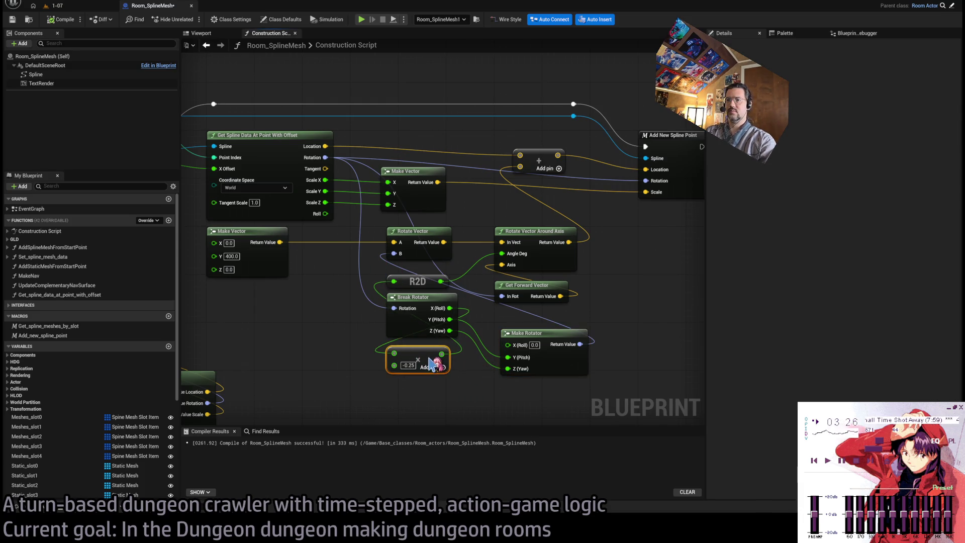
pyautogui.click(59, 6)
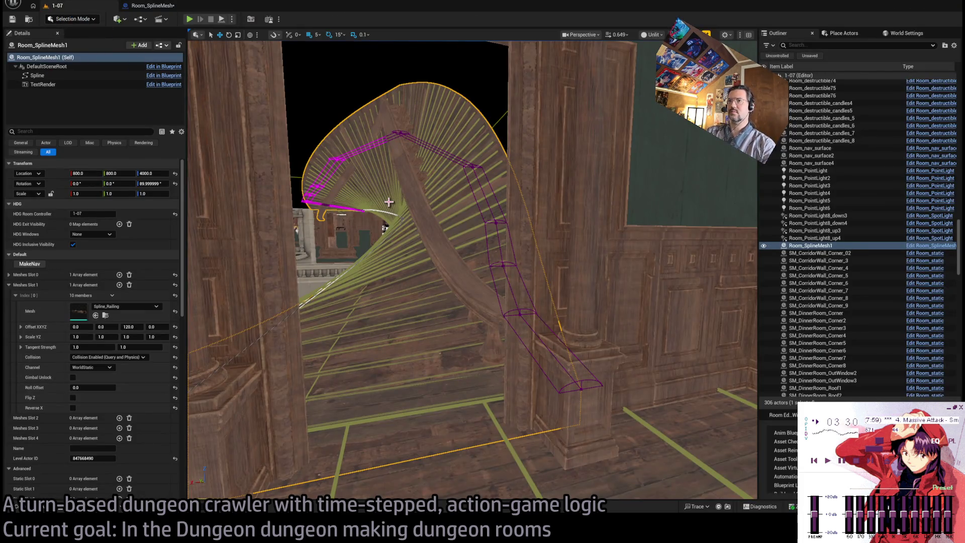
# Step: Connect Get Spline Data's Rotation output to Rotate Vector's B input
pyautogui.click(166, 7)
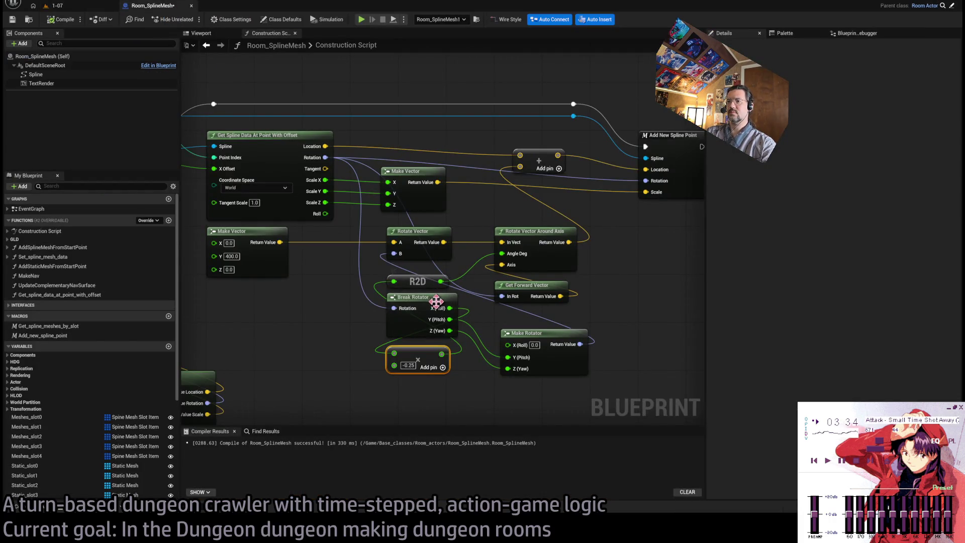
pyautogui.moveTo(325, 157); pyautogui.dragTo(394, 254)
pyautogui.click(53, 6)
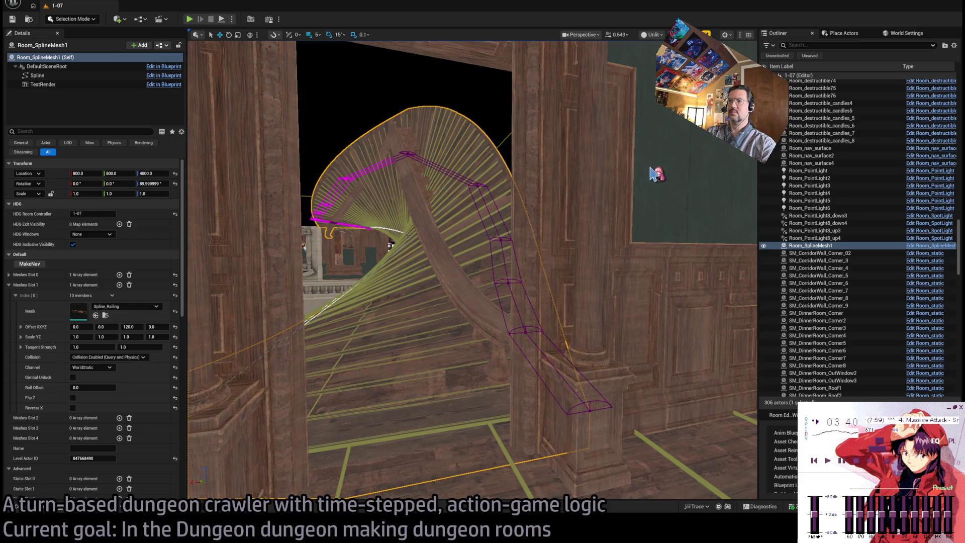
# Step: Fly around the curved ramp and railing, then return to the Construction Script's loop nodes
pyautogui.scroll(3, 507, 219)
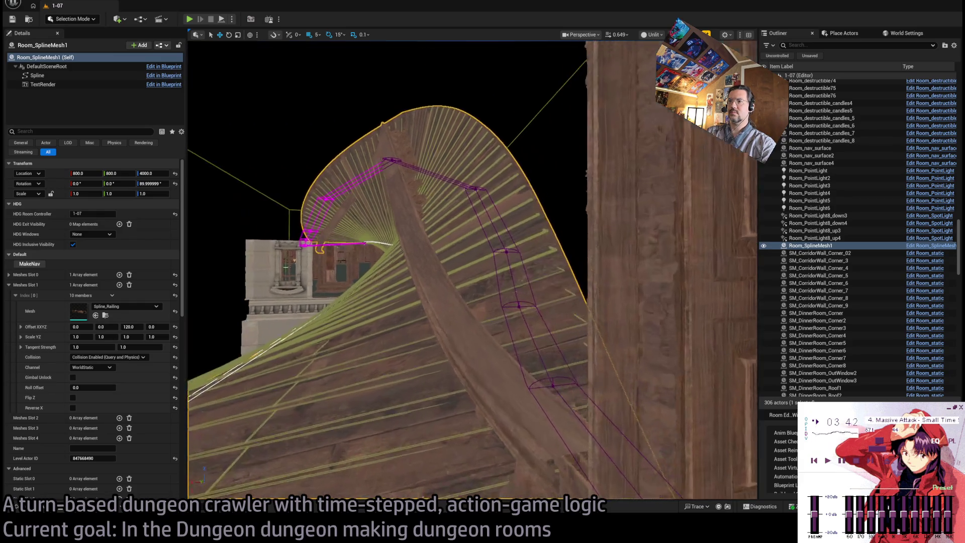
pyautogui.scroll(5, 506, 220)
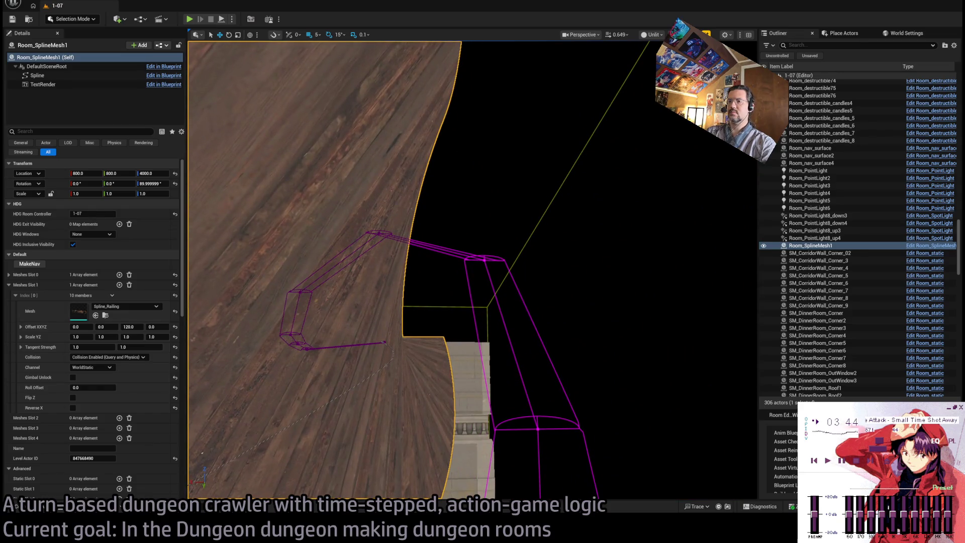
pyautogui.scroll(-5, 391, 373)
pyautogui.moveTo(391, 373); pyautogui.dragTo(342, 366)
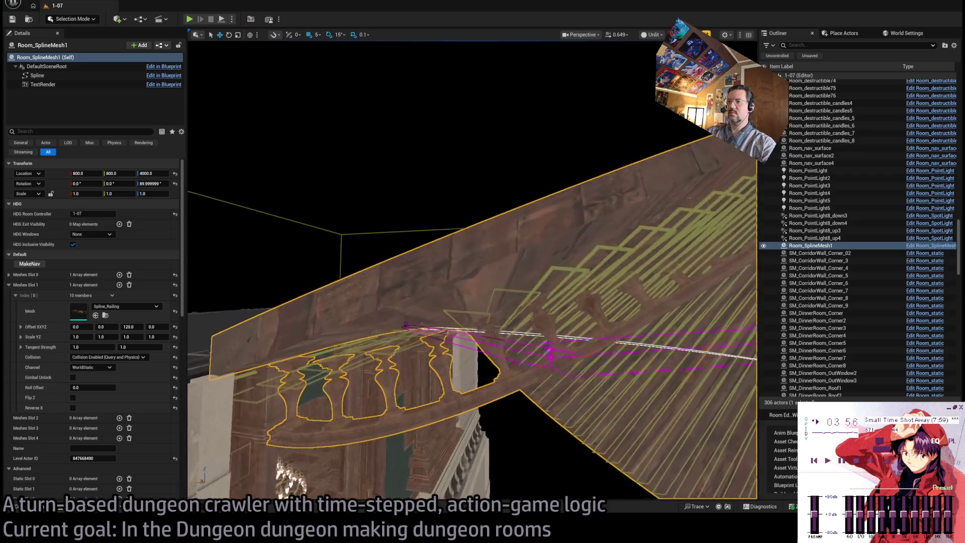
pyautogui.moveTo(342, 365)
pyautogui.mouseDown()
pyautogui.moveTo(312, 350)
pyautogui.moveTo(501, 201)
pyautogui.mouseUp()
pyautogui.moveTo(368, 250)
pyautogui.mouseDown()
pyautogui.moveTo(518, 205)
pyautogui.moveTo(404, 263)
pyautogui.moveTo(482, 271)
pyautogui.mouseUp()
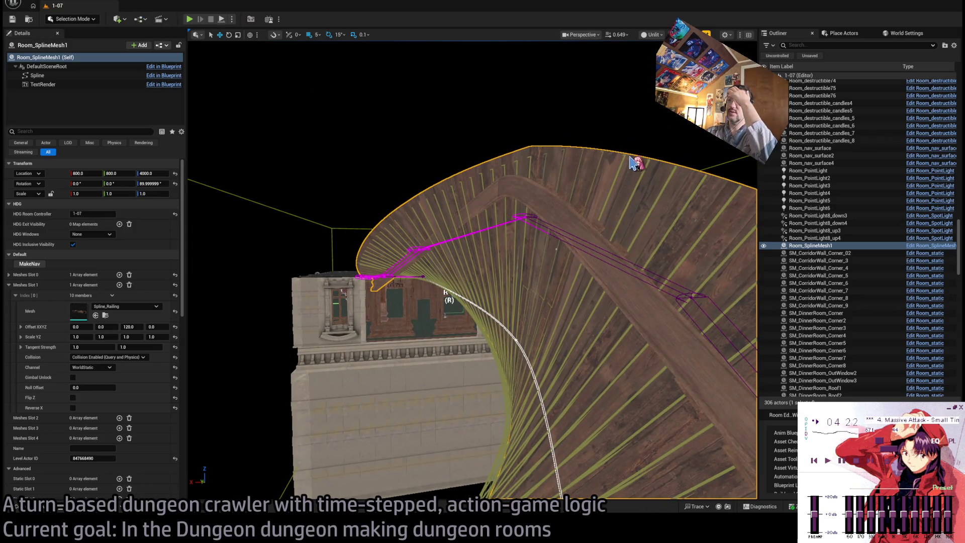
pyautogui.hotkey('ctrl', 'e')
pyautogui.moveTo(442, 243)
pyautogui.mouseDown()
pyautogui.moveTo(483, 245)
pyautogui.moveTo(483, 253)
pyautogui.mouseUp()
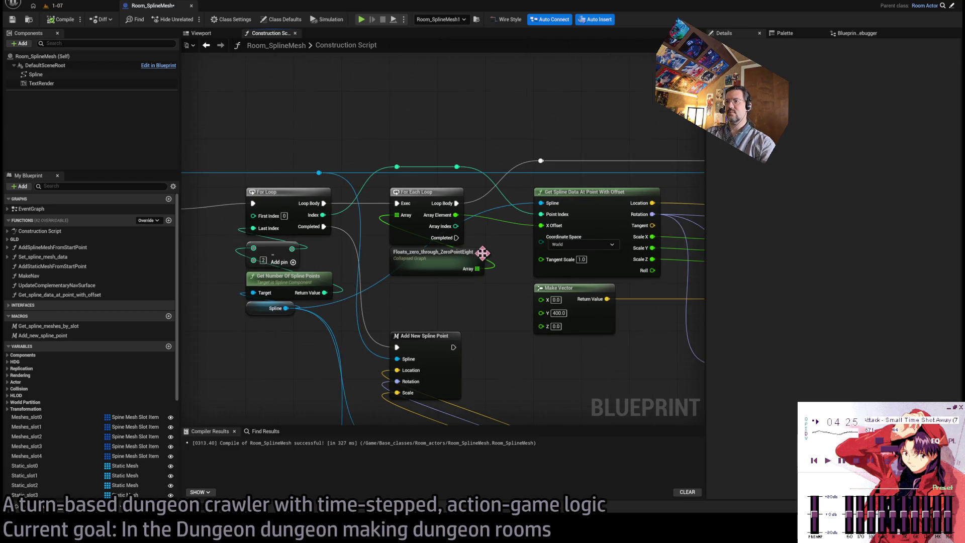
# Step: Look inside the collapsed Floats_zero_through_ZeroPointEight graph, then return to the main graph
pyautogui.doubleClick(433, 259)
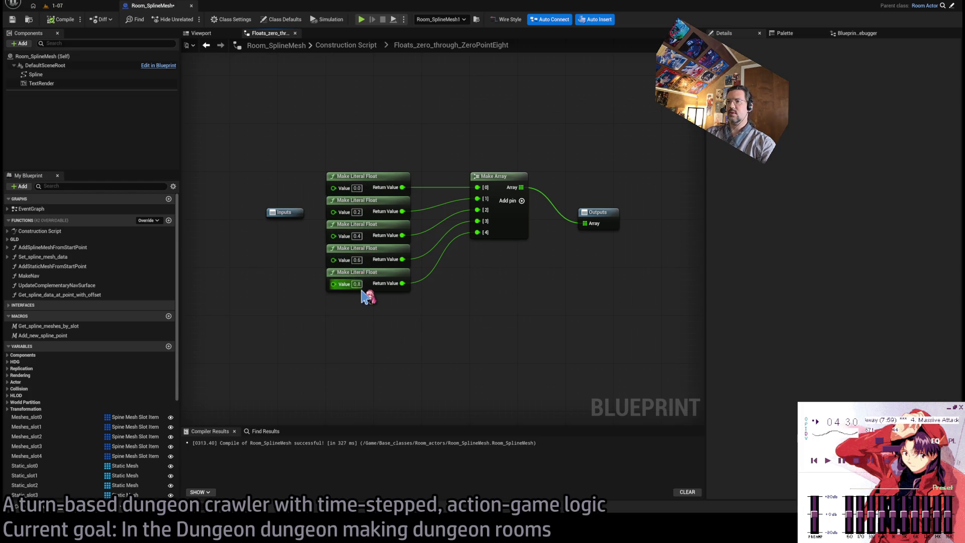
pyautogui.click(346, 44)
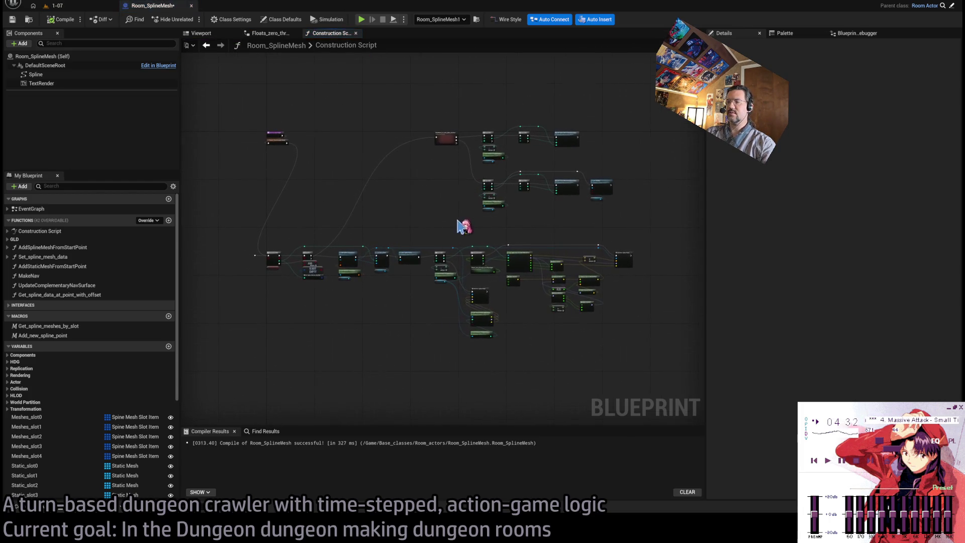
pyautogui.scroll(2, 417, 256)
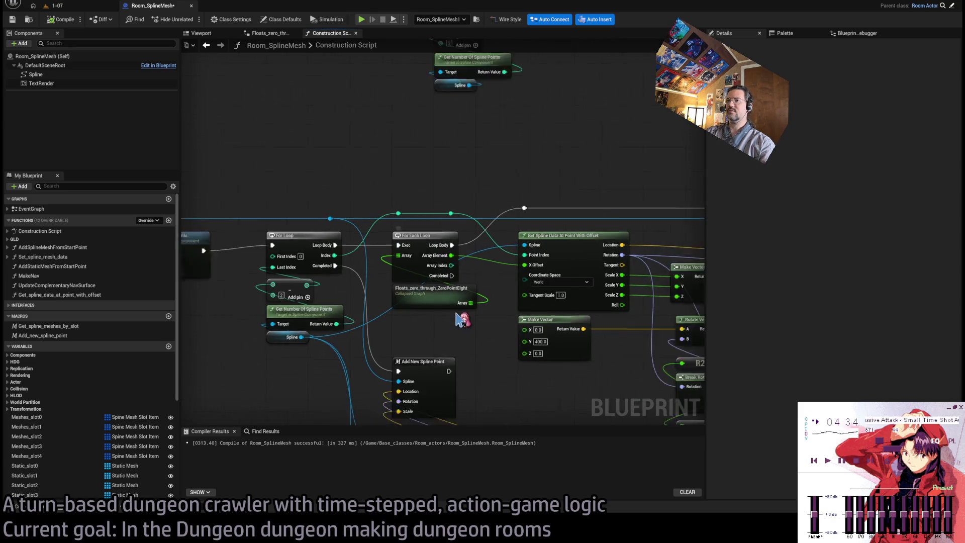
pyautogui.moveTo(463, 326)
pyautogui.mouseDown()
pyautogui.moveTo(428, 276)
pyautogui.moveTo(447, 294)
pyautogui.mouseUp()
pyautogui.scroll(-2, 475, 287)
# Step: Move the rotation node group to the right and shift the Make Vector node down
pyautogui.moveTo(540, 189); pyautogui.dragTo(519, 131)
pyautogui.moveTo(487, 294); pyautogui.dragTo(422, 349)
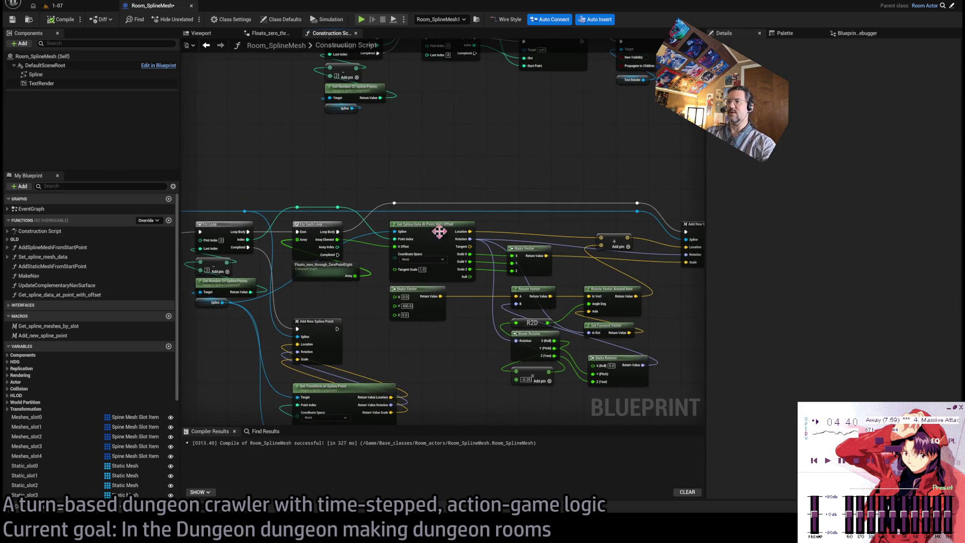
pyautogui.moveTo(522, 199); pyautogui.dragTo(465, 201)
pyautogui.moveTo(629, 185); pyautogui.dragTo(428, 406)
pyautogui.moveTo(424, 323)
pyautogui.mouseDown()
pyautogui.moveTo(453, 276)
pyautogui.moveTo(622, 274)
pyautogui.mouseUp()
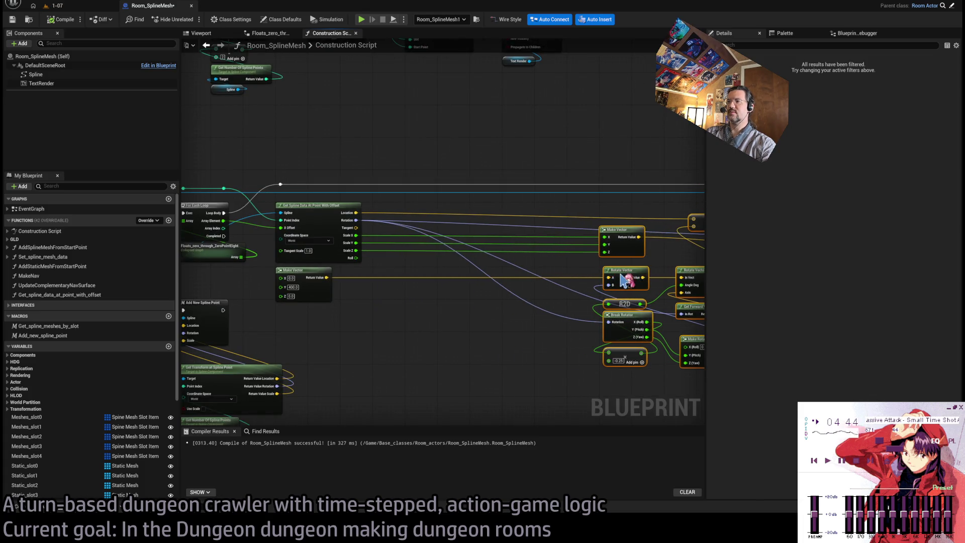
pyautogui.click(476, 332)
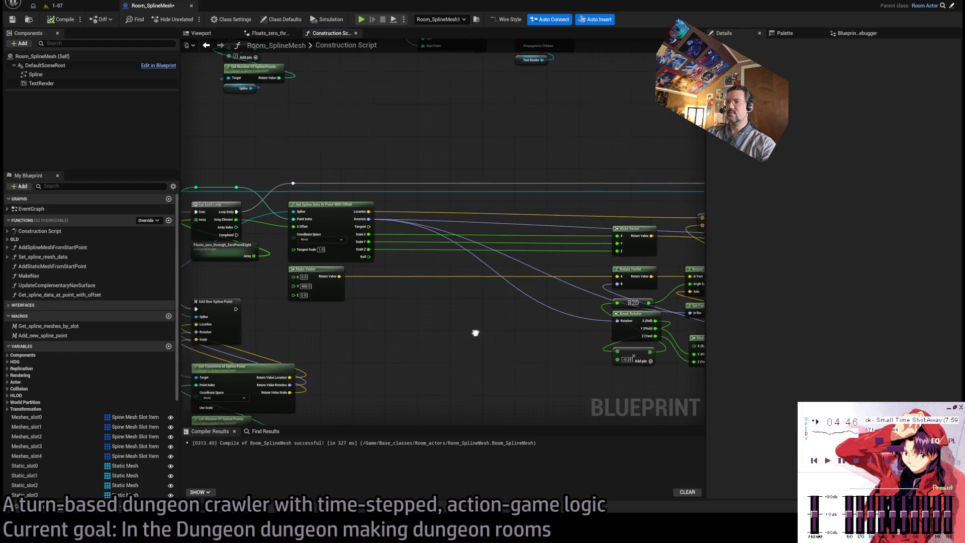
pyautogui.moveTo(475, 327); pyautogui.dragTo(386, 190)
pyautogui.click(452, 302)
pyautogui.moveTo(415, 265); pyautogui.dragTo(559, 408)
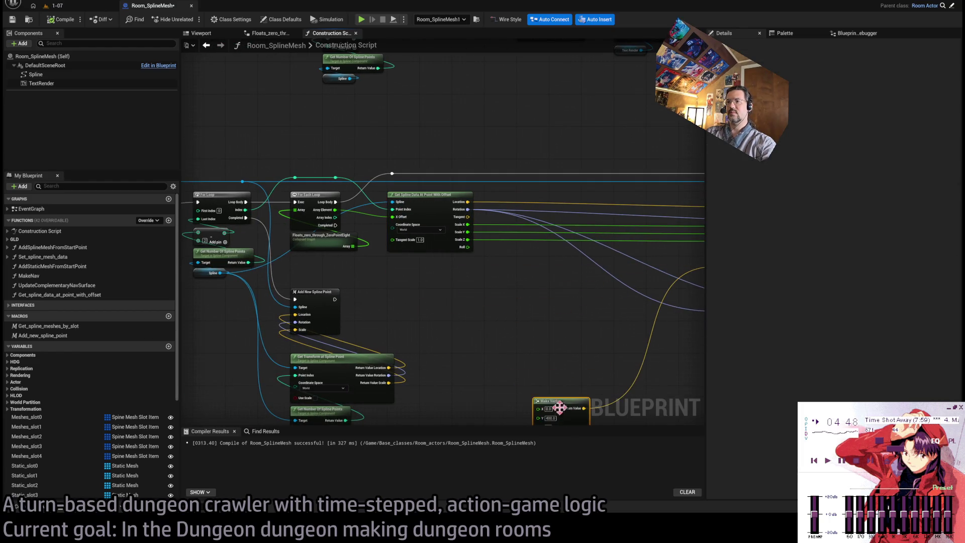
# Step: Shift the green wire's reroute point and place a Get Transform at Spline Input Key node
pyautogui.scroll(3, 418, 287)
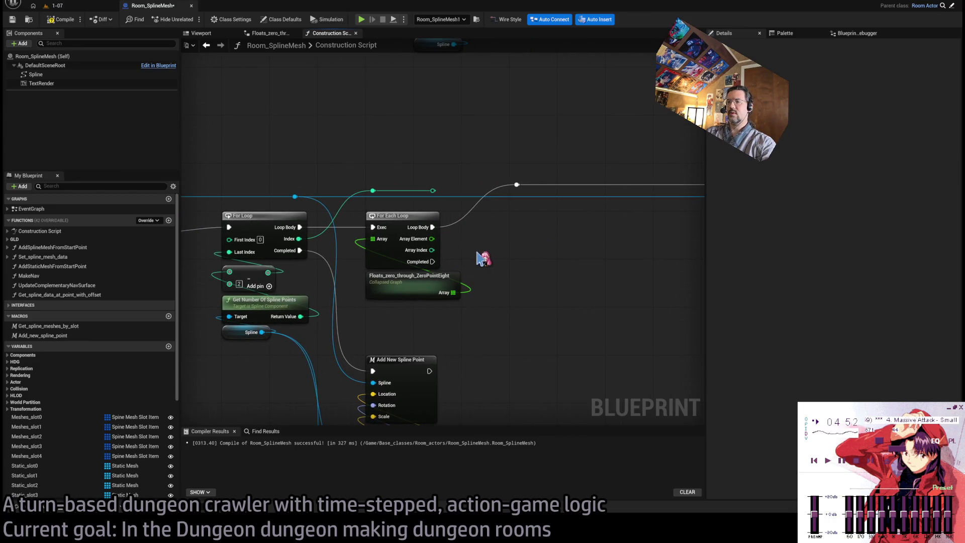
pyautogui.moveTo(433, 191)
pyautogui.mouseDown()
pyautogui.moveTo(428, 197)
pyautogui.moveTo(509, 251)
pyautogui.mouseUp()
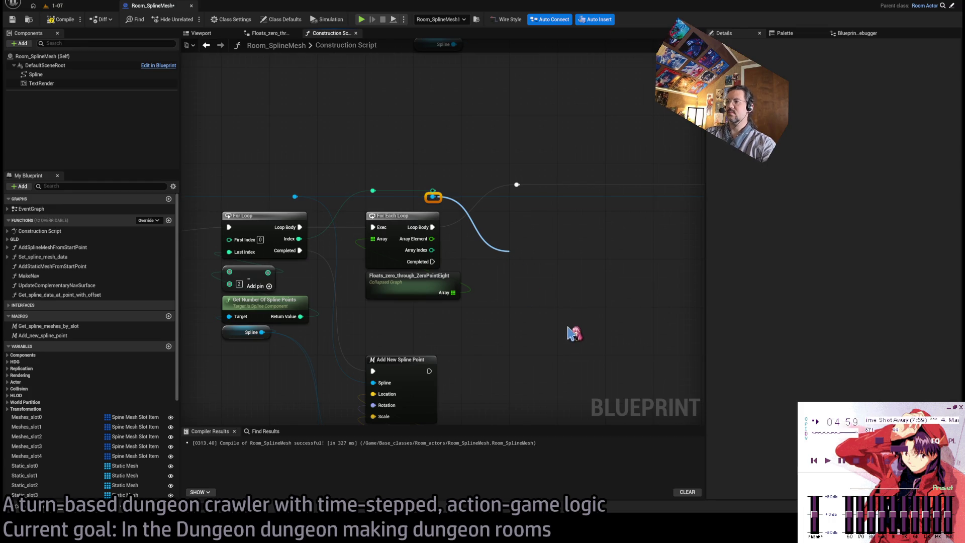
pyautogui.click(602, 347)
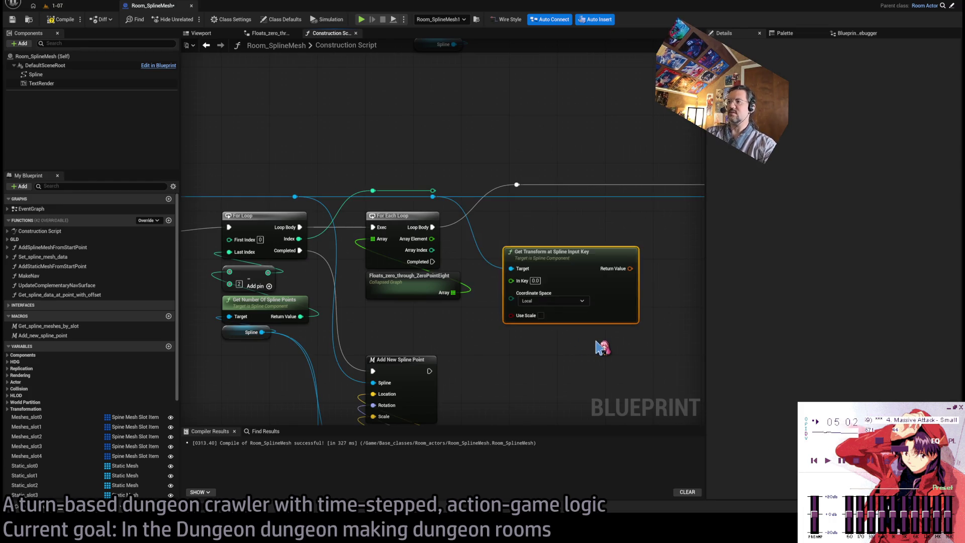
# Step: Feed Array Index plus Array Element into Get Transform's In Key and set World coordinate space
pyautogui.moveTo(534, 265)
pyautogui.mouseDown()
pyautogui.moveTo(548, 228)
pyautogui.moveTo(590, 232)
pyautogui.mouseUp()
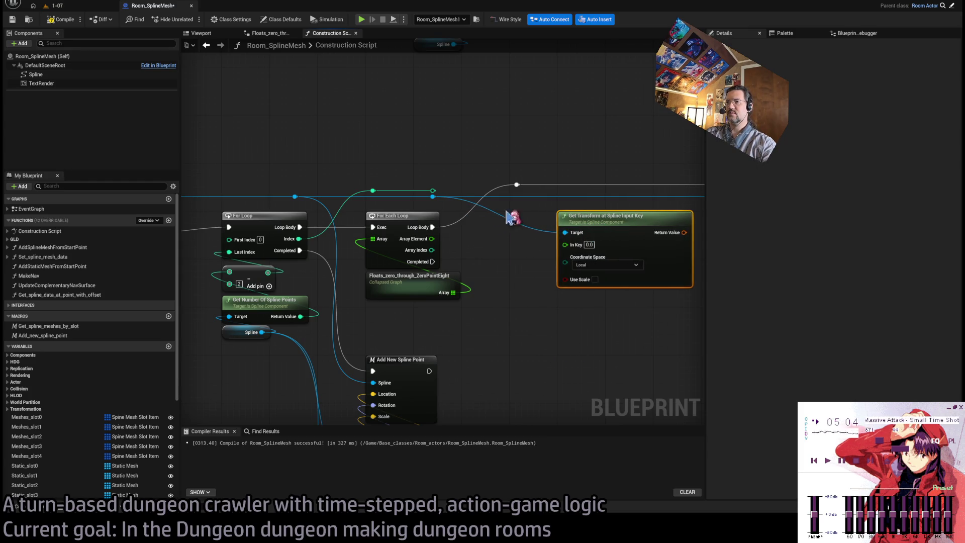
pyautogui.moveTo(431, 249); pyautogui.dragTo(517, 307)
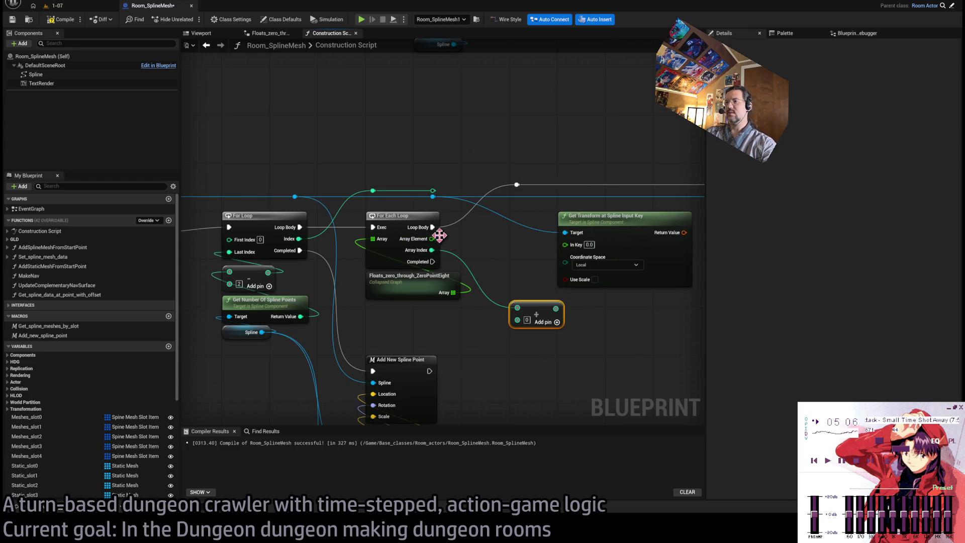
pyautogui.moveTo(436, 238)
pyautogui.mouseDown()
pyautogui.moveTo(518, 324)
pyautogui.moveTo(432, 191)
pyautogui.mouseUp()
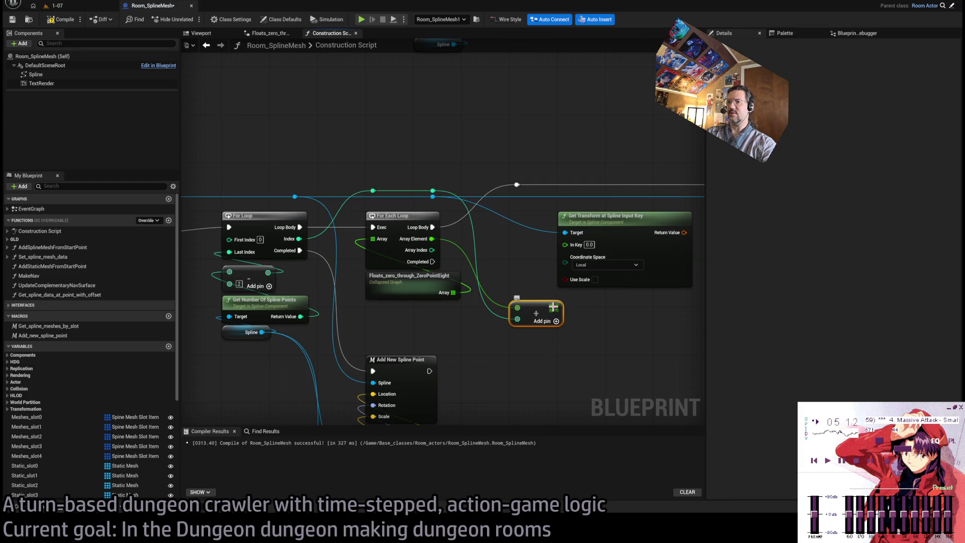
pyautogui.moveTo(555, 308); pyautogui.dragTo(565, 245)
pyautogui.click(603, 262)
pyautogui.click(586, 275)
# Step: Rearrange the Get Transform nodes and delete the unused Make Vector node
pyautogui.moveTo(542, 313); pyautogui.dragTo(589, 300)
pyautogui.moveTo(583, 229); pyautogui.dragTo(535, 229)
pyautogui.moveTo(618, 323); pyautogui.dragTo(512, 331)
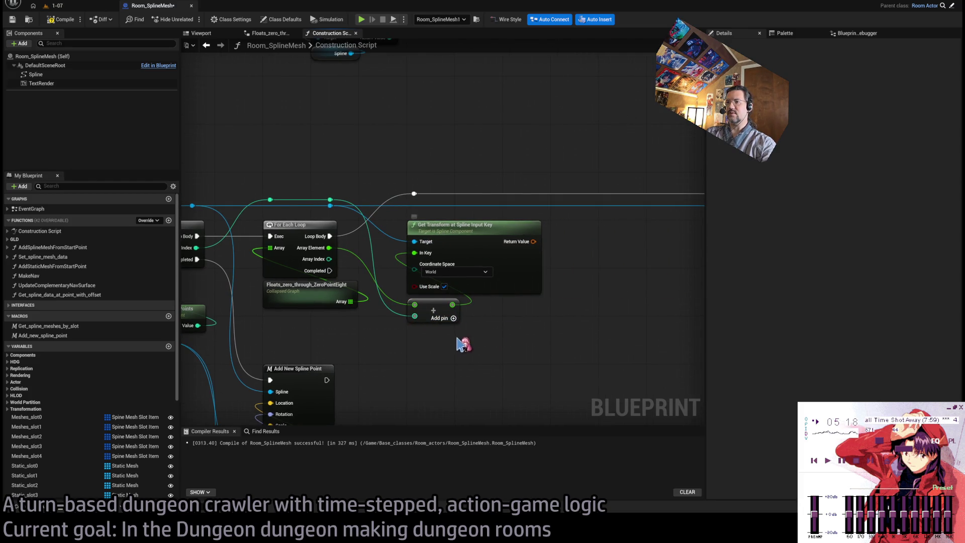
pyautogui.moveTo(608, 281); pyautogui.dragTo(411, 222)
pyautogui.scroll(-1, 370, 223)
pyautogui.click(352, 233)
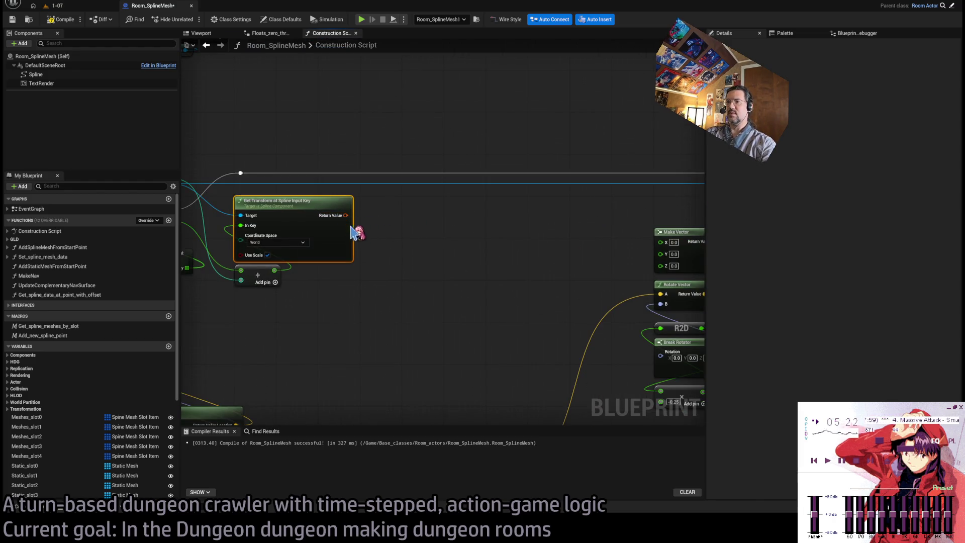
pyautogui.moveTo(260, 273); pyautogui.dragTo(318, 260)
pyautogui.scroll(-2, 260, 268)
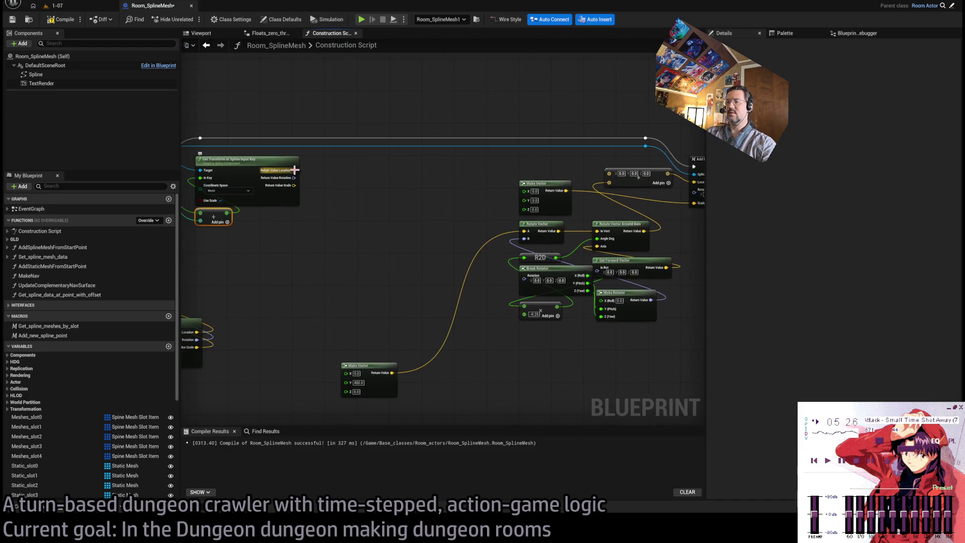
pyautogui.moveTo(362, 211); pyautogui.dragTo(366, 235)
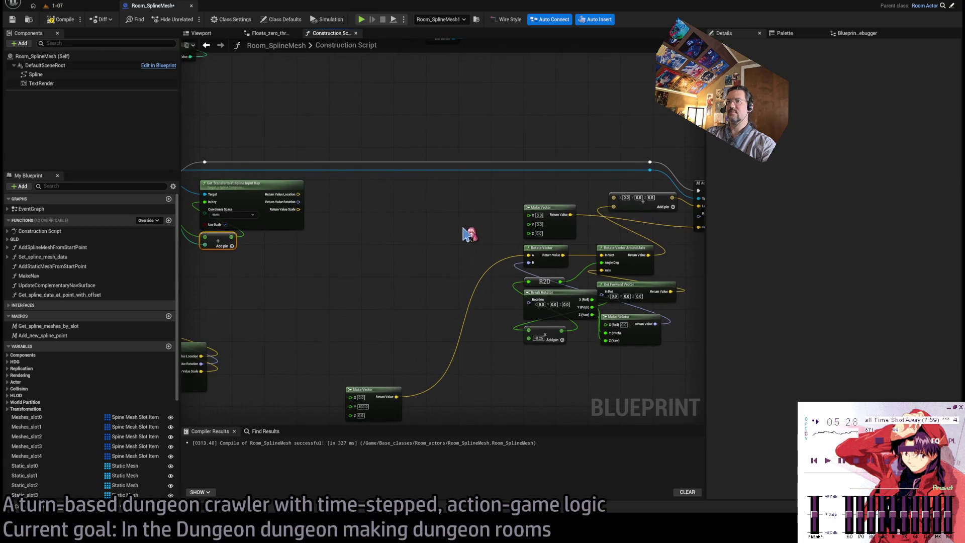
pyautogui.click(543, 216)
pyautogui.press('Delete')
# Step: Route Get Transform's Scale and Rotation into Add New Spline Point and Location into the add node
pyautogui.moveTo(299, 209)
pyautogui.mouseDown()
pyautogui.moveTo(322, 219)
pyautogui.moveTo(672, 227)
pyautogui.mouseUp()
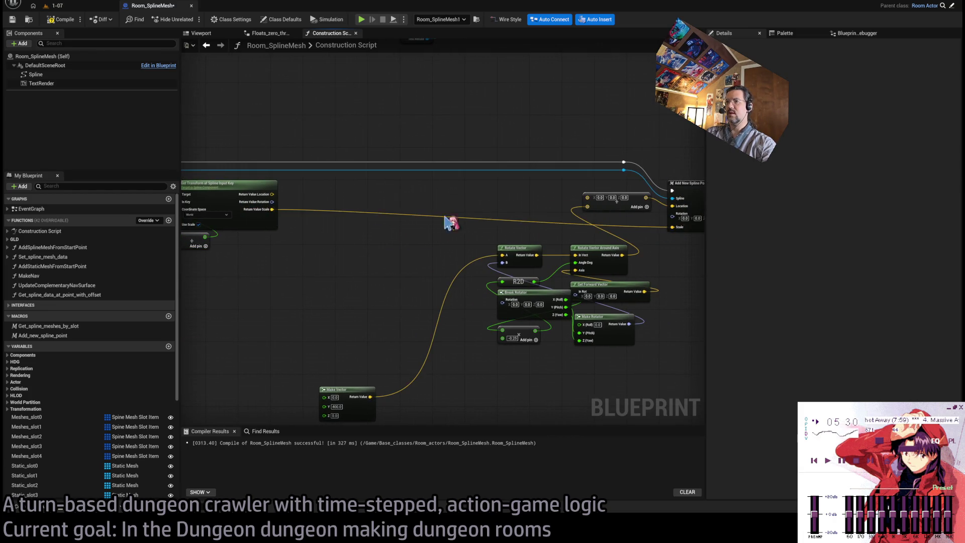
pyautogui.moveTo(275, 202); pyautogui.dragTo(686, 222)
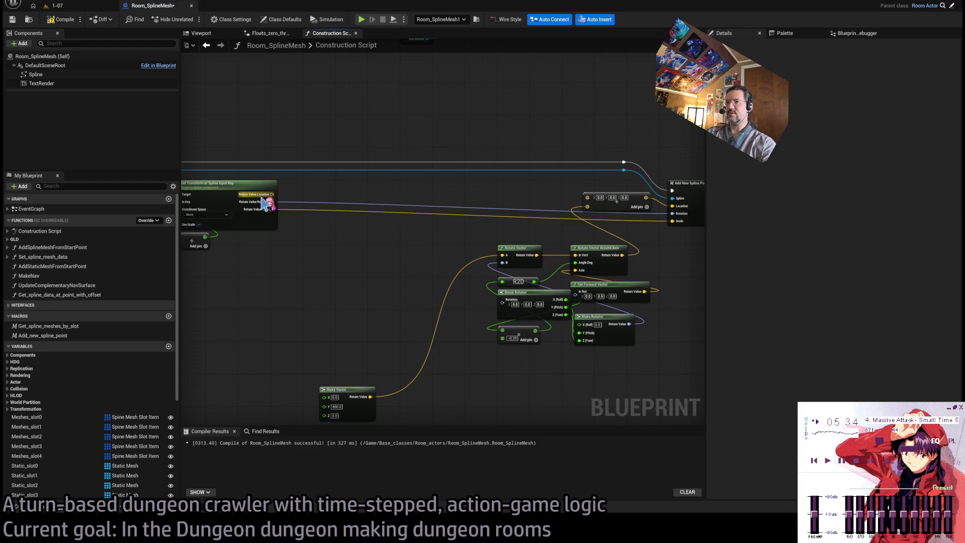
pyautogui.moveTo(272, 194); pyautogui.dragTo(594, 203)
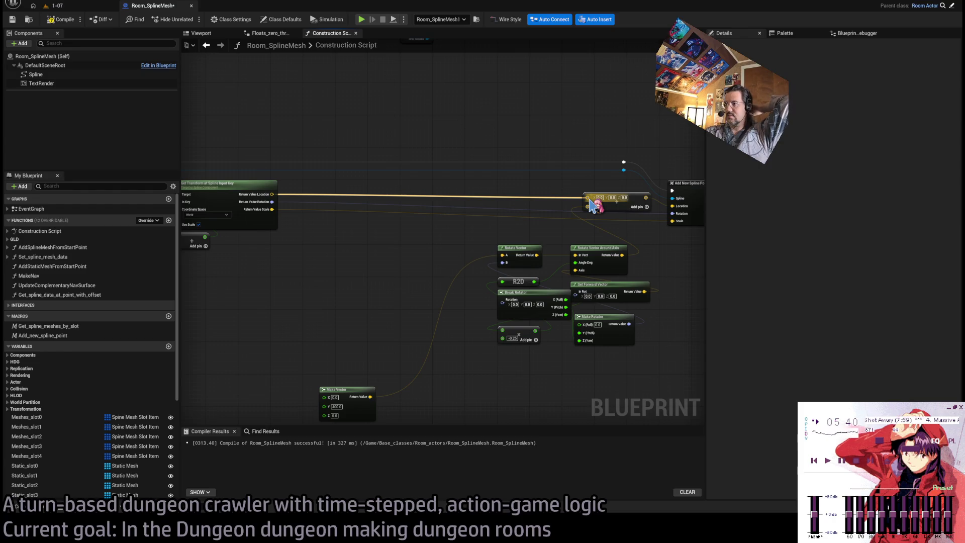
pyautogui.moveTo(588, 198); pyautogui.dragTo(505, 197)
pyautogui.moveTo(272, 201)
pyautogui.mouseDown()
pyautogui.moveTo(508, 308)
pyautogui.moveTo(502, 300)
pyautogui.mouseUp()
pyautogui.moveTo(275, 194)
pyautogui.mouseDown()
pyautogui.moveTo(543, 209)
pyautogui.moveTo(587, 198)
pyautogui.mouseUp()
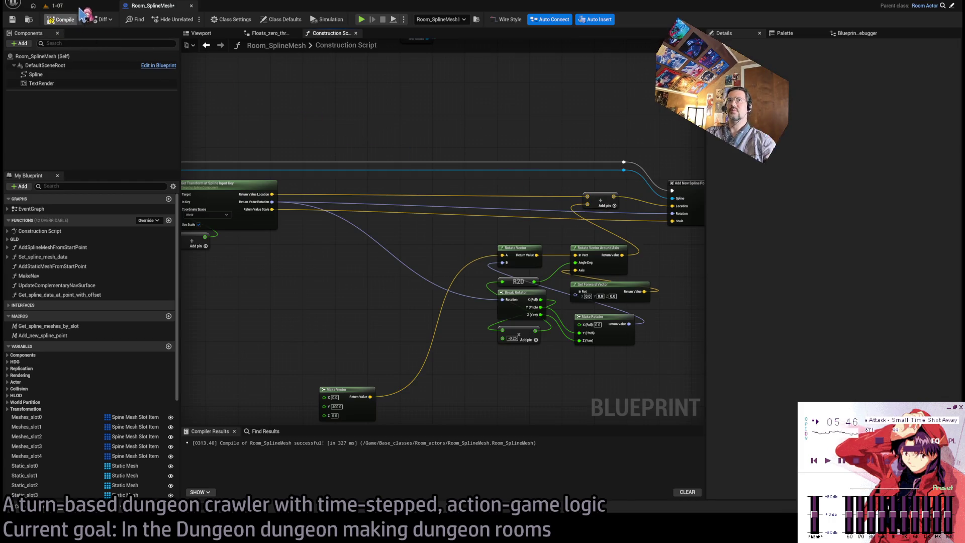
pyautogui.click(84, 7)
pyautogui.moveTo(453, 251)
pyautogui.mouseDown()
pyautogui.moveTo(422, 281)
pyautogui.moveTo(453, 261)
pyautogui.mouseUp()
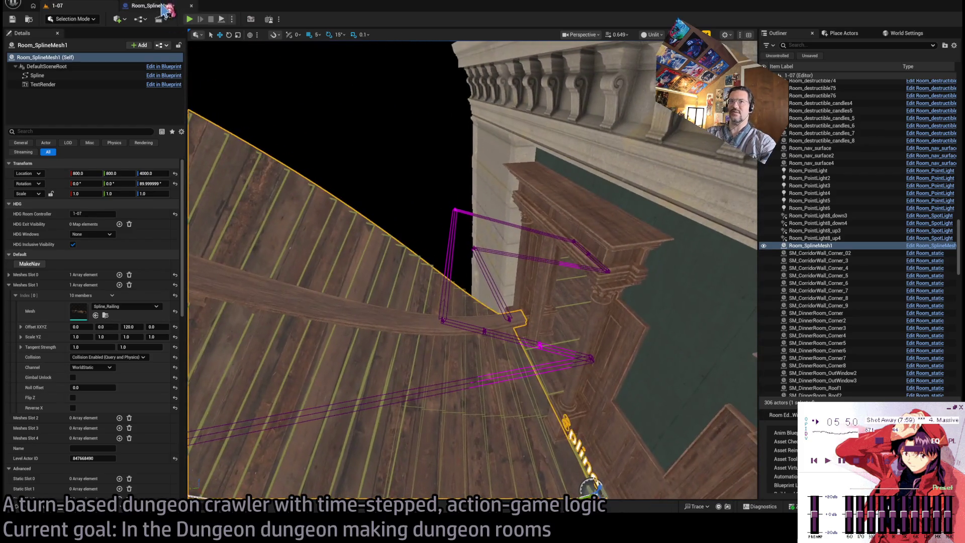
# Step: Feed the spline rotation into Get Forward Vector's In Rot
pyautogui.click(150, 5)
pyautogui.moveTo(383, 250); pyautogui.dragTo(314, 260)
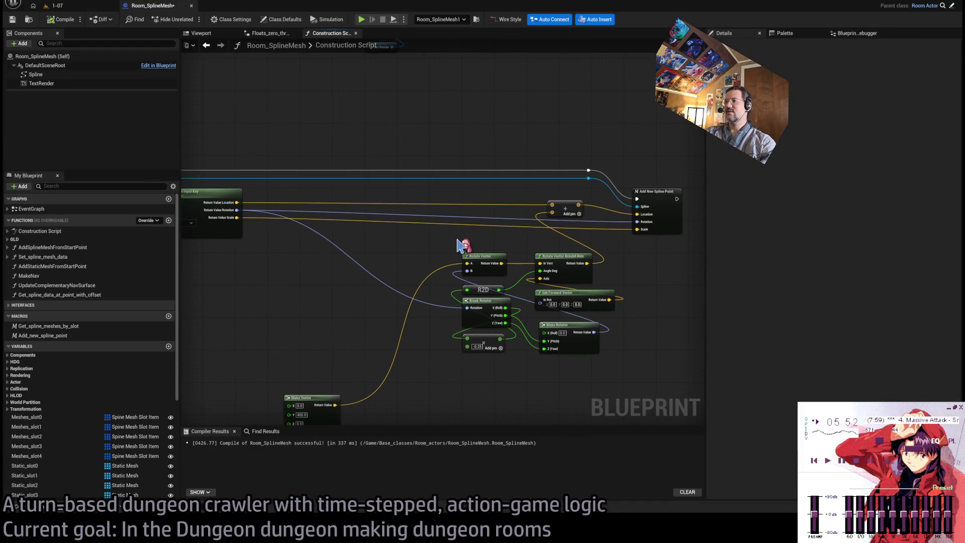
pyautogui.scroll(2, 609, 287)
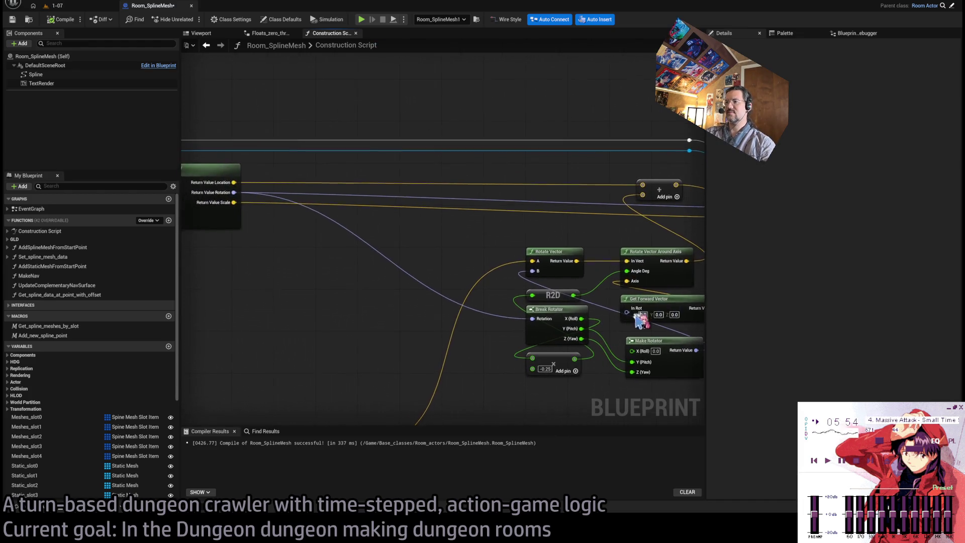
pyautogui.moveTo(539, 292)
pyautogui.mouseDown()
pyautogui.moveTo(215, 200)
pyautogui.moveTo(202, 187)
pyautogui.mouseUp()
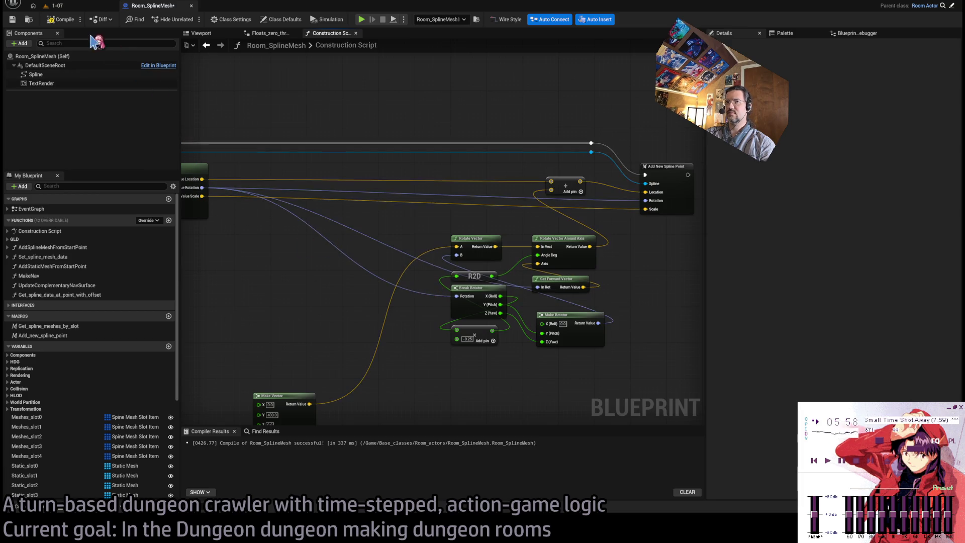
pyautogui.click(65, 6)
pyautogui.click(148, 7)
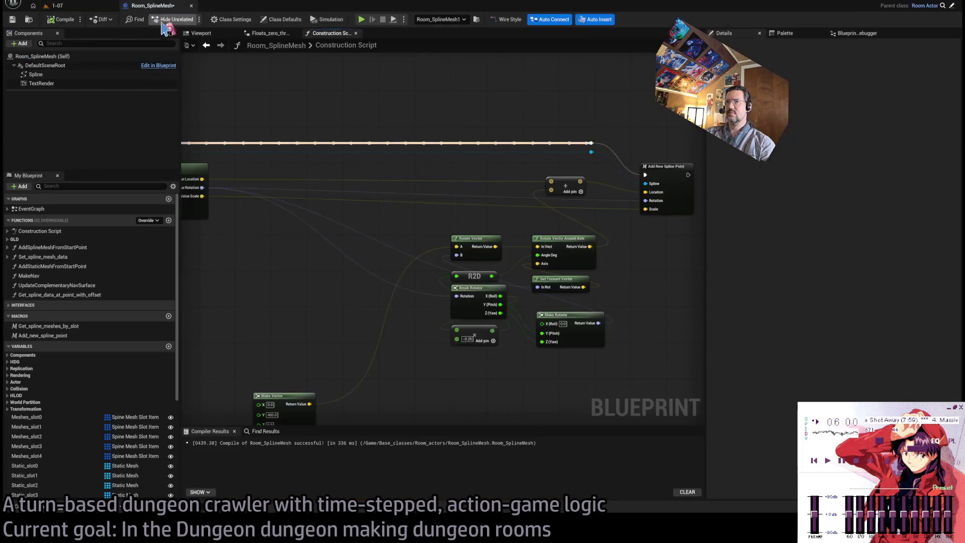
# Step: Break the rotated offset's link to the location sum and inspect the railing in the level
pyautogui.moveTo(570, 221); pyautogui.dragTo(559, 212)
pyautogui.keyDown('alt'); pyautogui.click(503, 183); pyautogui.keyUp('alt')
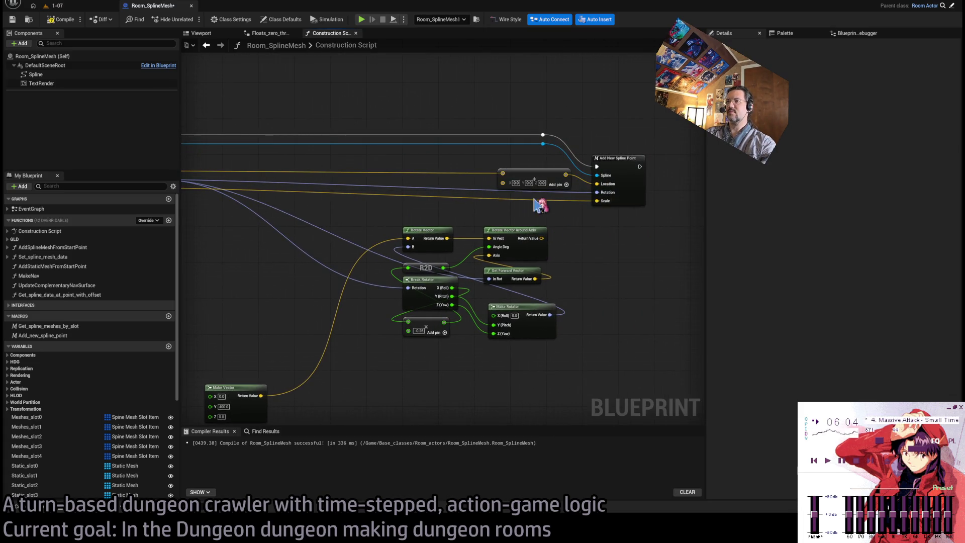
pyautogui.click(55, 5)
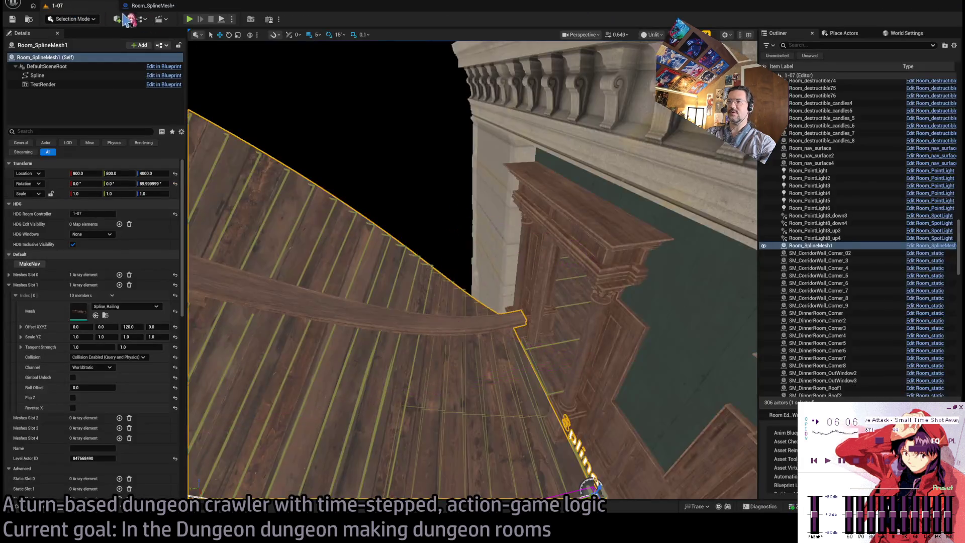
pyautogui.moveTo(472, 271)
pyautogui.mouseDown()
pyautogui.moveTo(432, 256)
pyautogui.moveTo(472, 272)
pyautogui.moveTo(530, 185)
pyautogui.mouseUp()
pyautogui.click(151, 6)
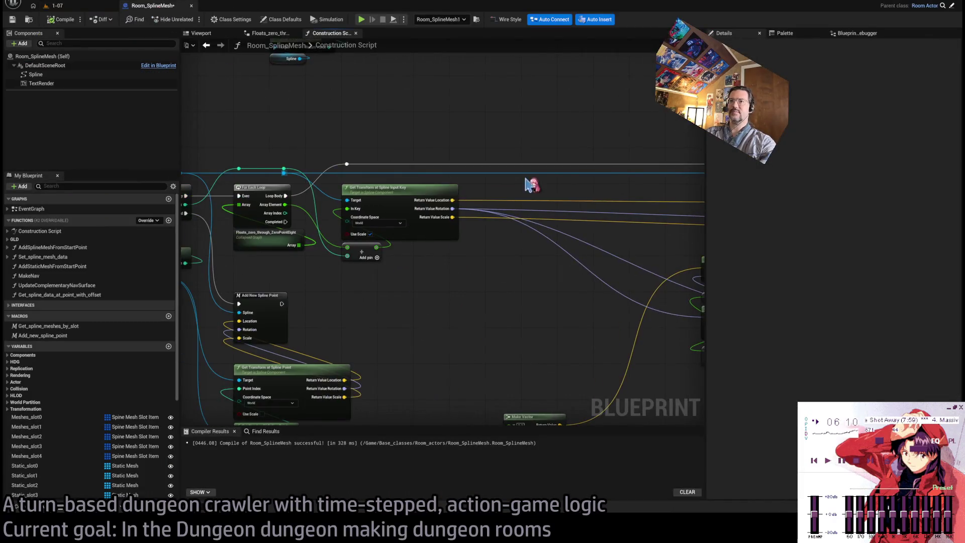
# Step: Review the Floats_zero_through_ZeroPointEight graph, then bring Add New Spline Point and rotator nodes into view
pyautogui.scroll(2, 415, 222)
pyautogui.moveTo(402, 240); pyautogui.dragTo(457, 233)
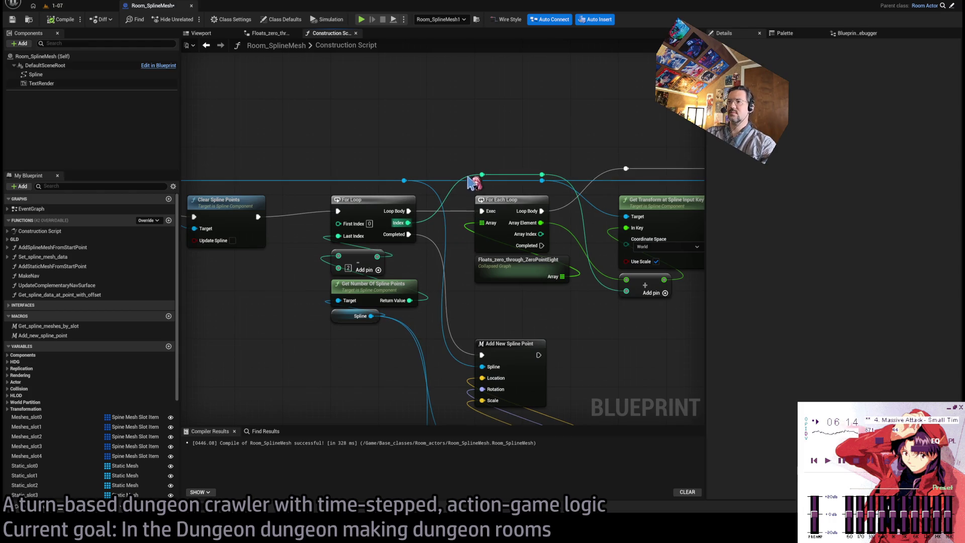
pyautogui.doubleClick(538, 270)
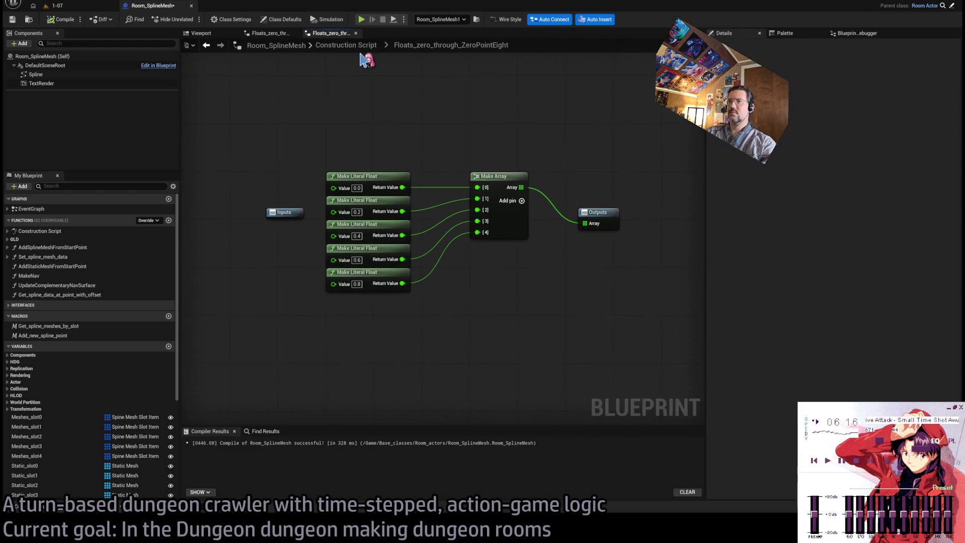
pyautogui.hotkey('alt', 'Left')
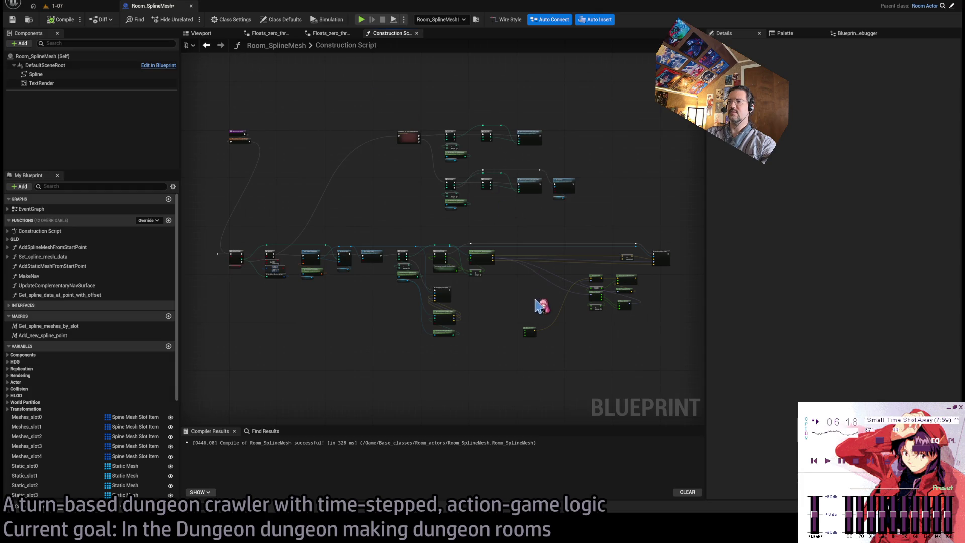
pyautogui.scroll(4, 540, 305)
pyautogui.moveTo(545, 291)
pyautogui.mouseDown()
pyautogui.moveTo(426, 293)
pyautogui.moveTo(601, 282)
pyautogui.moveTo(654, 241)
pyautogui.moveTo(526, 276)
pyautogui.moveTo(608, 273)
pyautogui.moveTo(570, 282)
pyautogui.mouseUp()
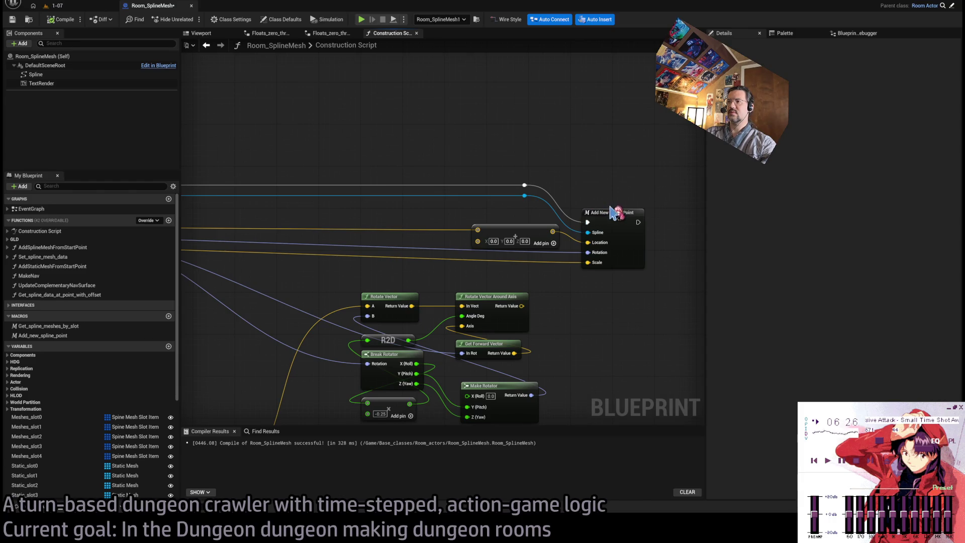
pyautogui.doubleClick(613, 213)
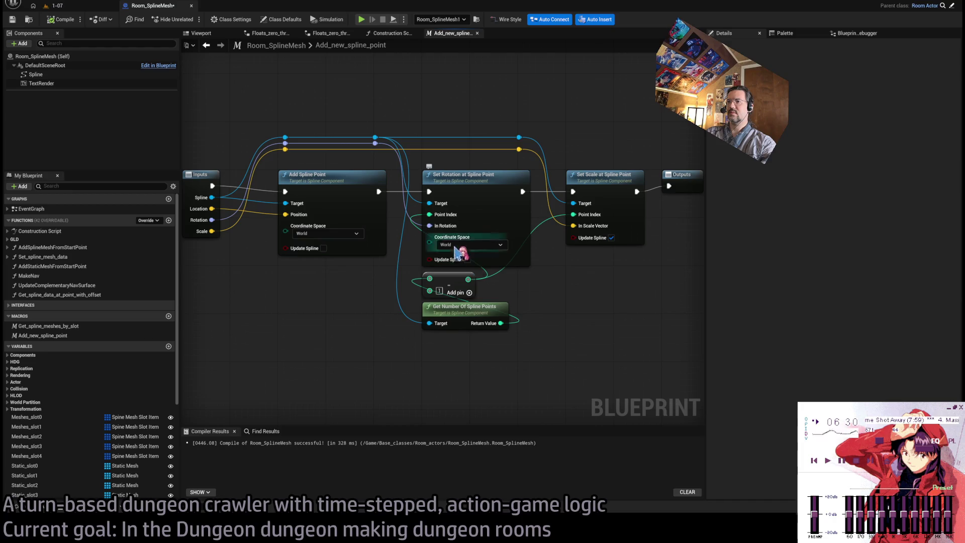
pyautogui.scroll(-2, 537, 287)
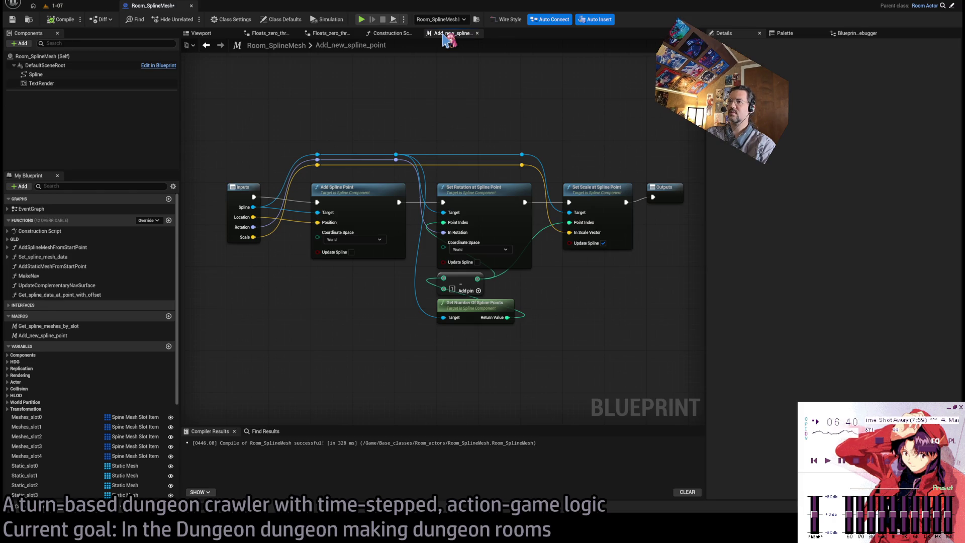
pyautogui.middleClick(445, 35)
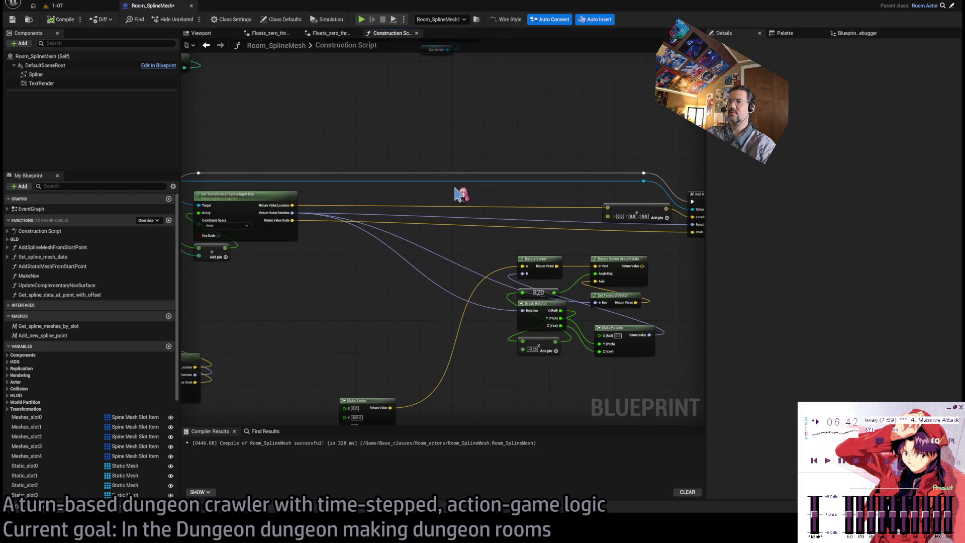
# Step: Add a Draw Debug Sphere after the exec reroute, centred on the sampled spline location
pyautogui.scroll(2, 415, 231)
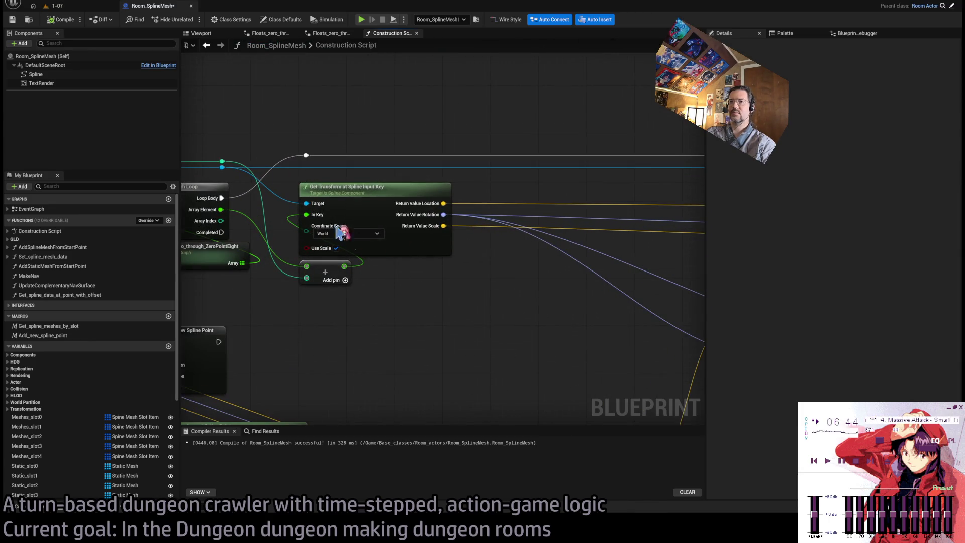
pyautogui.click(58, 5)
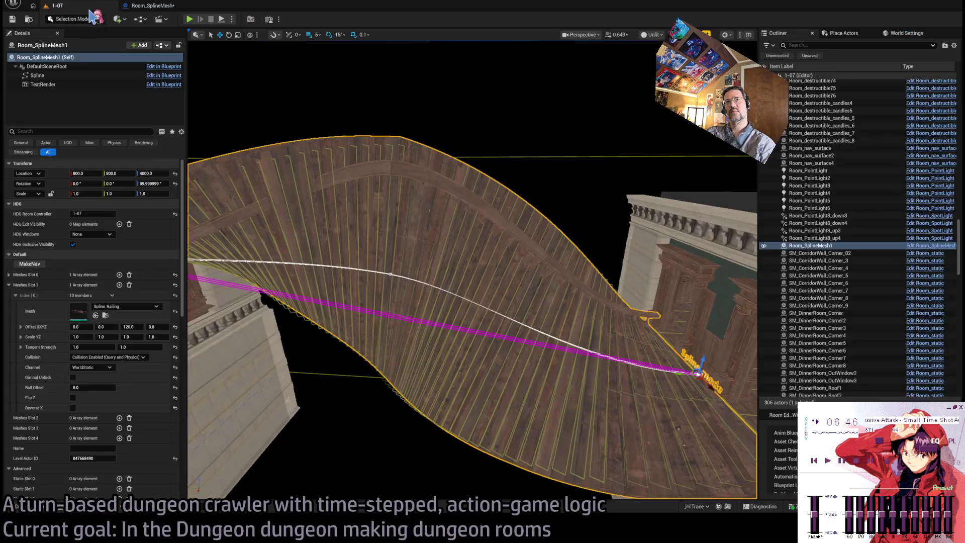
pyautogui.click(158, 6)
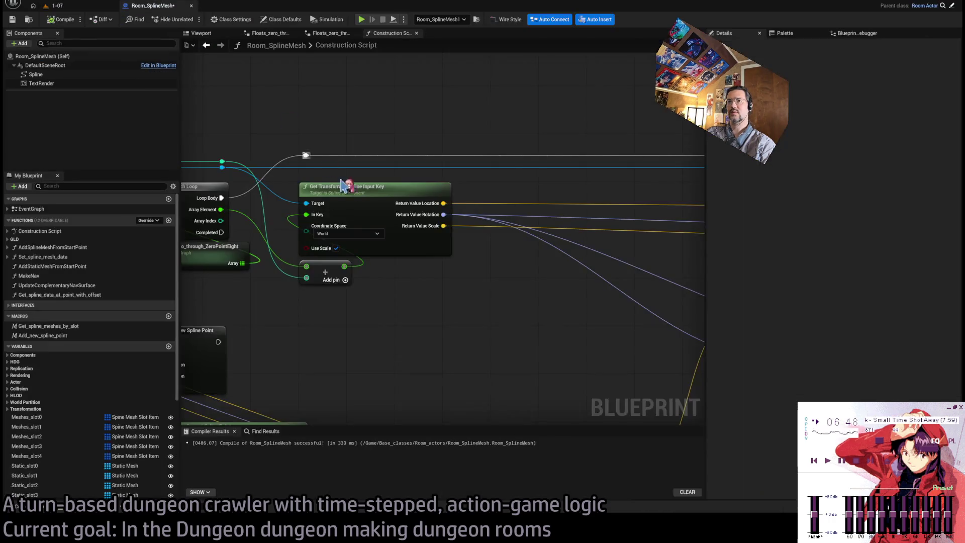
pyautogui.moveTo(376, 138); pyautogui.dragTo(372, 138)
pyautogui.moveTo(209, 186); pyautogui.dragTo(442, 92)
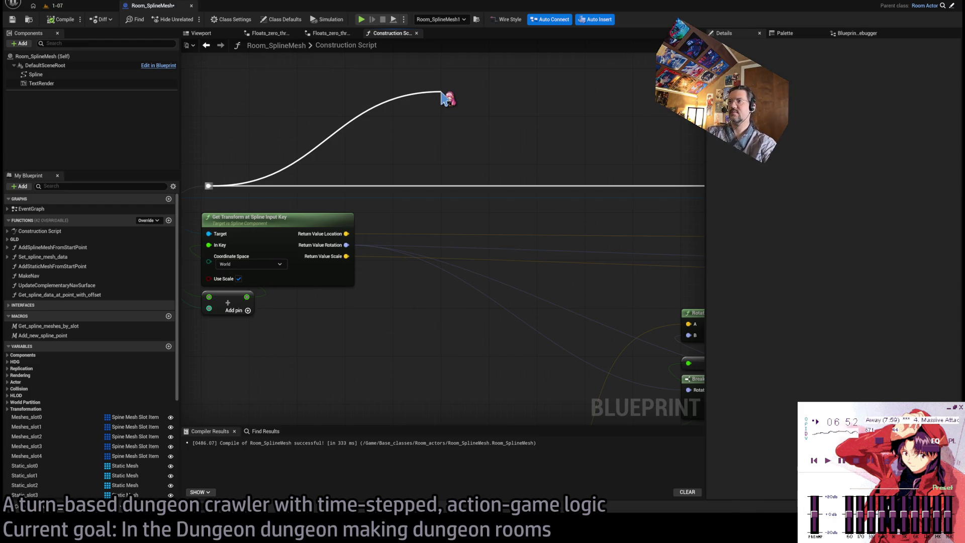
pyautogui.moveTo(442, 95); pyautogui.dragTo(442, 97)
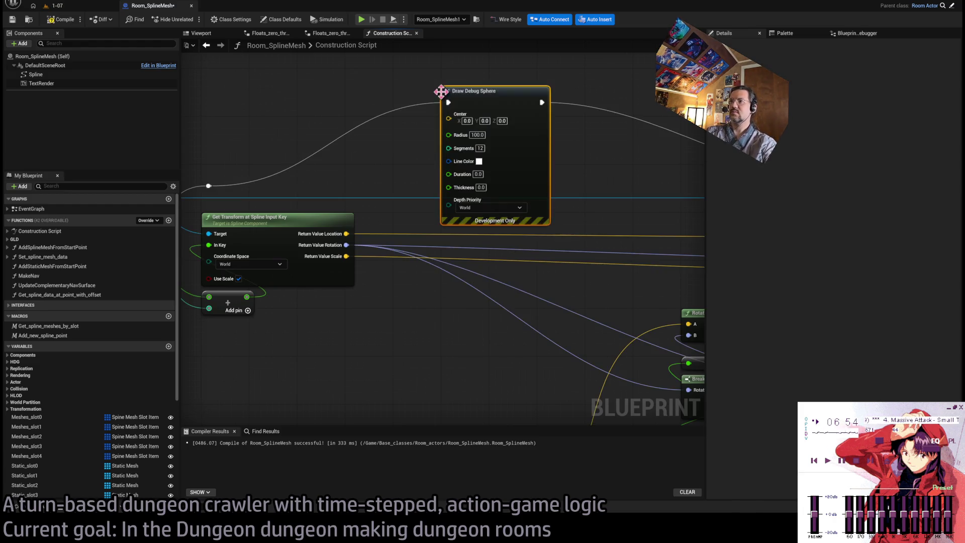
pyautogui.moveTo(346, 233)
pyautogui.mouseDown()
pyautogui.moveTo(354, 236)
pyautogui.moveTo(448, 114)
pyautogui.mouseUp()
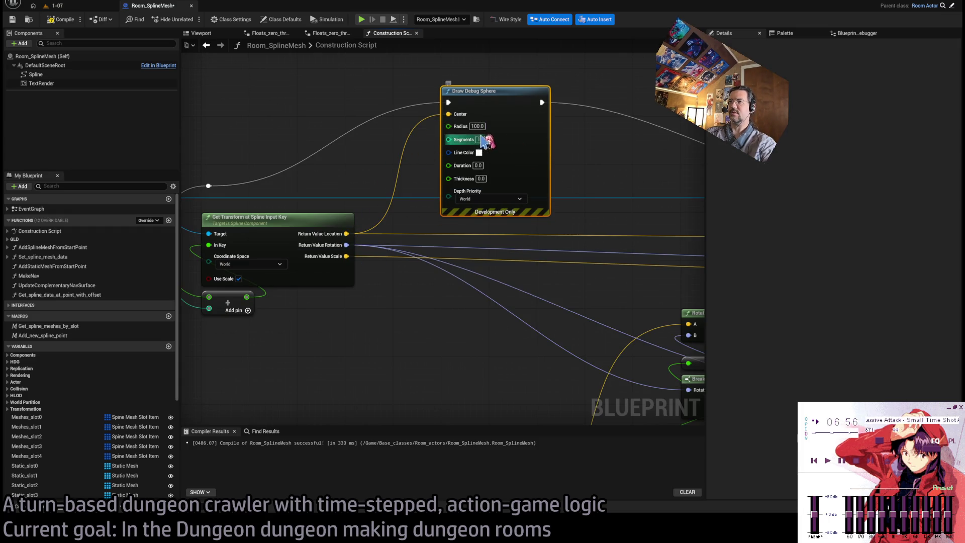
pyautogui.click(406, 147)
# Step: Set the debug sphere's radius to 50.0 and duration to 3.0
pyautogui.click(478, 126)
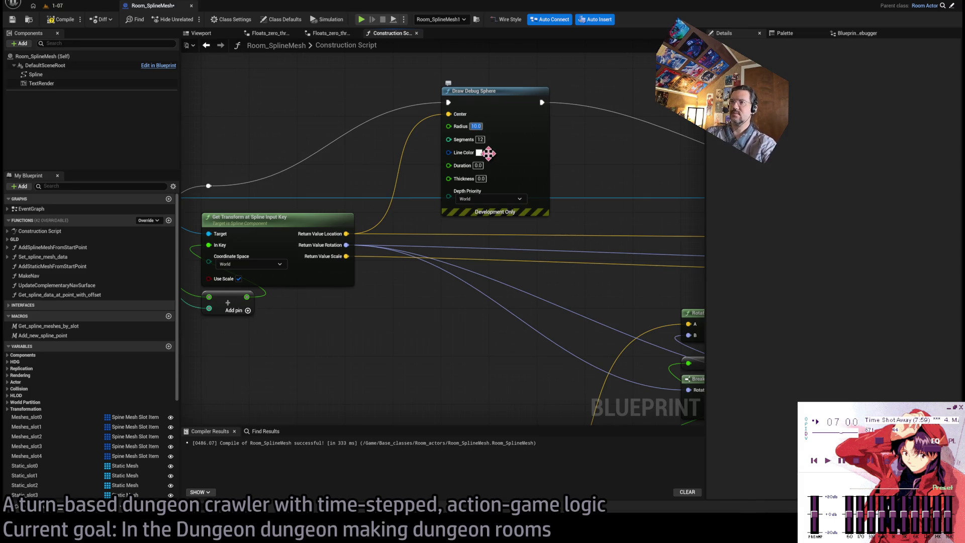
pyautogui.click(477, 166)
pyautogui.write('1')
pyautogui.press('Return')
# Step: Frame Room_SplineMesh1 in the 1-07 level to view the debug spheres
pyautogui.click(55, 5)
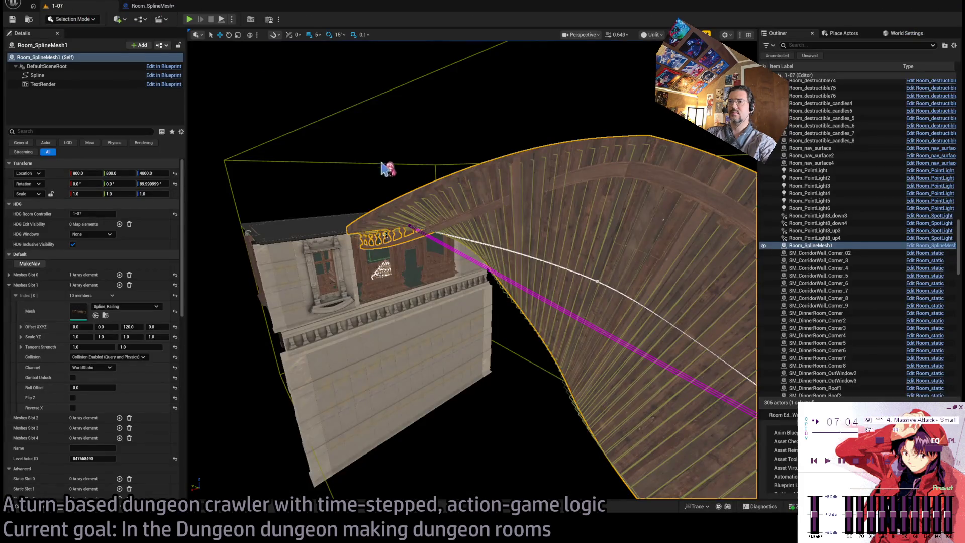
pyautogui.press('f')
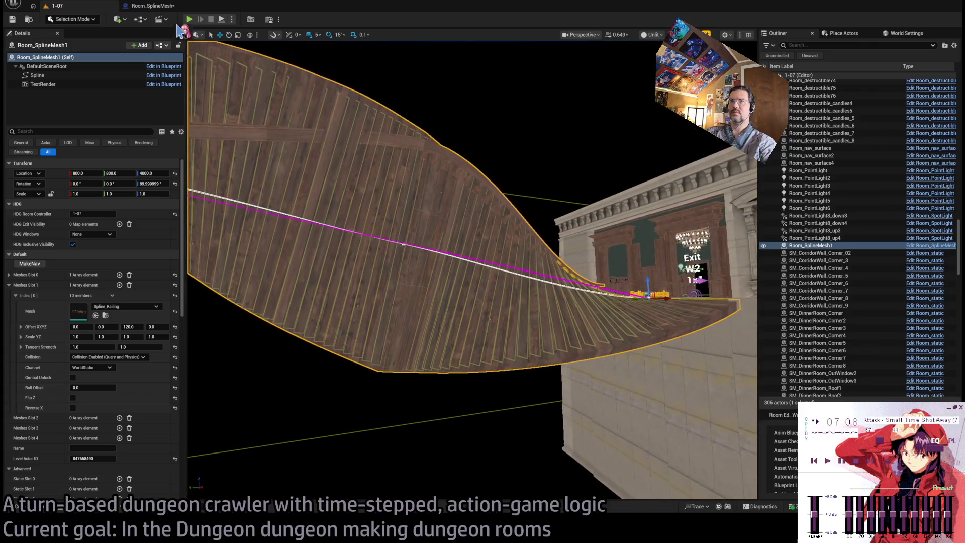
pyautogui.click(151, 5)
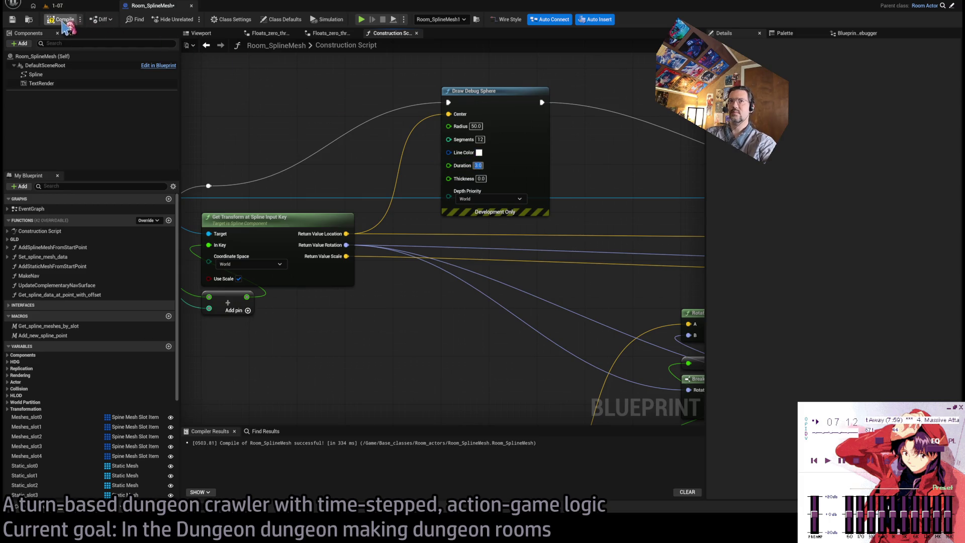
pyautogui.click(55, 6)
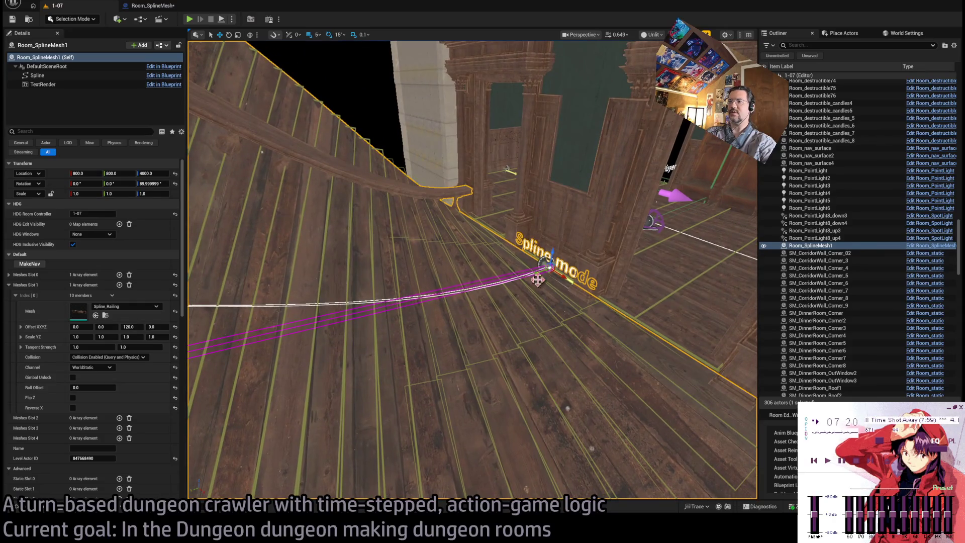
# Step: Switch between the Room_SplineMesh blueprint and level 1-07 to compare the ramp
pyautogui.click(151, 5)
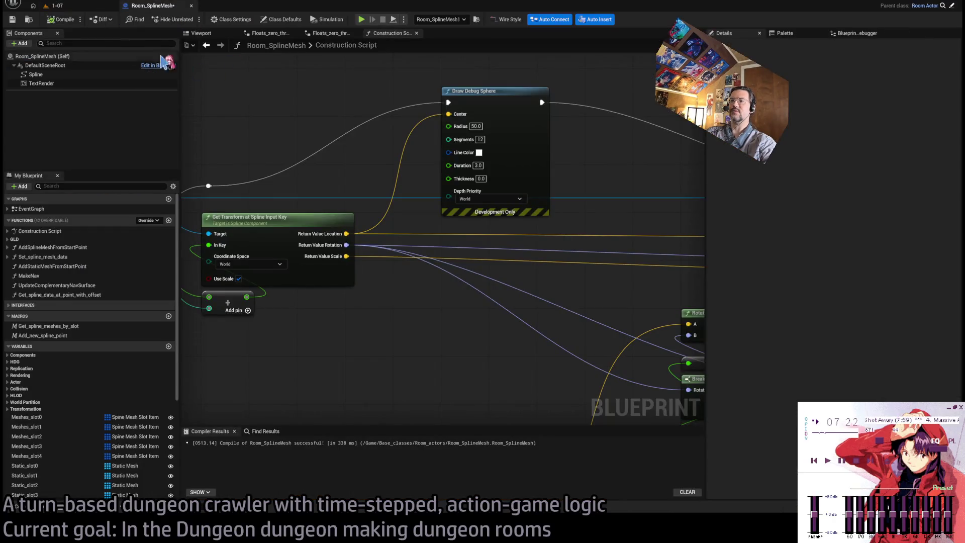
pyautogui.click(55, 6)
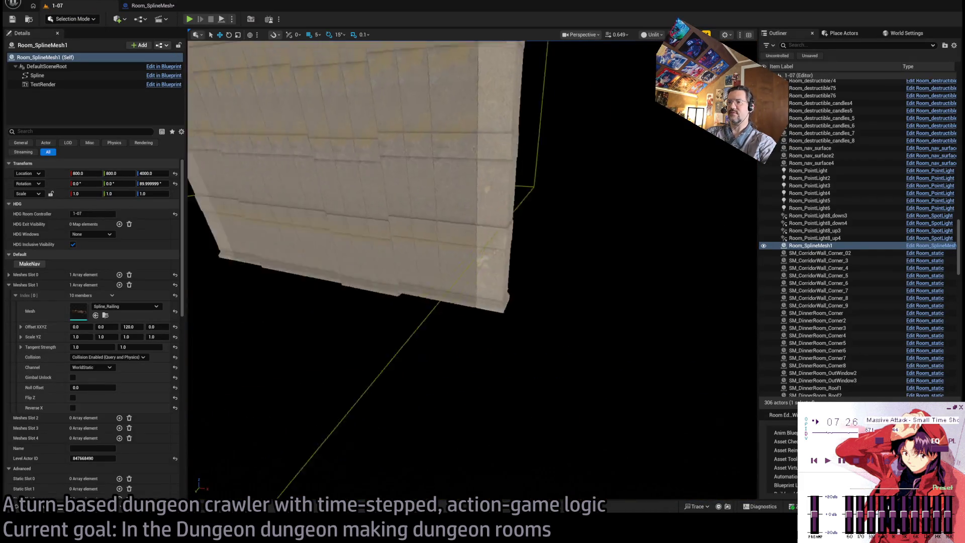
pyautogui.click(153, 6)
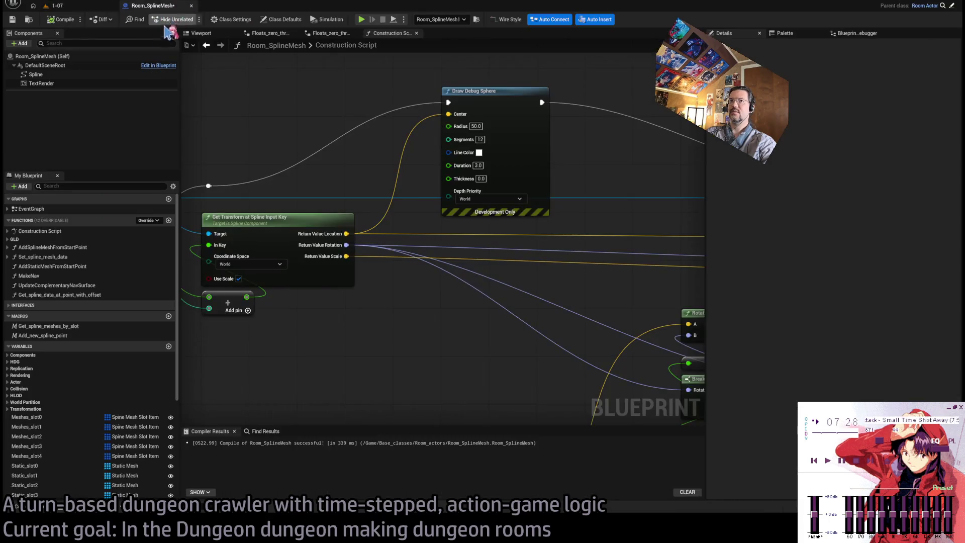
pyautogui.click(56, 6)
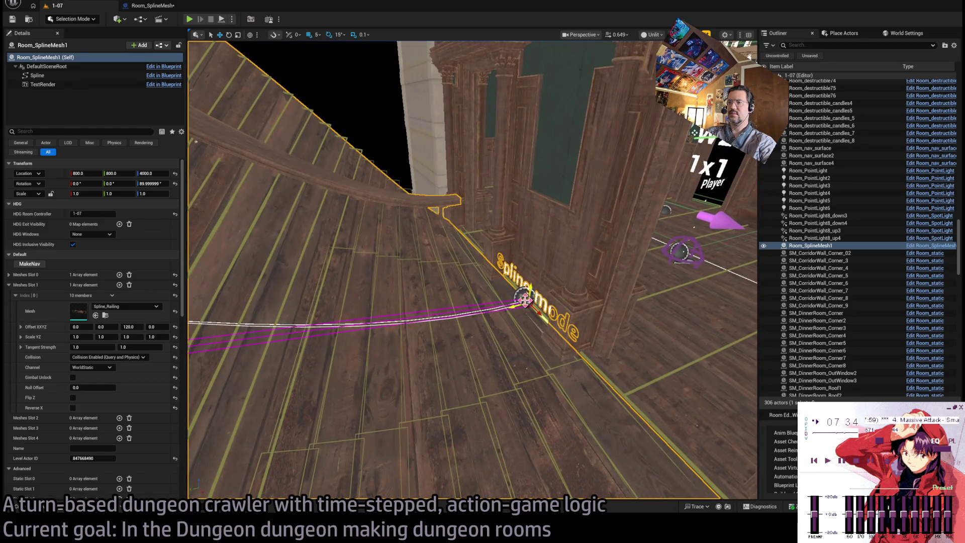
# Step: Pan the construction script graph to the spline loop and transform nodes
pyautogui.click(169, 7)
pyautogui.scroll(-5, 441, 203)
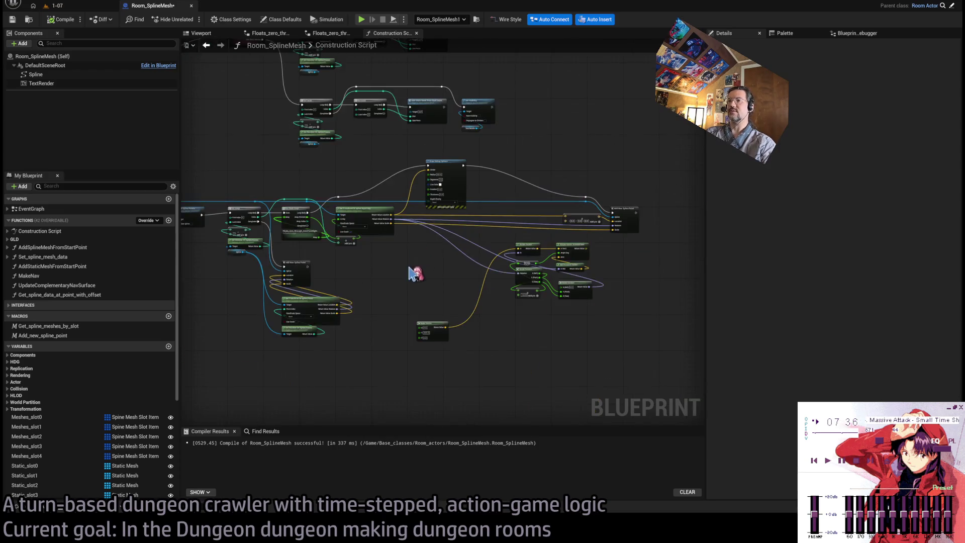
pyautogui.scroll(5, 443, 221)
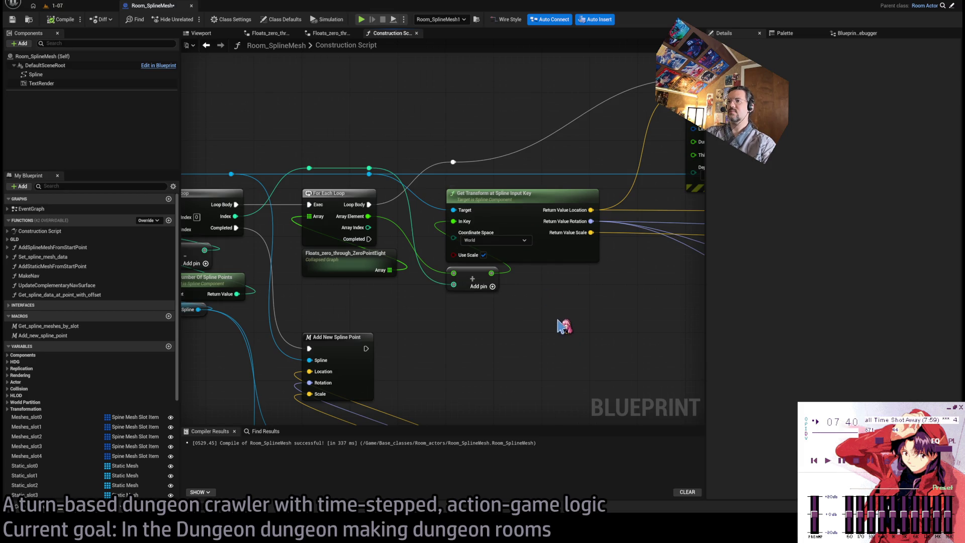
pyautogui.moveTo(521, 312)
pyautogui.mouseDown()
pyautogui.moveTo(512, 206)
pyautogui.moveTo(700, 221)
pyautogui.mouseUp()
pyautogui.scroll(-2, 490, 219)
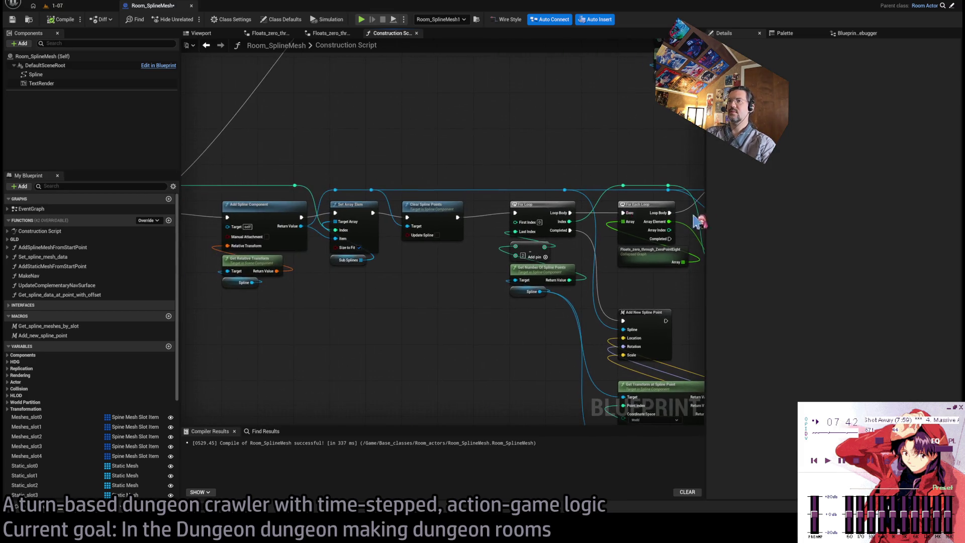
pyautogui.moveTo(394, 295); pyautogui.dragTo(248, 274)
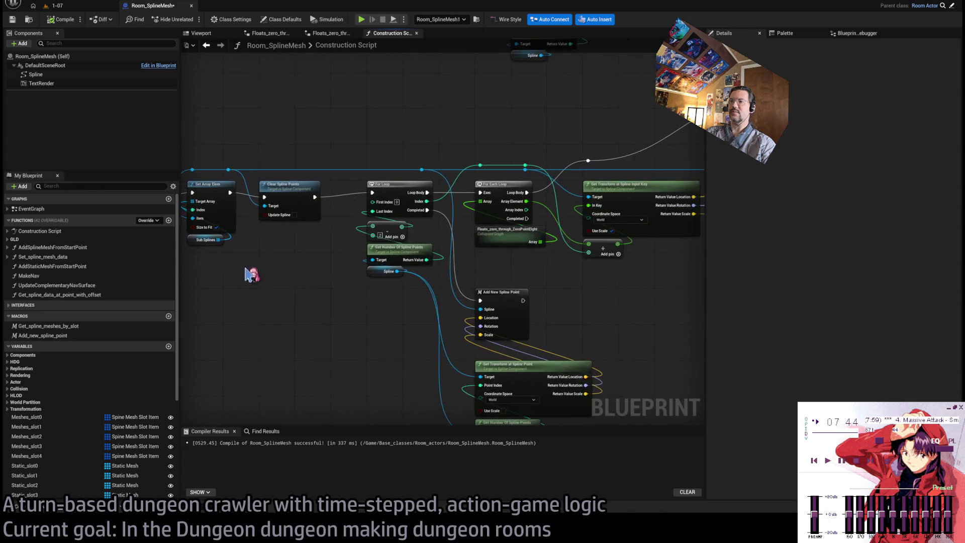
# Step: Compile Room_SplineMesh, inspect the rebuilt ramp, and return to the rotation offset nodes
pyautogui.click(62, 19)
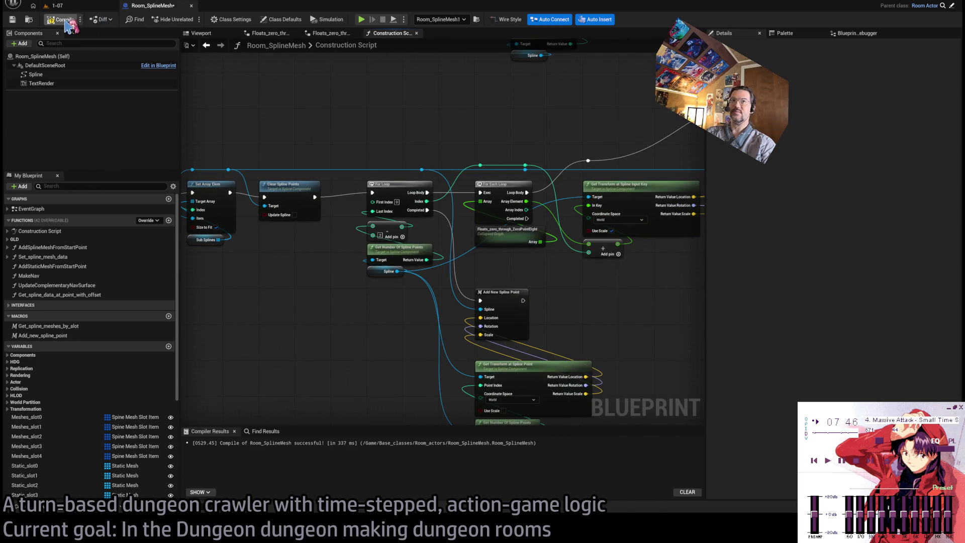
pyautogui.click(81, 8)
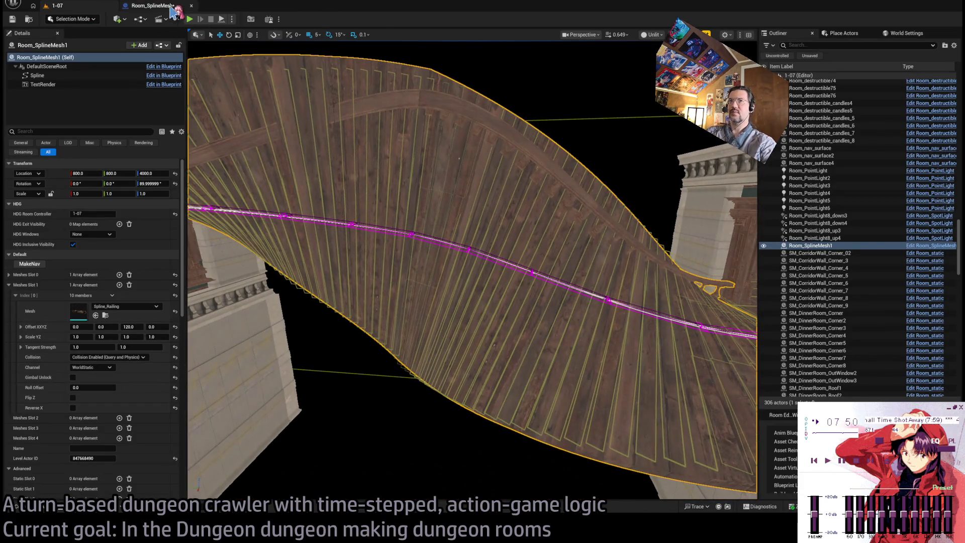
pyautogui.click(150, 6)
pyautogui.moveTo(546, 212)
pyautogui.mouseDown()
pyautogui.moveTo(482, 265)
pyautogui.moveTo(276, 269)
pyautogui.moveTo(598, 267)
pyautogui.mouseUp()
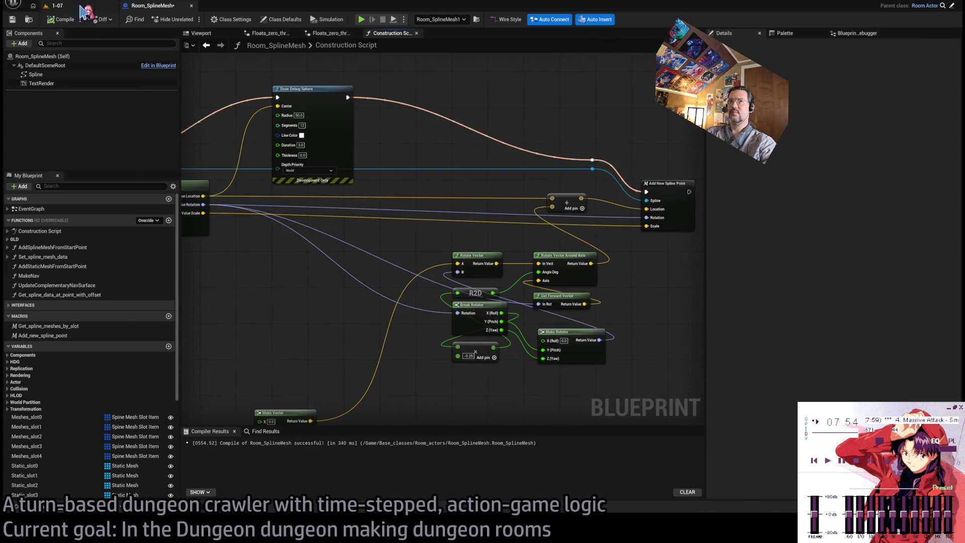
# Step: Orbit the level viewport around the curved ramp to inspect it
pyautogui.click(66, 6)
pyautogui.moveTo(341, 179)
pyautogui.mouseDown()
pyautogui.moveTo(281, 246)
pyautogui.moveTo(221, 346)
pyautogui.moveTo(319, 101)
pyautogui.mouseUp()
pyautogui.click(151, 6)
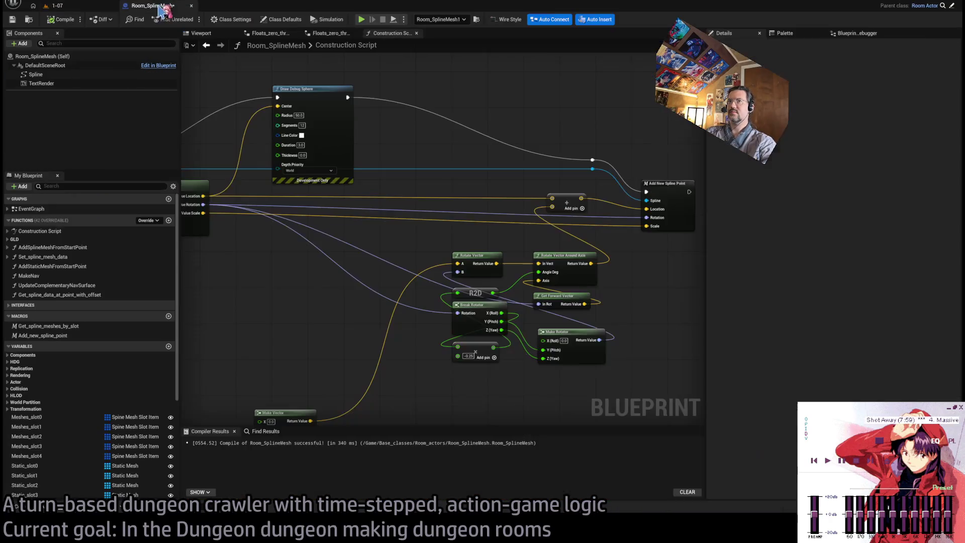
# Step: Pan the graph across Break Rotator, Make Vector and Add New Spline Point
pyautogui.moveTo(347, 249)
pyautogui.mouseDown()
pyautogui.moveTo(501, 275)
pyautogui.moveTo(490, 263)
pyautogui.mouseUp()
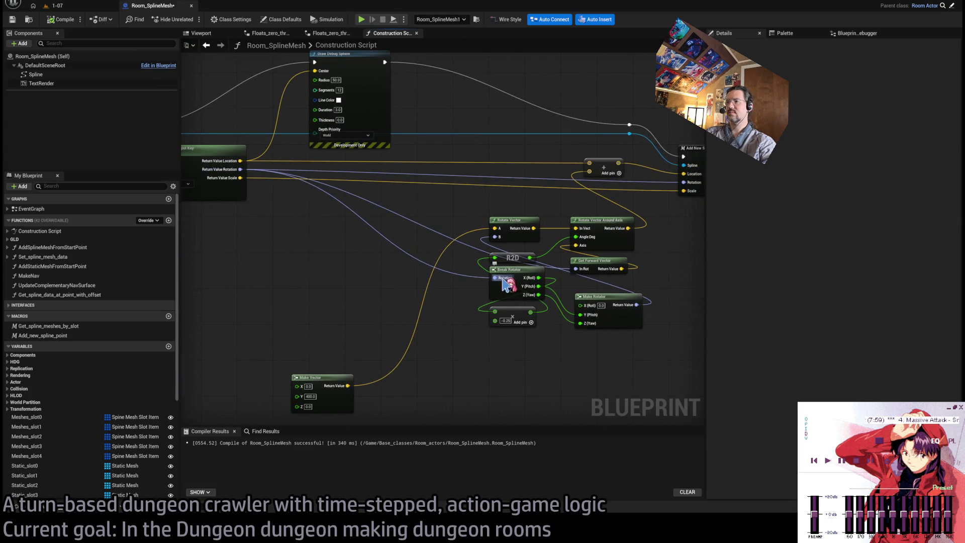
pyautogui.moveTo(543, 324)
pyautogui.mouseDown()
pyautogui.moveTo(530, 308)
pyautogui.moveTo(489, 301)
pyautogui.mouseUp()
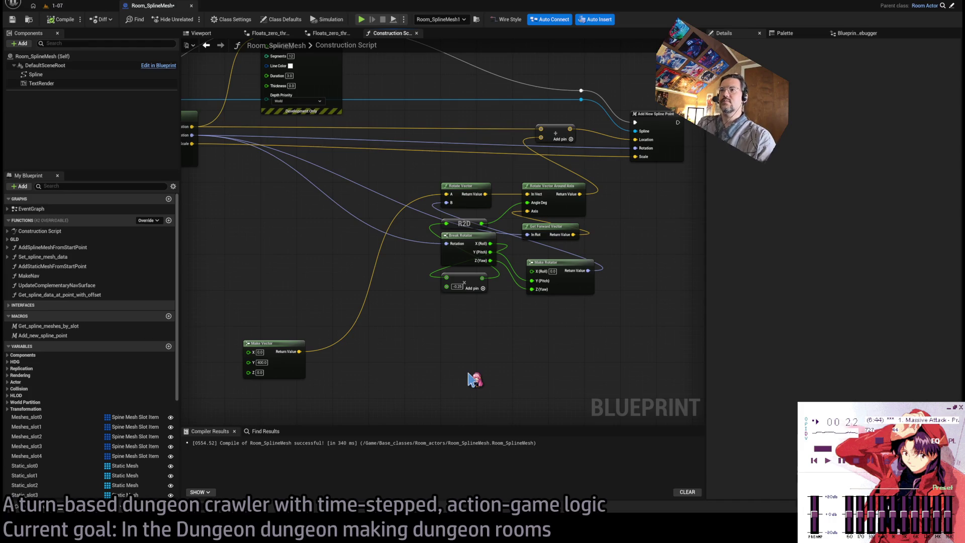
pyautogui.moveTo(390, 392)
pyautogui.mouseDown()
pyautogui.moveTo(517, 388)
pyautogui.moveTo(450, 374)
pyautogui.mouseUp()
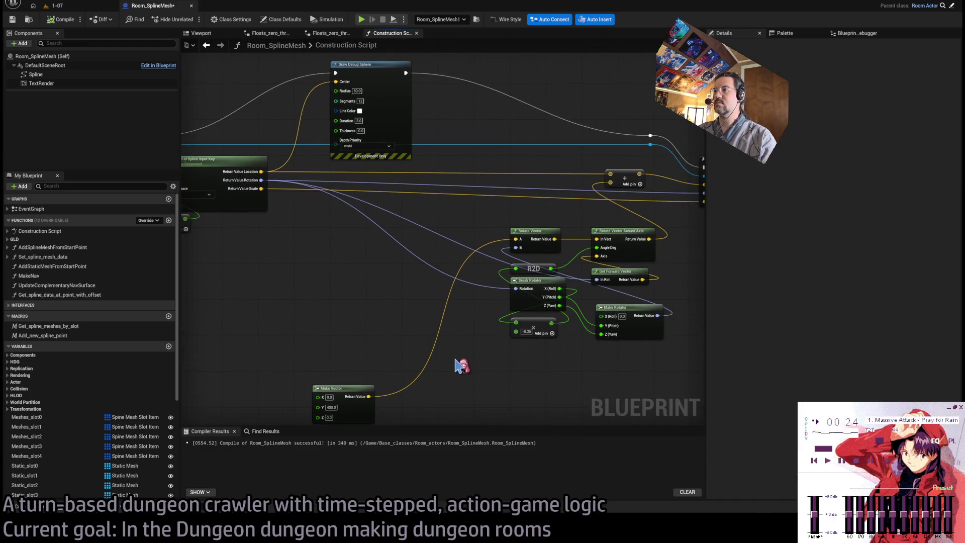
pyautogui.moveTo(476, 234); pyautogui.dragTo(485, 214)
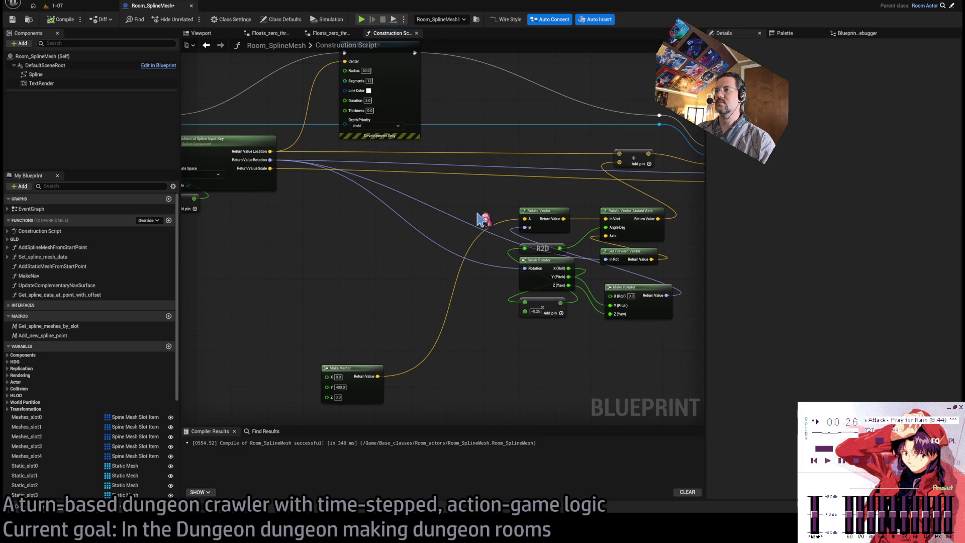
pyautogui.moveTo(637, 302); pyautogui.dragTo(560, 320)
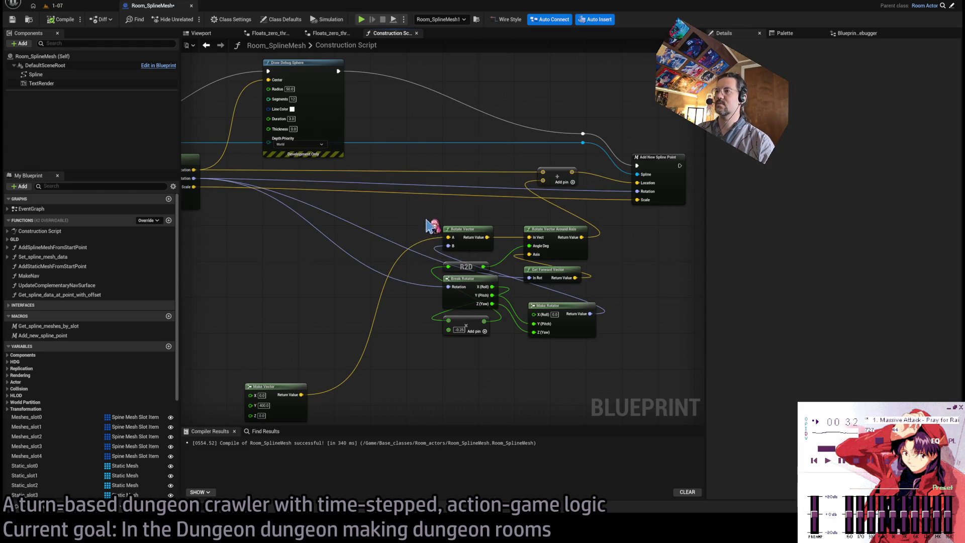
# Step: Connect Rotate Vector's Return Value to the location add node and check the level
pyautogui.moveTo(486, 237); pyautogui.dragTo(543, 180)
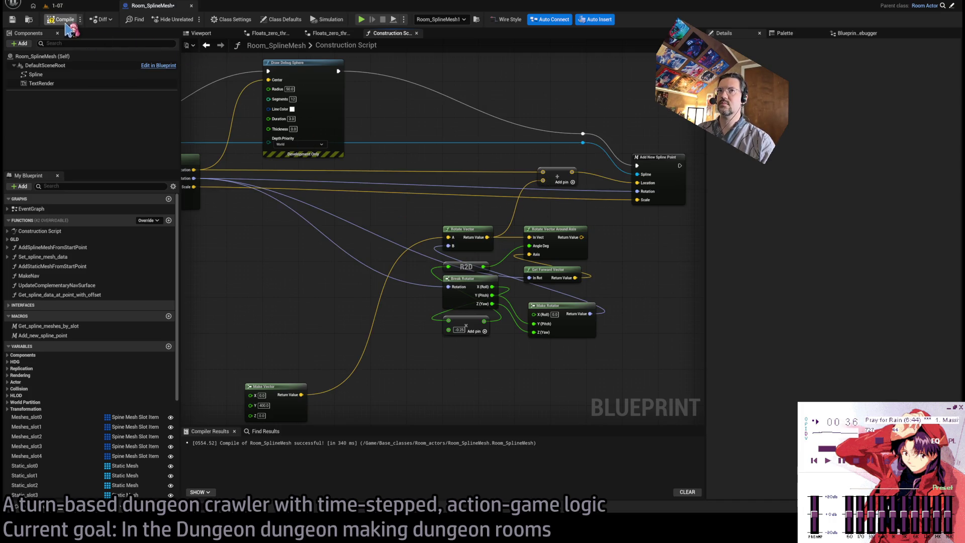
pyautogui.click(80, 7)
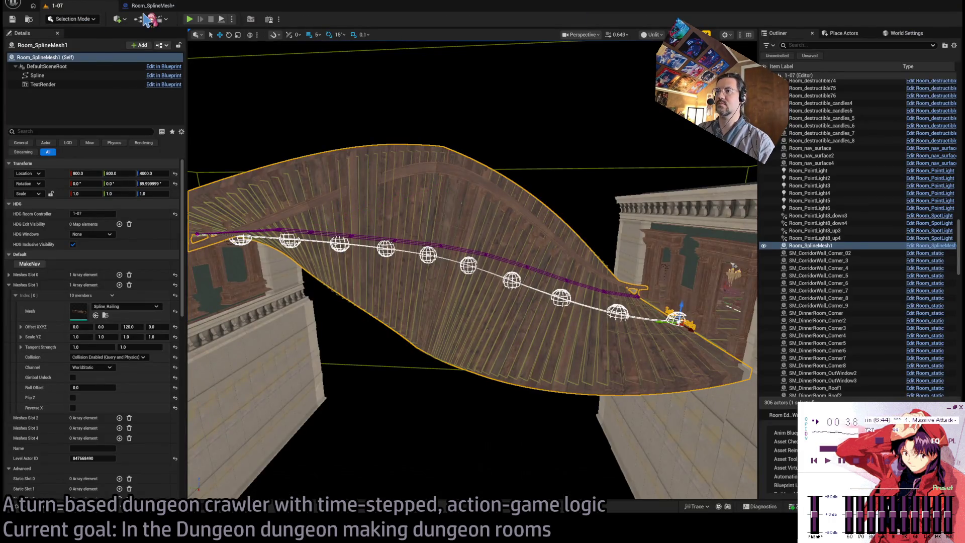
pyautogui.click(157, 7)
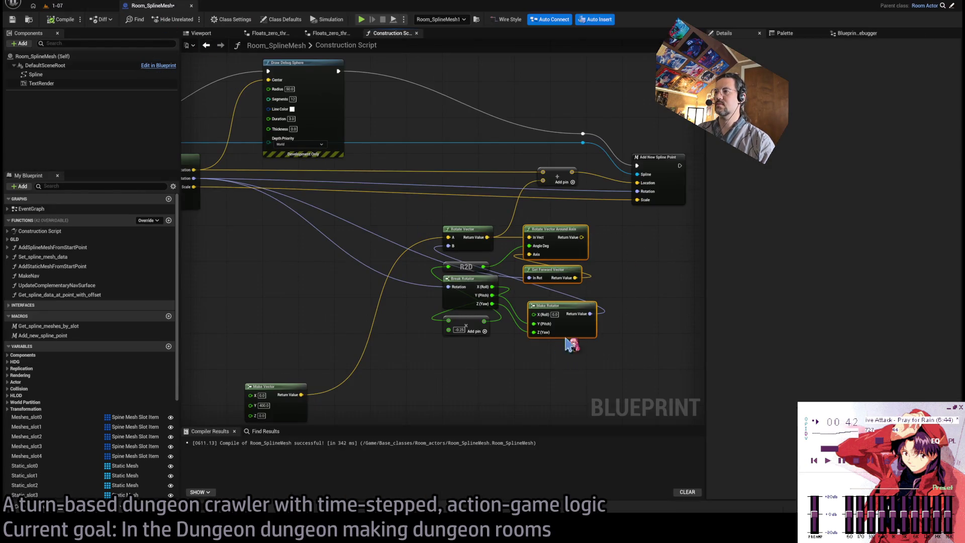
# Step: Place Rotate Vector and Make Vector side by side up and left
pyautogui.moveTo(464, 231)
pyautogui.mouseDown()
pyautogui.moveTo(342, 215)
pyautogui.moveTo(373, 214)
pyautogui.mouseUp()
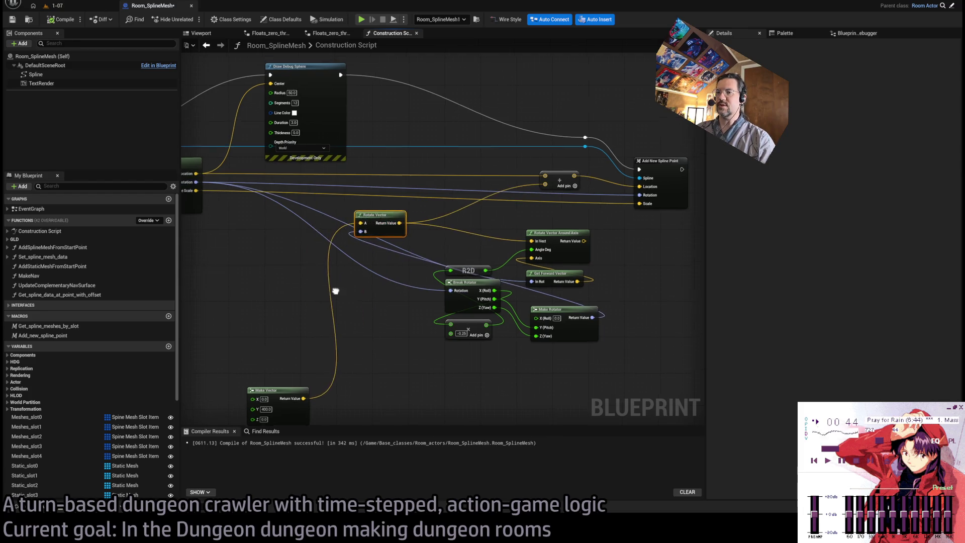
pyautogui.moveTo(331, 397)
pyautogui.mouseDown()
pyautogui.moveTo(397, 298)
pyautogui.moveTo(366, 319)
pyautogui.moveTo(404, 308)
pyautogui.mouseUp()
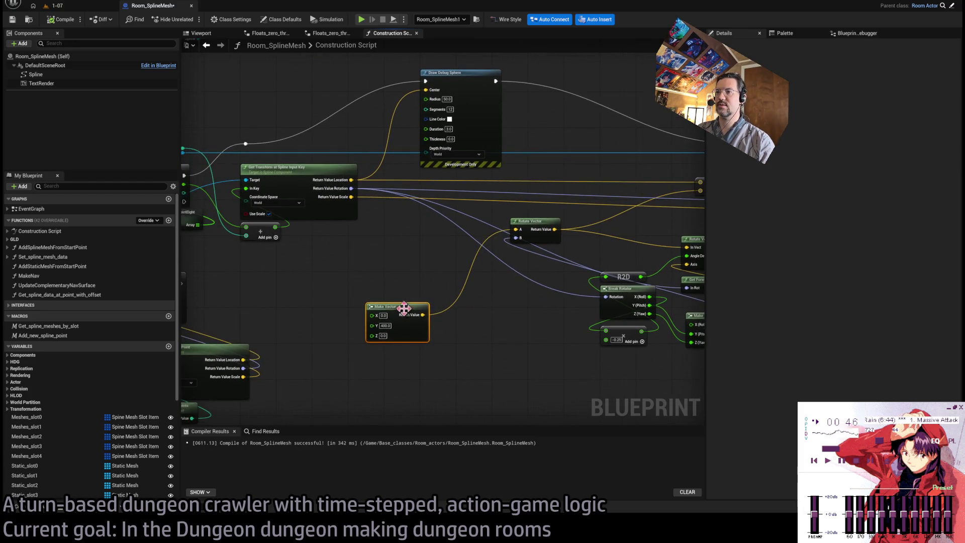
pyautogui.click(546, 119)
# Step: Delete the Draw Debug Sphere node and reconnect the execution wire past it
pyautogui.scroll(-1, 548, 173)
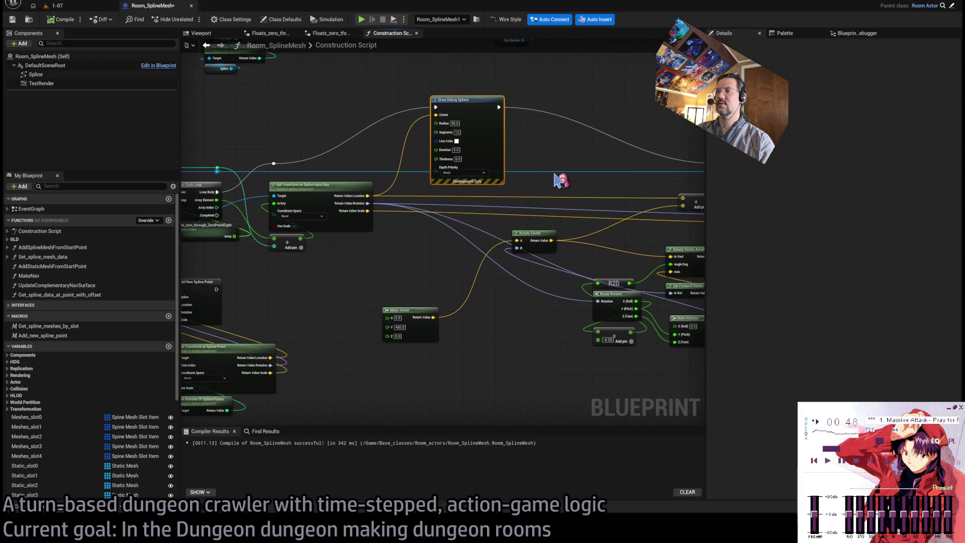
pyautogui.scroll(-2, 326, 186)
pyautogui.press('Delete')
pyautogui.moveTo(247, 185)
pyautogui.mouseDown()
pyautogui.moveTo(582, 187)
pyautogui.moveTo(572, 190)
pyautogui.mouseUp()
# Step: Group Break Rotator, the -0.25 add node and R2D, wiring R2D into Make Rotator's Roll
pyautogui.scroll(2, 402, 255)
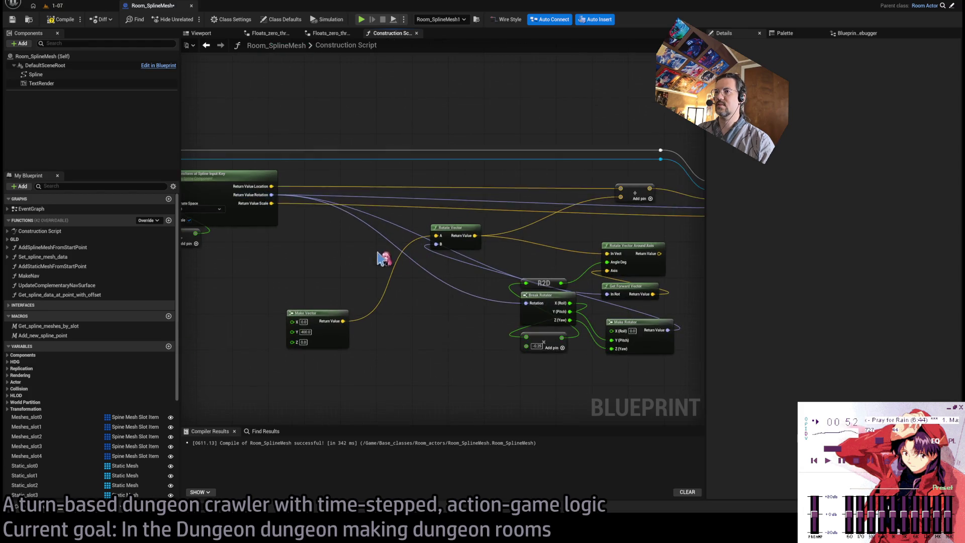
pyautogui.moveTo(546, 304)
pyautogui.mouseDown()
pyautogui.moveTo(418, 304)
pyautogui.moveTo(409, 343)
pyautogui.mouseUp()
pyautogui.click(435, 310)
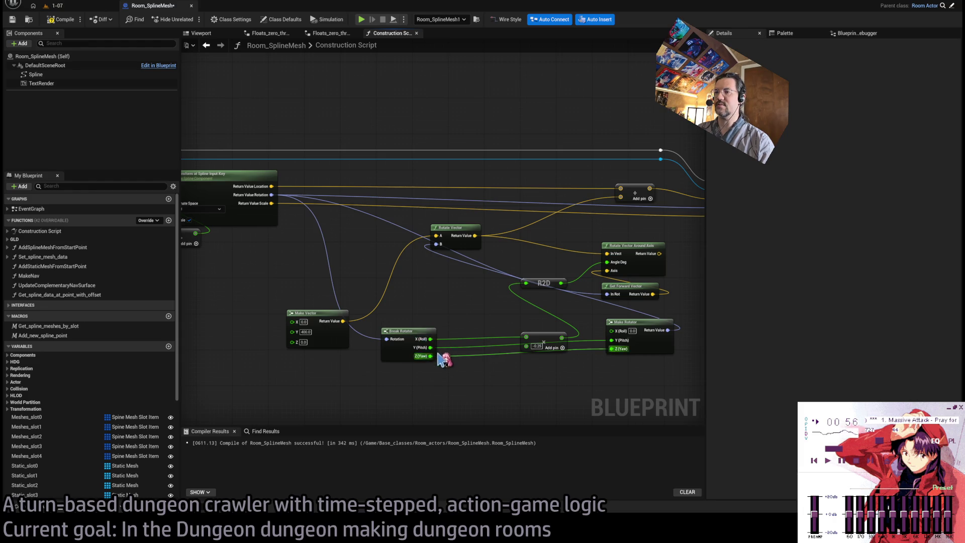
pyautogui.scroll(1, 443, 356)
pyautogui.scroll(1, 556, 339)
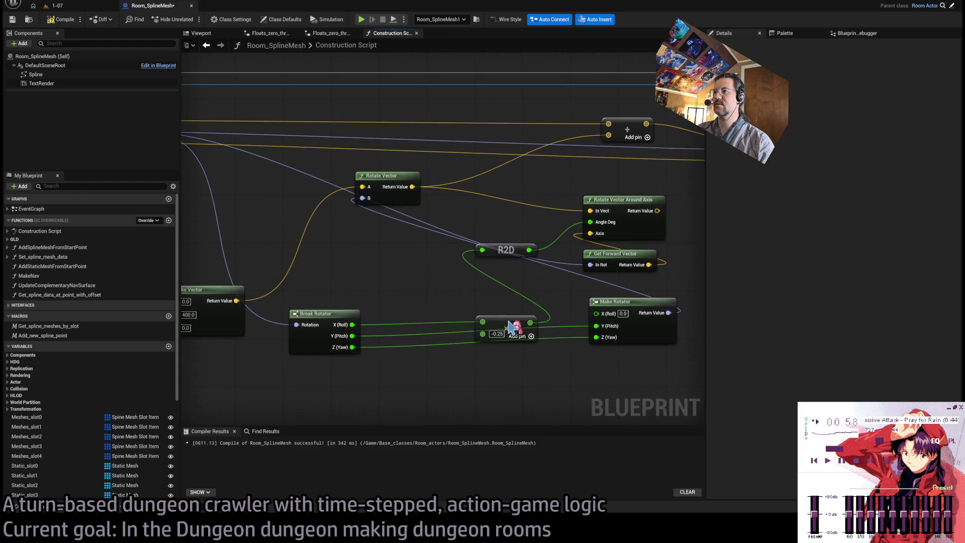
pyautogui.moveTo(512, 327); pyautogui.dragTo(499, 280)
pyautogui.moveTo(529, 249)
pyautogui.mouseDown()
pyautogui.moveTo(564, 297)
pyautogui.moveTo(597, 312)
pyautogui.mouseUp()
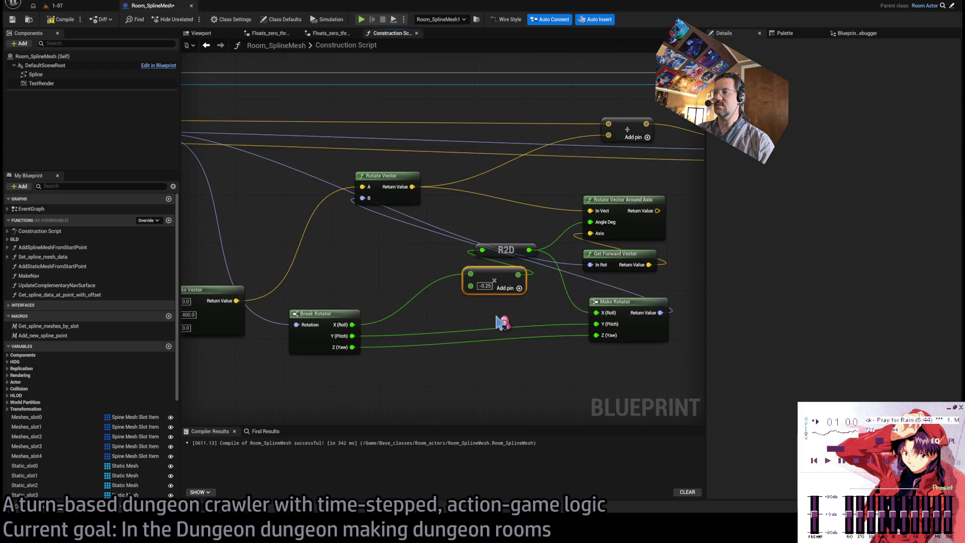
pyautogui.moveTo(513, 256); pyautogui.dragTo(500, 265)
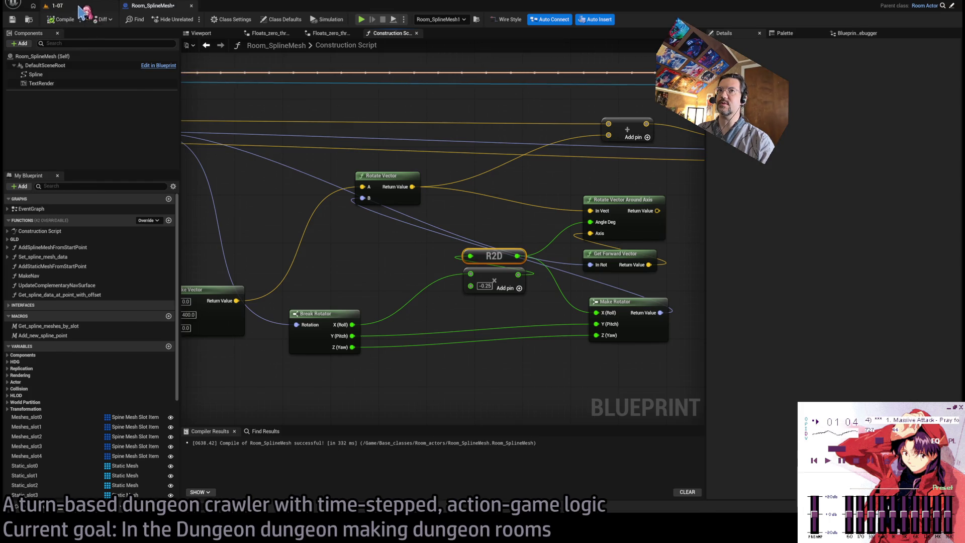
pyautogui.click(57, 6)
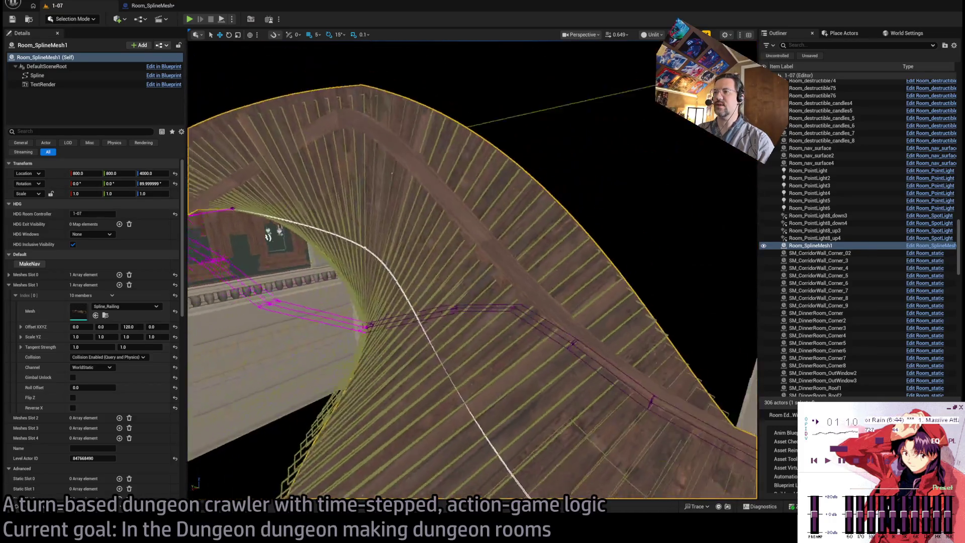
pyautogui.click(151, 6)
# Step: Move Make Rotator left toward Break Rotator
pyautogui.scroll(-1, 437, 237)
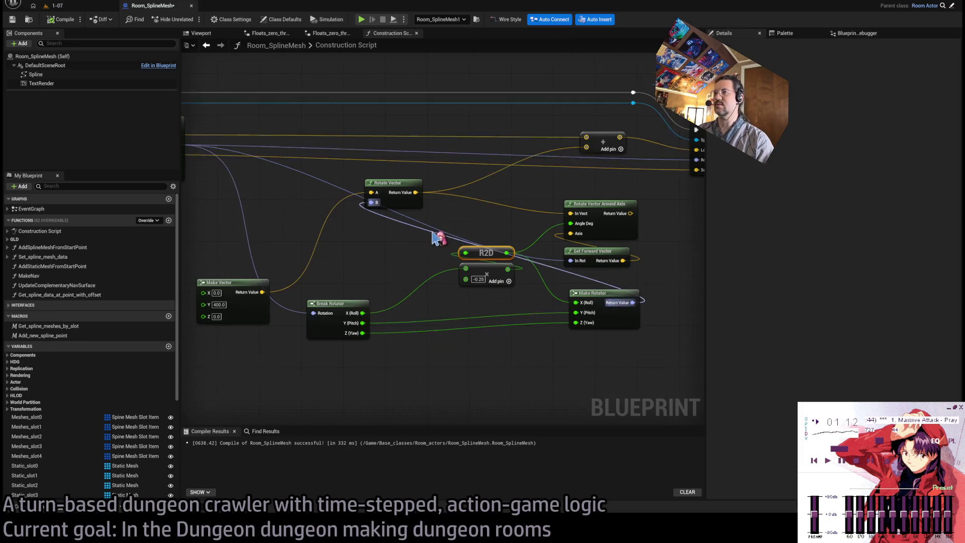
pyautogui.moveTo(470, 231)
pyautogui.mouseDown()
pyautogui.moveTo(494, 229)
pyautogui.moveTo(410, 251)
pyautogui.moveTo(430, 246)
pyautogui.mouseUp()
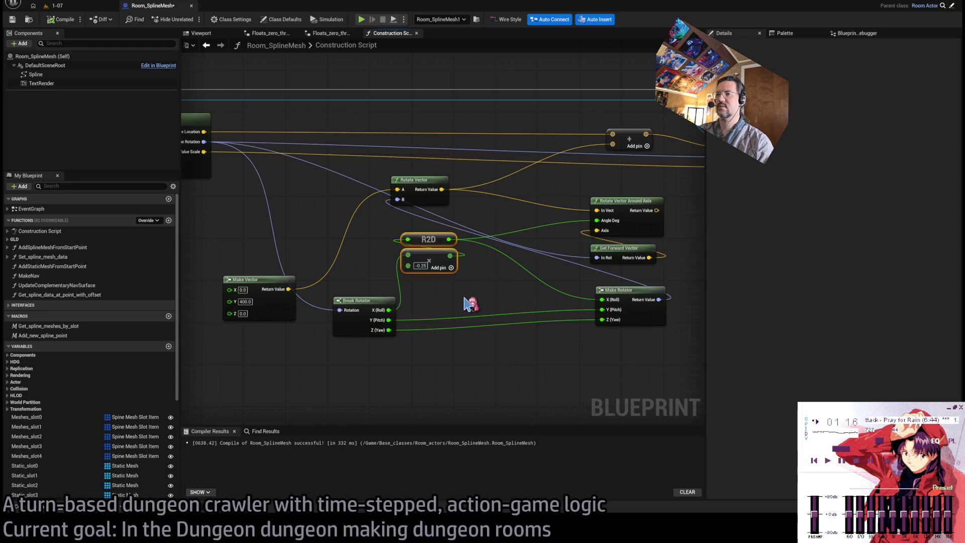
pyautogui.moveTo(469, 304); pyautogui.dragTo(463, 316)
pyautogui.moveTo(664, 297)
pyautogui.mouseDown()
pyautogui.moveTo(518, 298)
pyautogui.moveTo(539, 297)
pyautogui.mouseUp()
pyautogui.moveTo(598, 294); pyautogui.dragTo(552, 314)
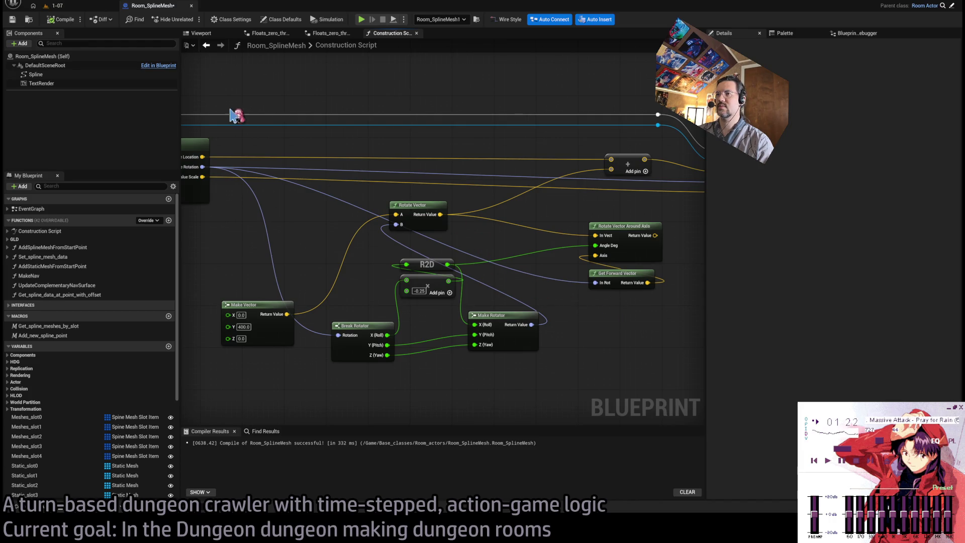
# Step: Recompile and fly the level camera around the ramp's floor and railing
pyautogui.click(63, 19)
pyautogui.click(82, 8)
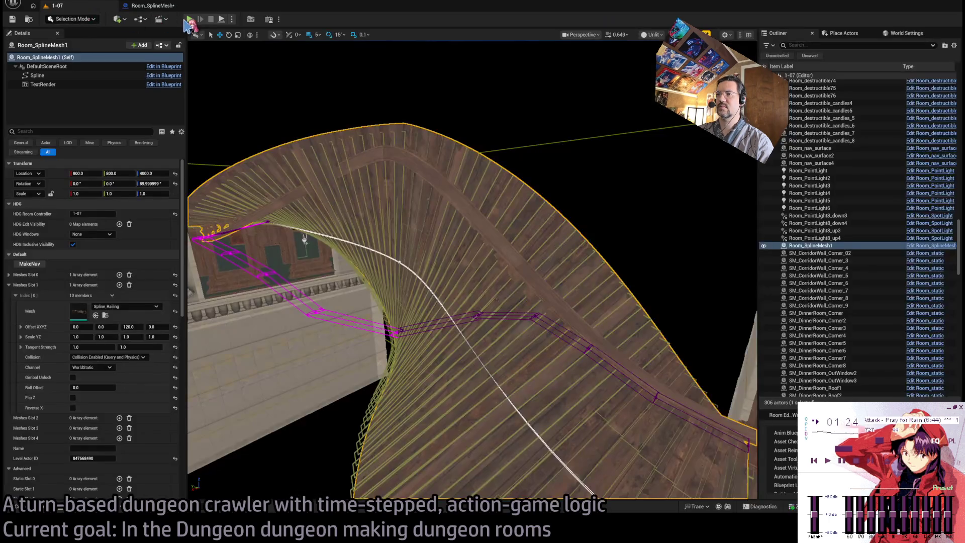
pyautogui.moveTo(452, 251); pyautogui.dragTo(450, 211)
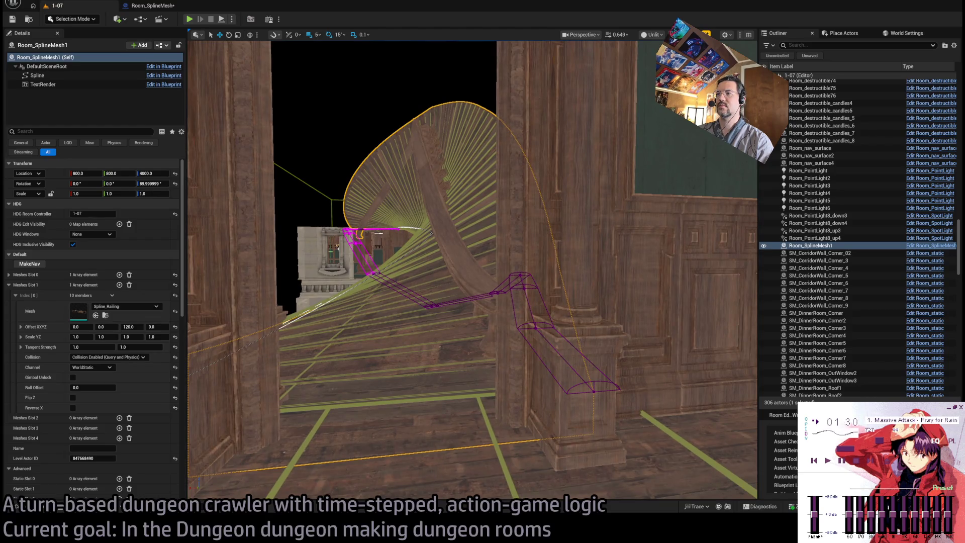
pyautogui.moveTo(450, 211)
pyautogui.mouseDown()
pyautogui.moveTo(433, 236)
pyautogui.moveTo(407, 216)
pyautogui.moveTo(432, 311)
pyautogui.moveTo(444, 316)
pyautogui.moveTo(438, 306)
pyautogui.mouseUp()
pyautogui.moveTo(492, 182); pyautogui.dragTo(539, 356)
pyautogui.click(151, 6)
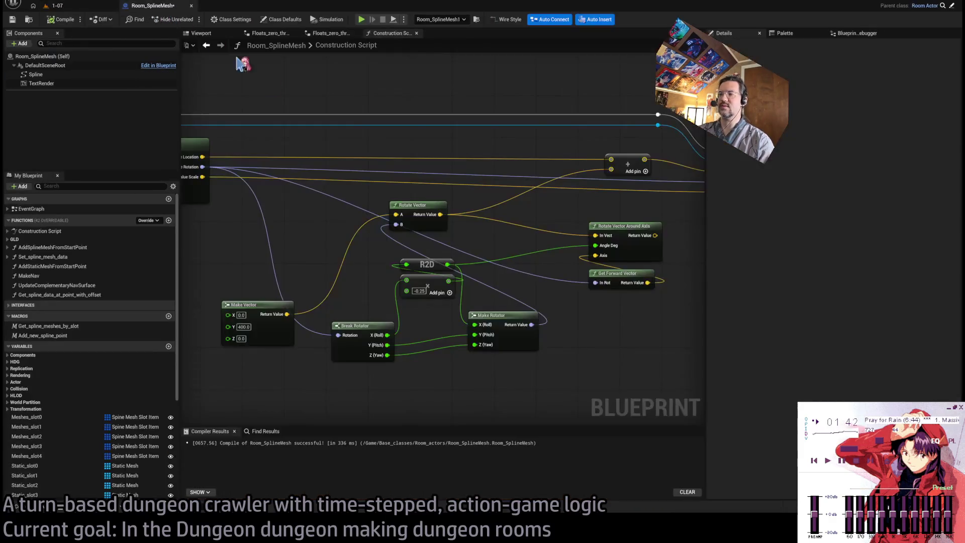
# Step: Line up Break Rotator and Make Rotator side by side in a row
pyautogui.moveTo(482, 304); pyautogui.dragTo(538, 301)
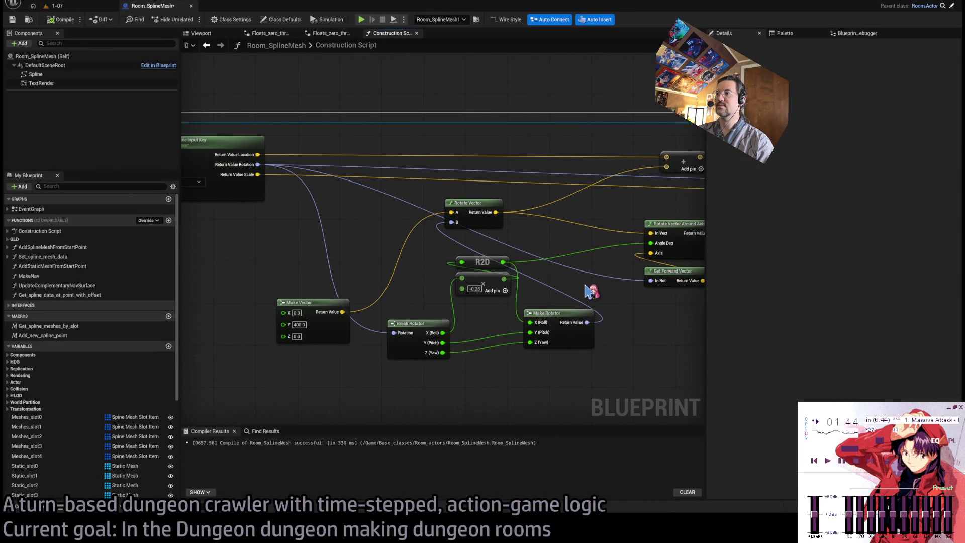
pyautogui.moveTo(625, 295)
pyautogui.mouseDown()
pyautogui.moveTo(563, 297)
pyautogui.moveTo(617, 313)
pyautogui.mouseUp()
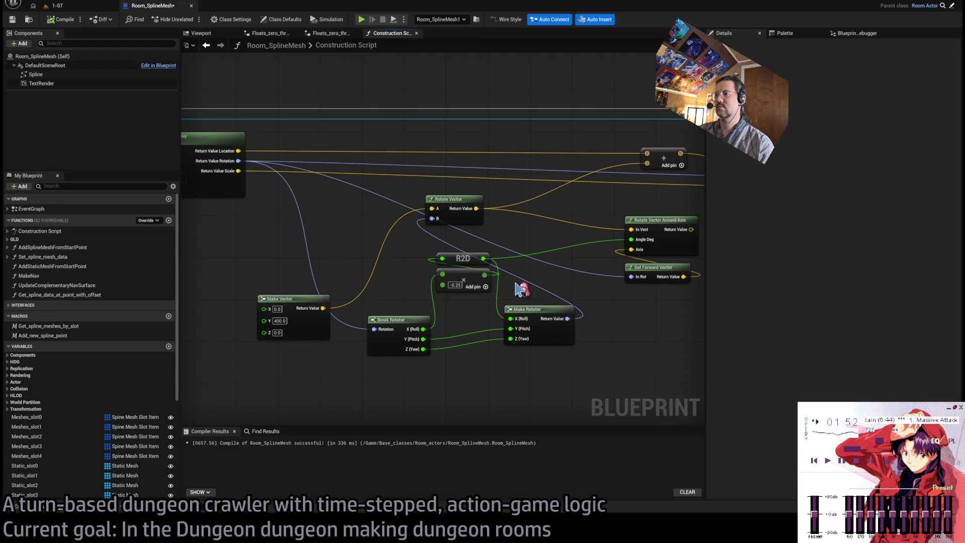
pyautogui.moveTo(404, 326); pyautogui.dragTo(399, 311)
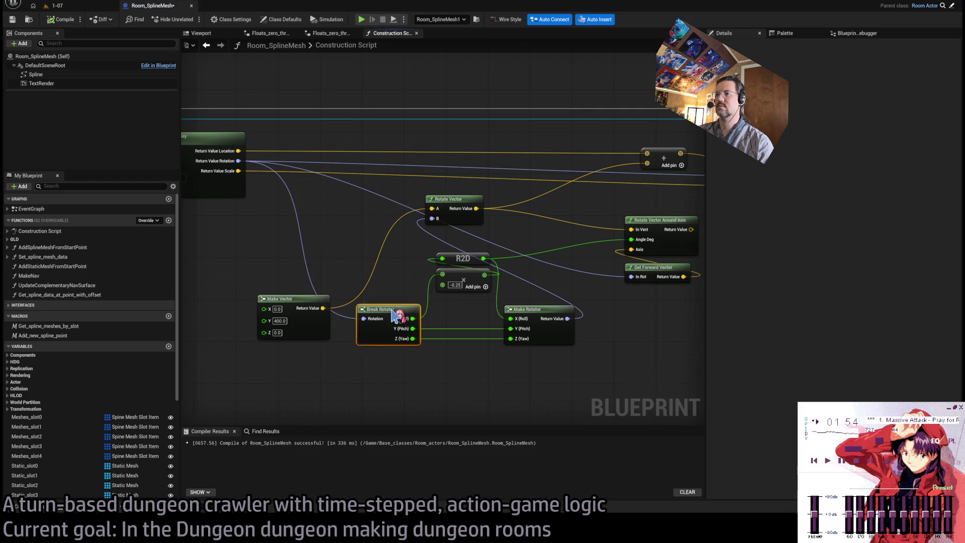
pyautogui.moveTo(527, 314); pyautogui.dragTo(530, 303)
pyautogui.click(503, 281)
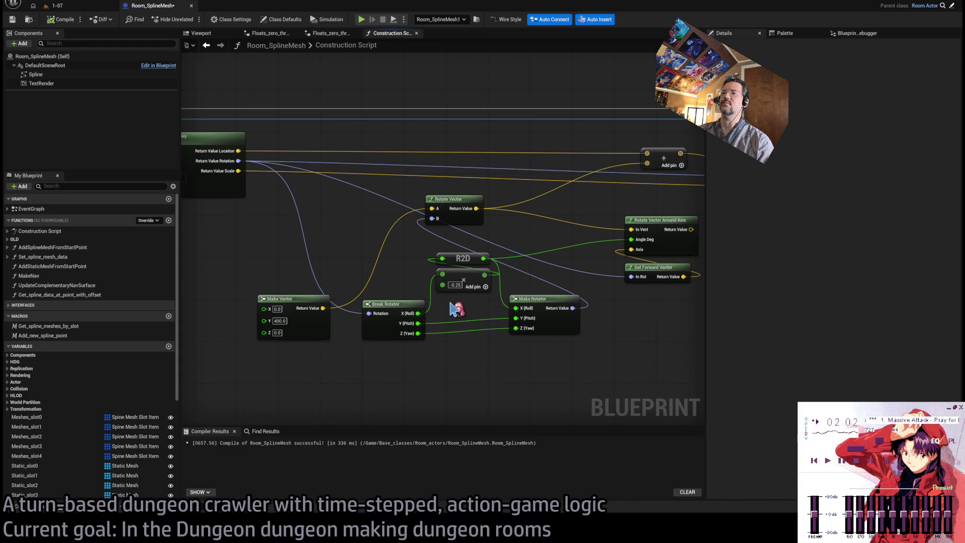
pyautogui.moveTo(568, 291); pyautogui.dragTo(511, 301)
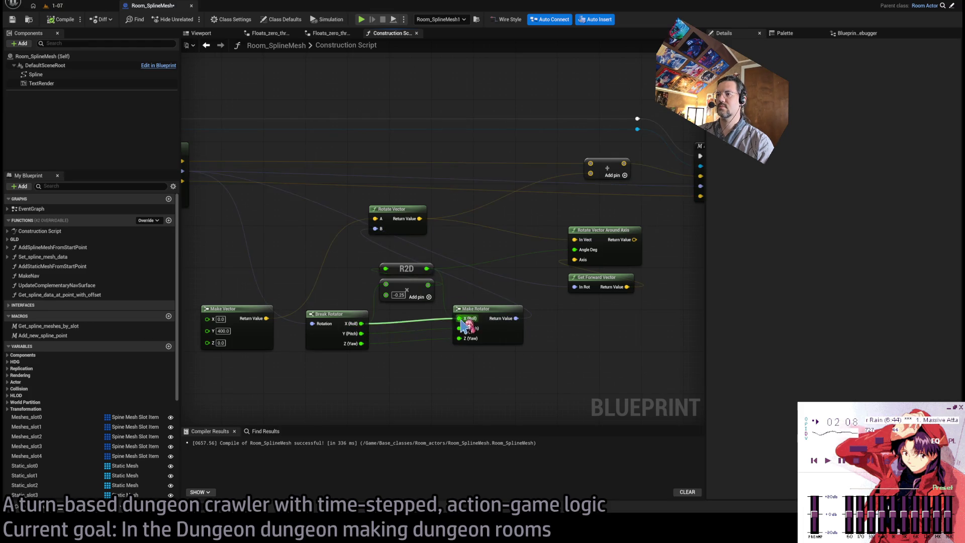
# Step: Fly close to the wall and railing to check the ramp's fan is gone
pyautogui.click(80, 8)
pyautogui.moveTo(302, 97)
pyautogui.mouseDown()
pyautogui.moveTo(311, 116)
pyautogui.moveTo(322, 75)
pyautogui.moveTo(331, 120)
pyautogui.moveTo(452, 242)
pyautogui.mouseUp()
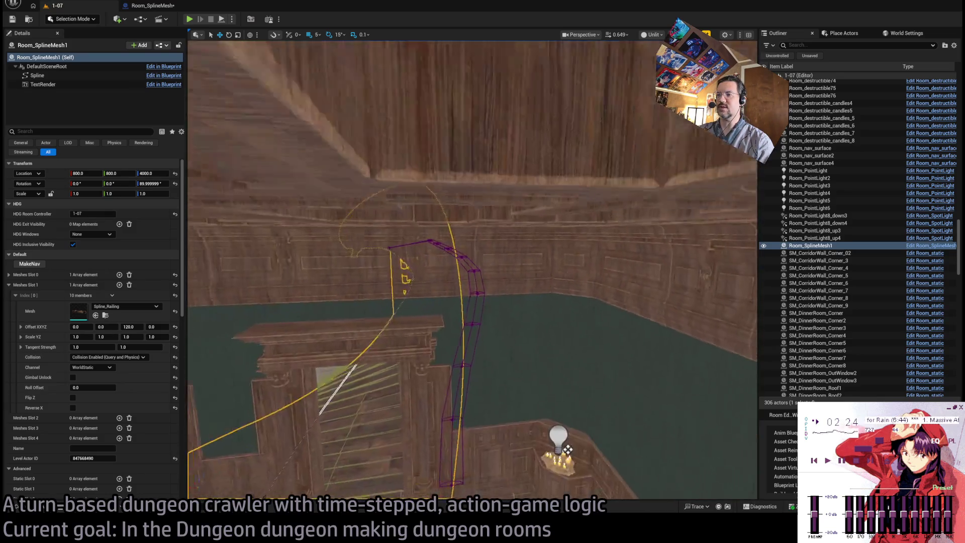
pyautogui.click(146, 5)
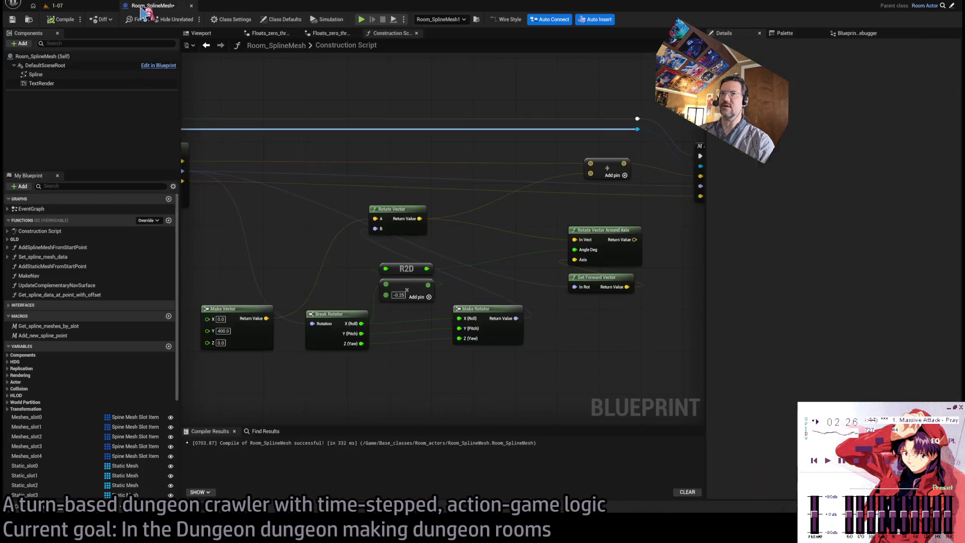
# Step: Route Break Rotator's roll through a new 5.0 add node into Make Rotator's Pitch
pyautogui.moveTo(361, 323)
pyautogui.mouseDown()
pyautogui.moveTo(429, 373)
pyautogui.moveTo(463, 347)
pyautogui.moveTo(459, 328)
pyautogui.mouseUp()
pyautogui.write('5')
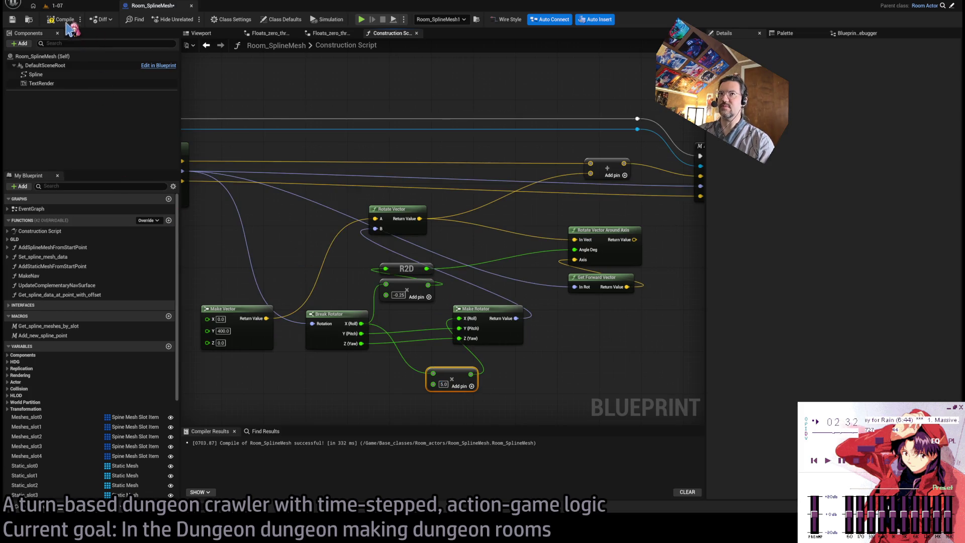
pyautogui.click(95, 7)
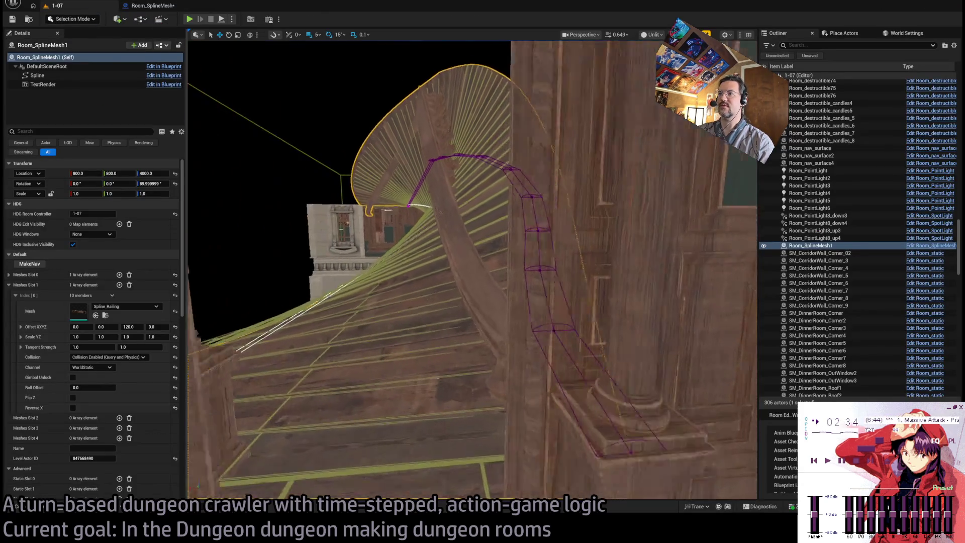
pyautogui.click(153, 7)
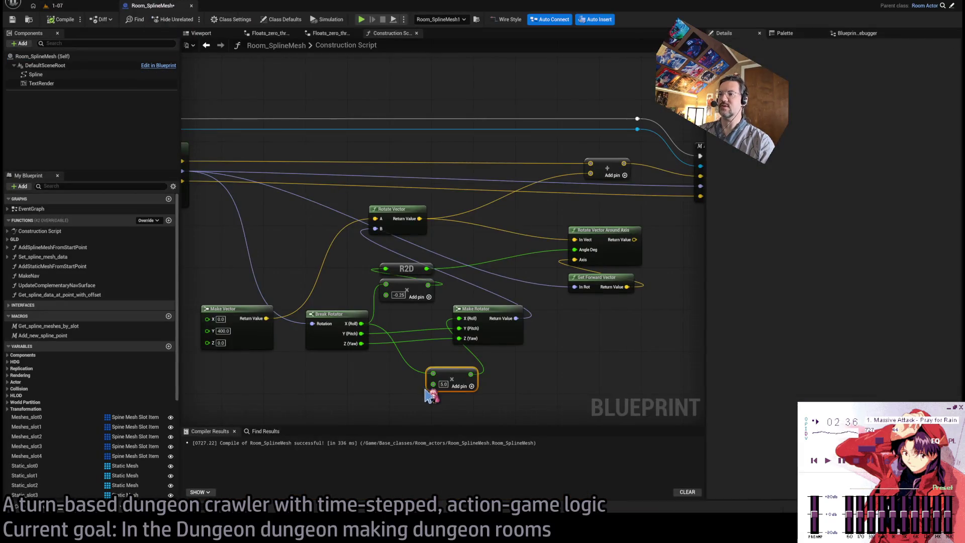
# Step: Change the add node's value to 10.0, recompile, and inspect the railing
pyautogui.click(443, 385)
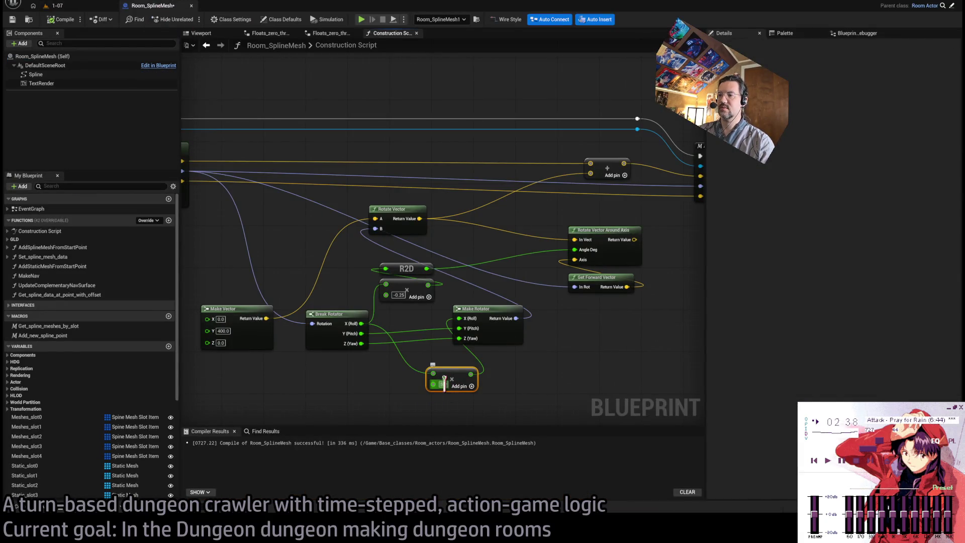
pyautogui.write('10')
pyautogui.press('Return')
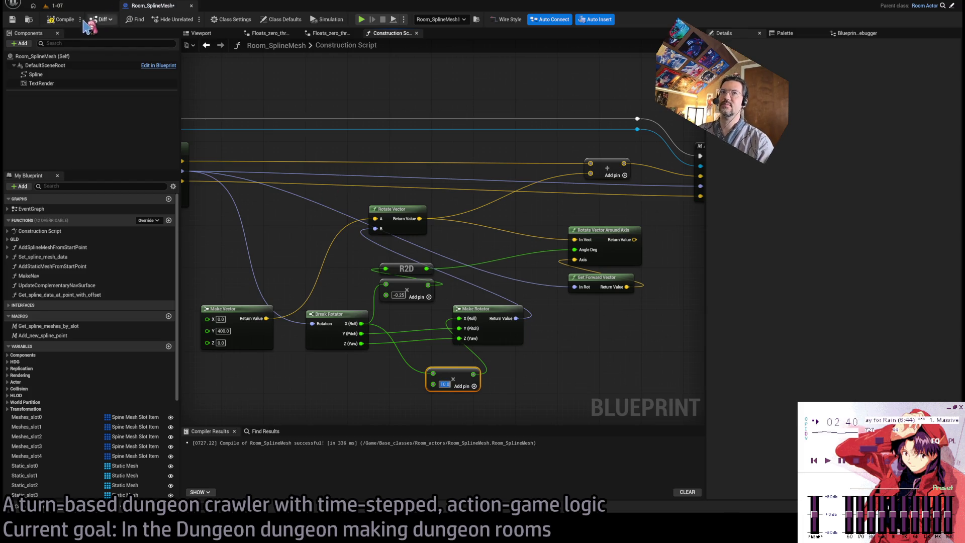
pyautogui.click(83, 6)
pyautogui.moveTo(329, 119); pyautogui.dragTo(324, 112)
pyautogui.click(159, 6)
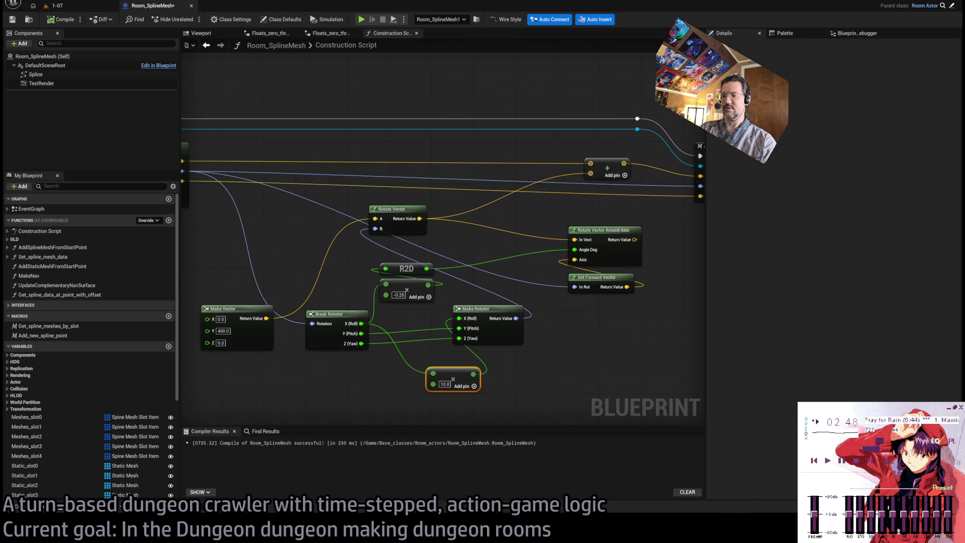
pyautogui.click(322, 444)
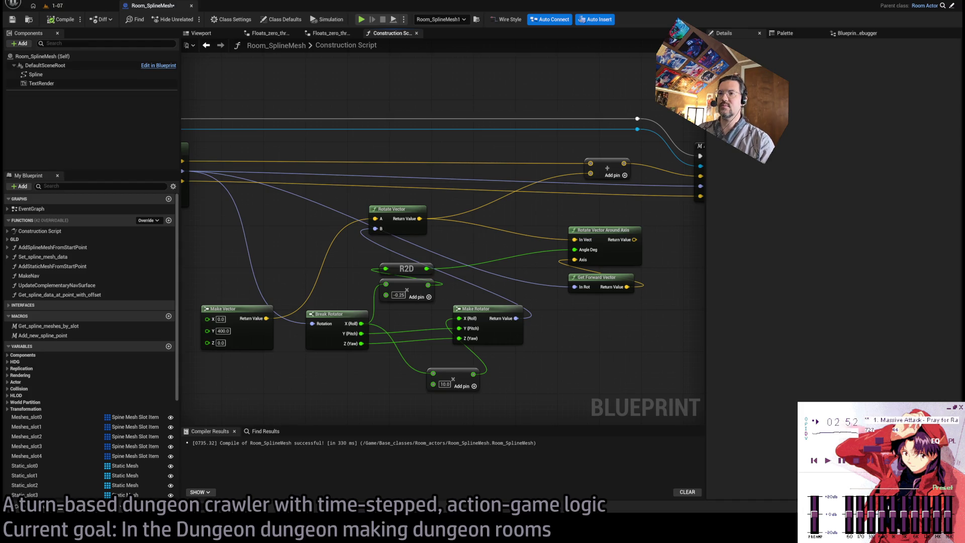
# Step: Search the web for 'radians'
pyautogui.hotkey('alt', 'Tab')
pyautogui.write('radians')
pyautogui.press('Return')
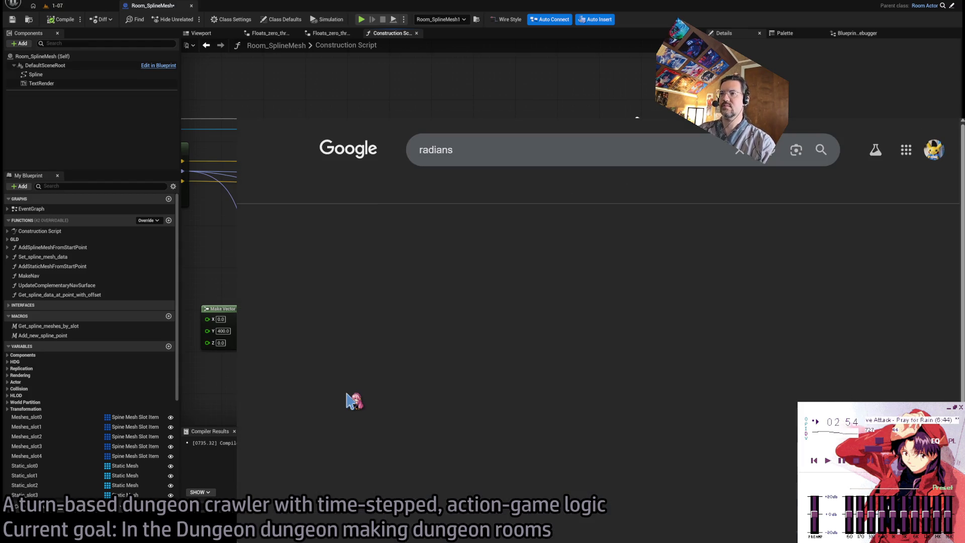
# Step: Search '1 radian', copy the 57.2958-degree result, and return to Unreal
pyautogui.click(465, 151)
pyautogui.press('BackSpace')
pyautogui.write('1')
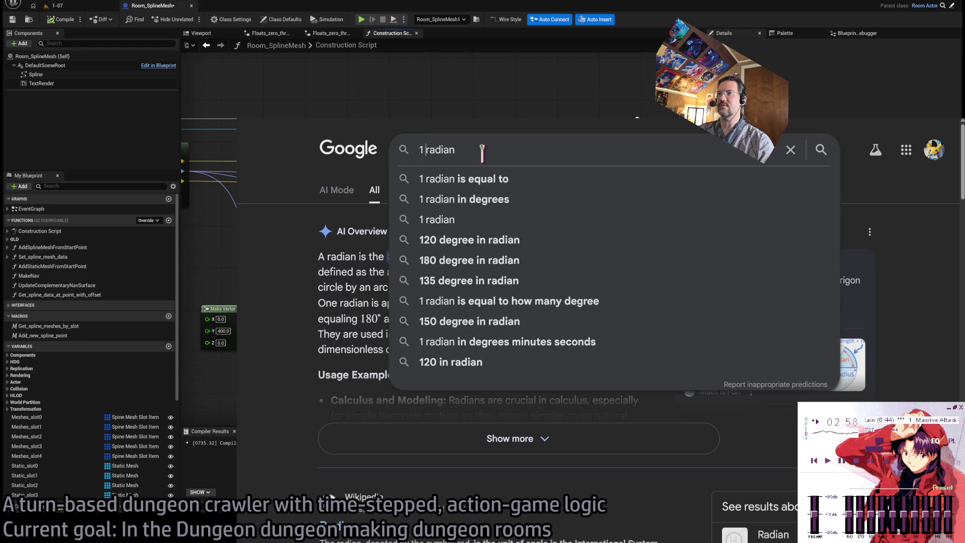
pyautogui.press('Return')
pyautogui.doubleClick(541, 281)
pyautogui.hotkey('ctrl', 'c')
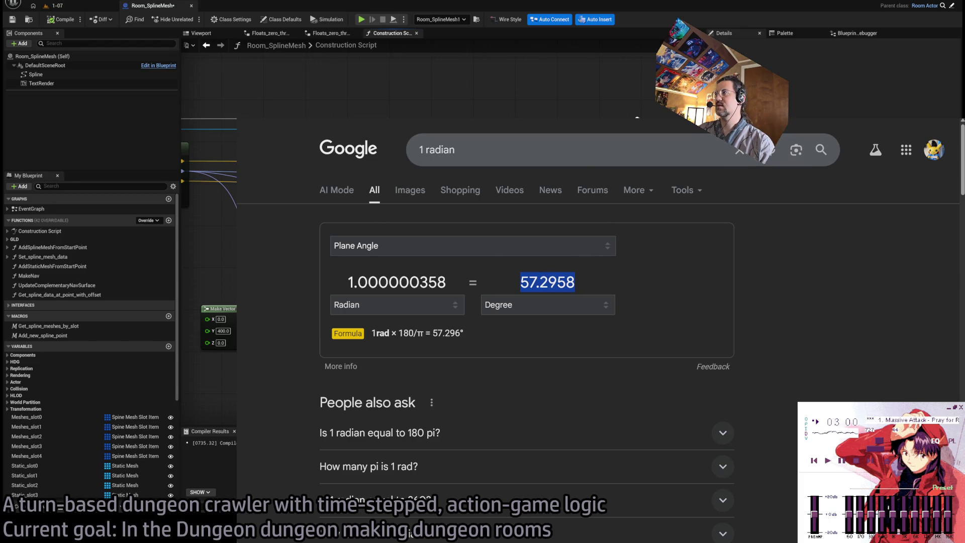
pyautogui.hotkey('alt', 'Tab')
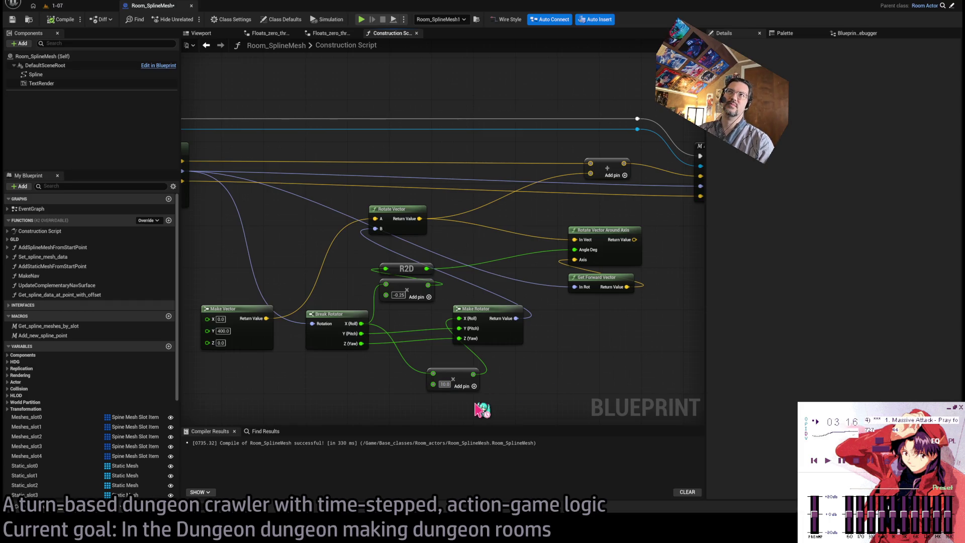
# Step: Set the add node's value to the pasted value times 2, giving 12.566366
pyautogui.hotkey('ctrl', 'v')
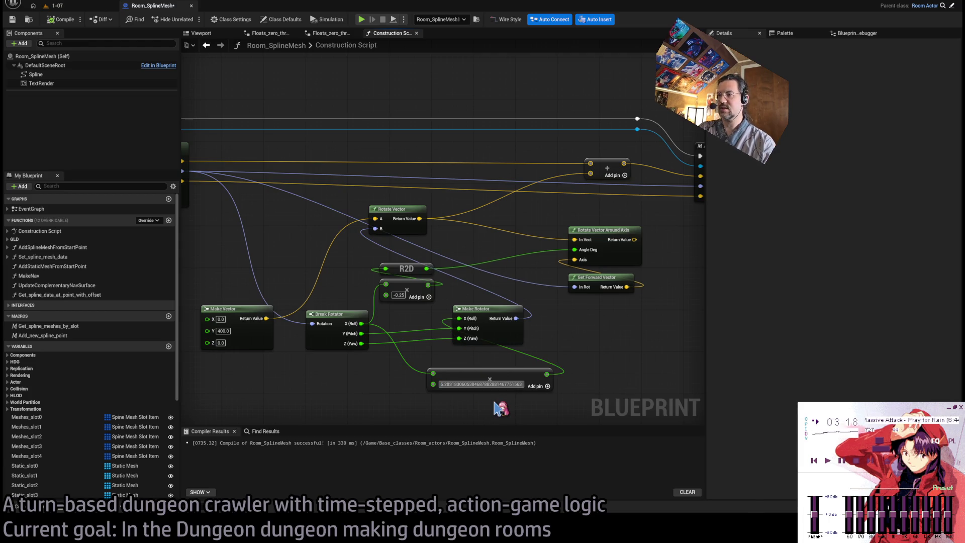
pyautogui.write('*2')
pyautogui.press('Return')
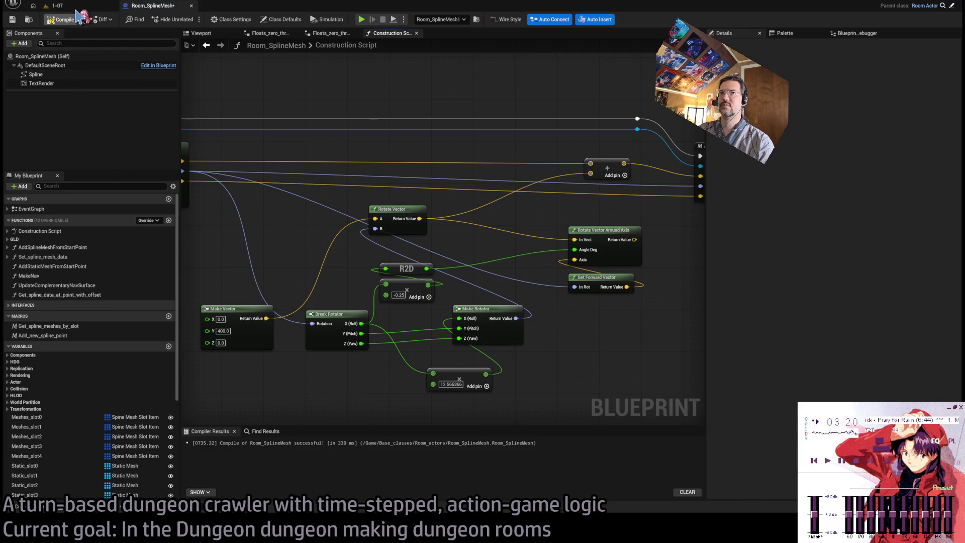
# Step: Orbit the level viewport around the twisting ramp and railing fan
pyautogui.click(71, 6)
pyautogui.moveTo(376, 193)
pyautogui.mouseDown()
pyautogui.moveTo(376, 272)
pyautogui.moveTo(387, 291)
pyautogui.moveTo(377, 307)
pyautogui.moveTo(429, 254)
pyautogui.moveTo(492, 399)
pyautogui.moveTo(501, 348)
pyautogui.mouseUp()
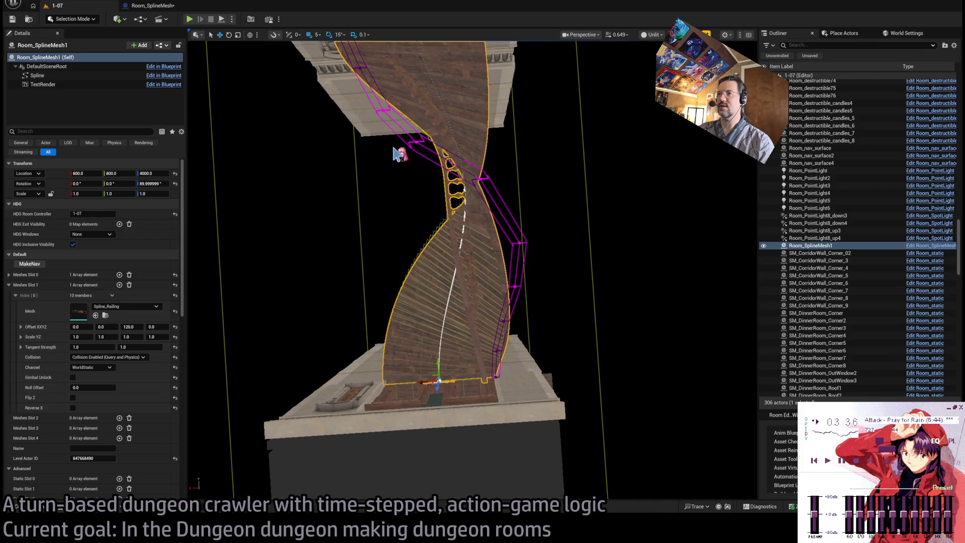
pyautogui.moveTo(355, 44); pyautogui.dragTo(384, 85)
pyautogui.moveTo(368, 248)
pyautogui.mouseDown()
pyautogui.moveTo(483, 417)
pyautogui.moveTo(331, 342)
pyautogui.moveTo(598, 478)
pyautogui.moveTo(614, 332)
pyautogui.moveTo(445, 379)
pyautogui.mouseUp()
# Step: Wire Rotate Vector Around Axis into the Add node in the construction script
pyautogui.click(151, 5)
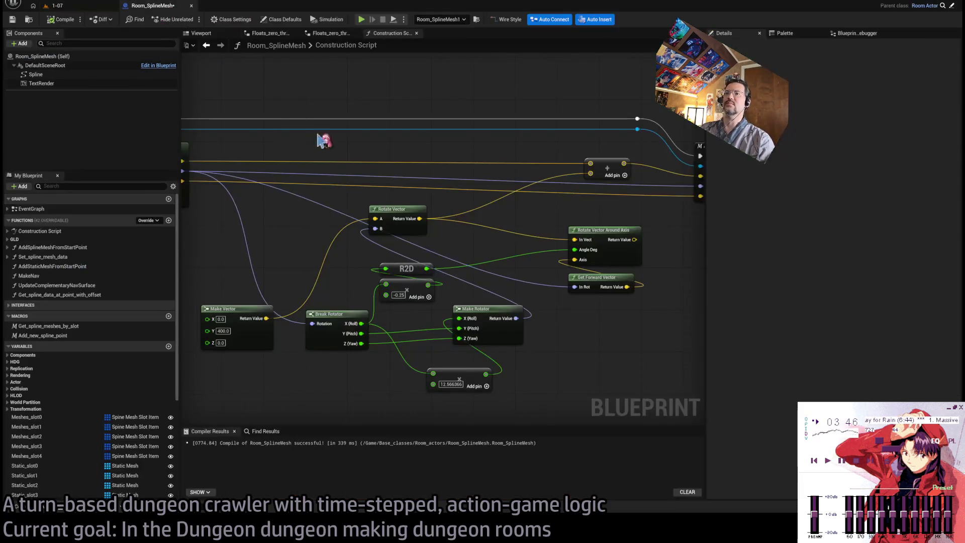
pyautogui.moveTo(465, 260); pyautogui.dragTo(499, 257)
pyautogui.scroll(-3, 503, 259)
pyautogui.scroll(3, 523, 265)
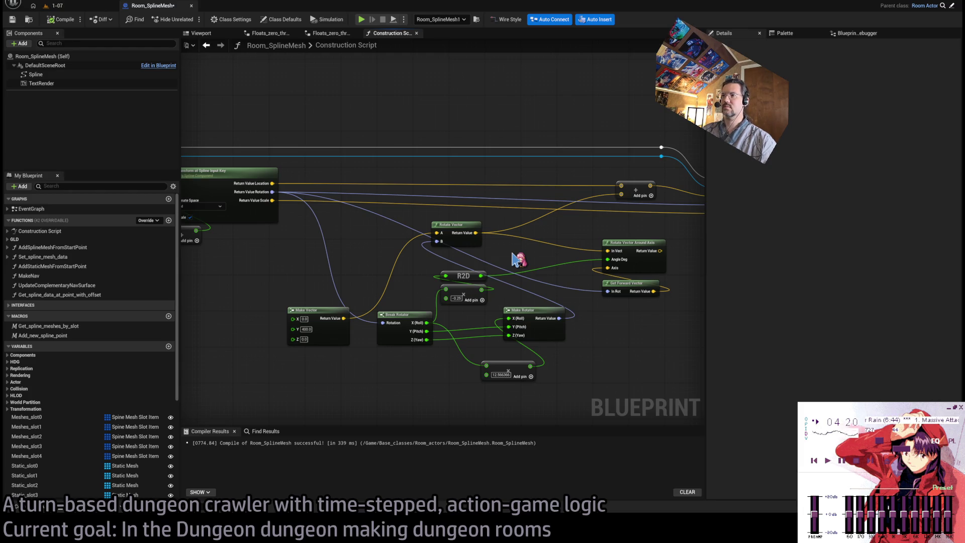
pyautogui.moveTo(659, 250); pyautogui.dragTo(622, 194)
# Step: Delete the R2D, -0.25 offset, Break Rotator, Make Rotator and 12.566 Add nodes
pyautogui.moveTo(500, 266); pyautogui.dragTo(437, 304)
pyautogui.press('Delete')
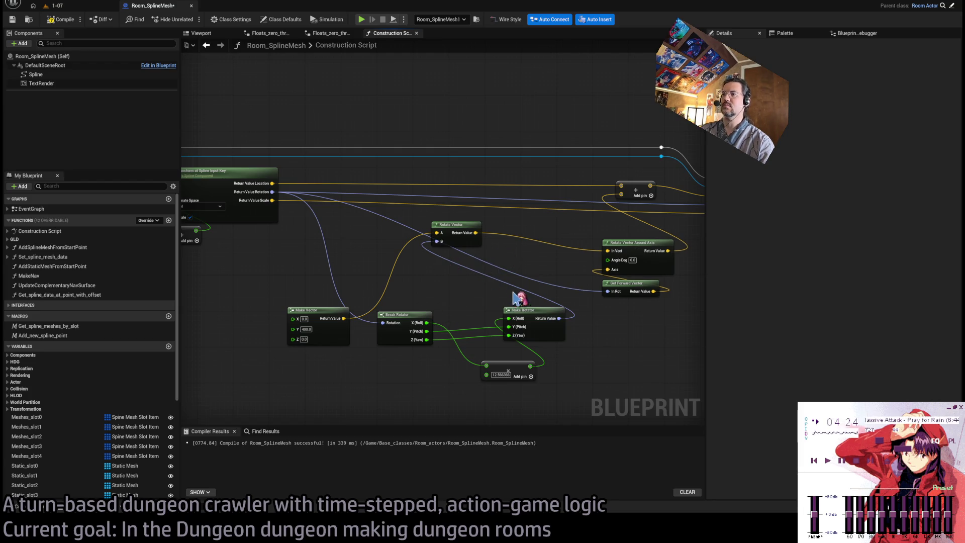
pyautogui.click(413, 325)
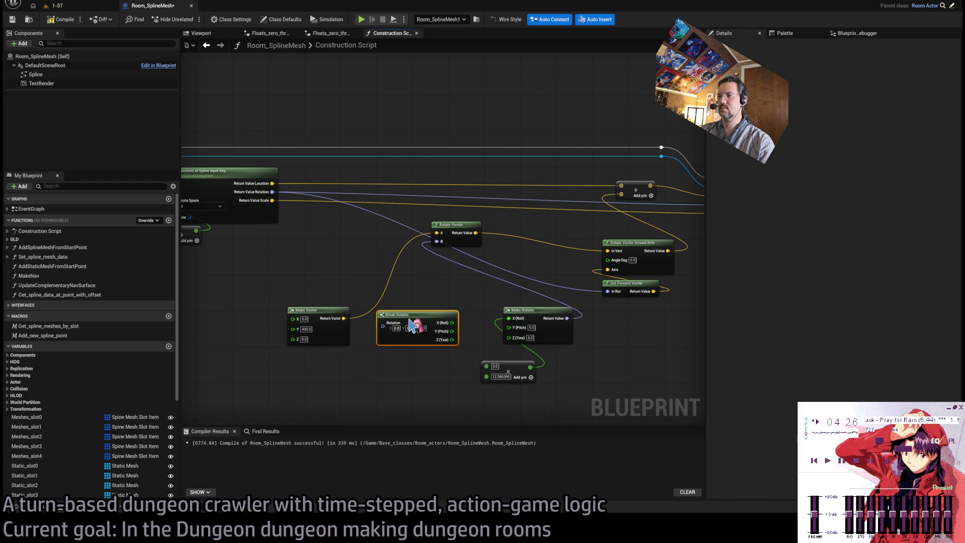
pyautogui.press('Delete')
pyautogui.click(512, 317)
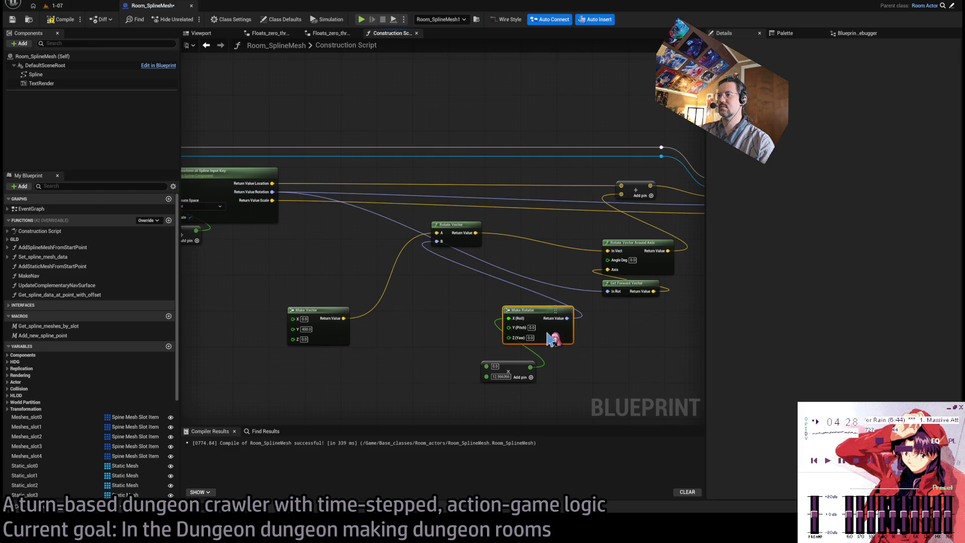
pyautogui.keyDown('ctrl'); pyautogui.click(513, 354); pyautogui.keyUp('ctrl')
pyautogui.press('Delete')
# Step: Wire the spline rotation into Rotate Vector's B, repositioning Rotate Vector and Make Vector
pyautogui.moveTo(276, 188)
pyautogui.mouseDown()
pyautogui.moveTo(452, 235)
pyautogui.moveTo(437, 235)
pyautogui.mouseUp()
pyautogui.moveTo(325, 303); pyautogui.dragTo(475, 258)
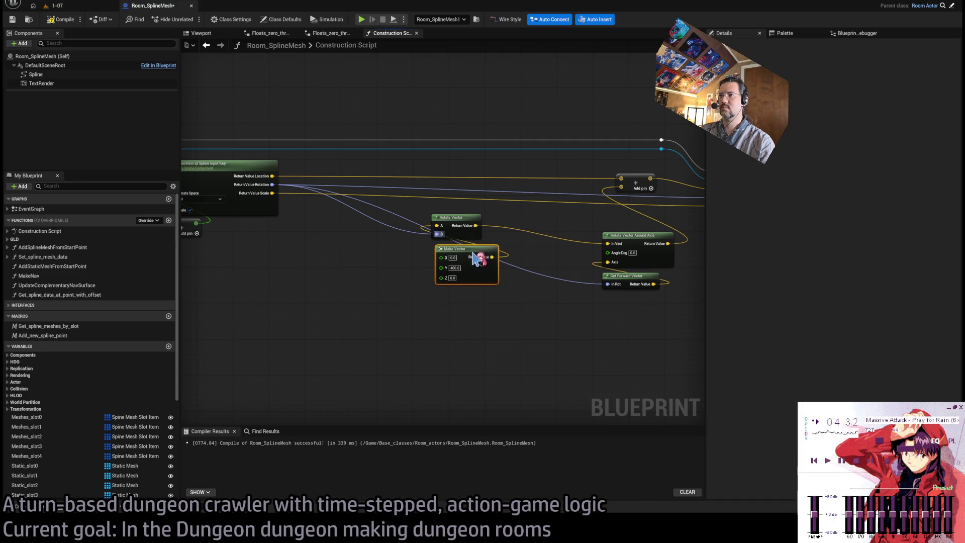
pyautogui.keyDown('ctrl'); pyautogui.click(460, 228); pyautogui.keyUp('ctrl')
pyautogui.moveTo(460, 227)
pyautogui.mouseDown()
pyautogui.moveTo(407, 251)
pyautogui.moveTo(402, 239)
pyautogui.mouseUp()
pyautogui.click(506, 336)
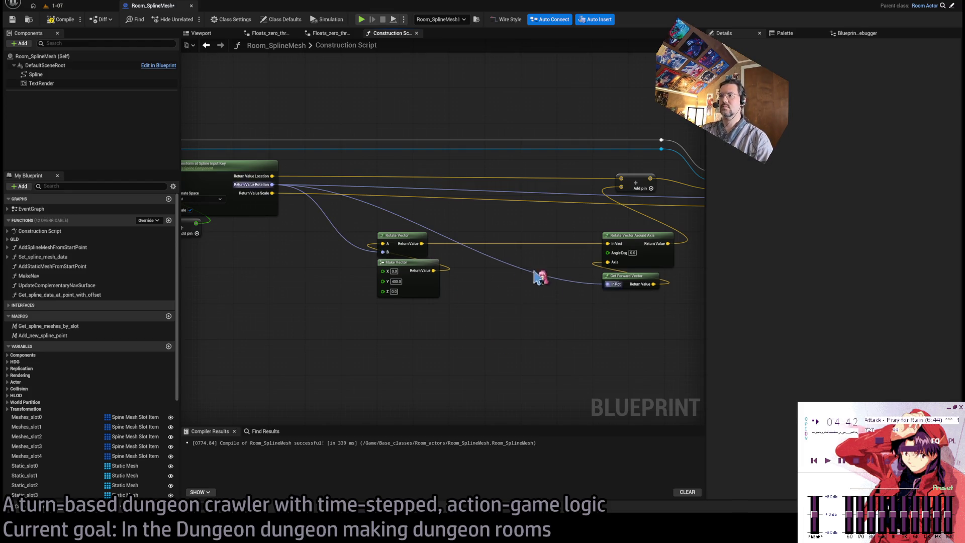
# Step: Open the Floats_zero_through_ZeroPointEight collapsed graph holding the sample floats
pyautogui.moveTo(538, 276); pyautogui.dragTo(457, 276)
pyautogui.moveTo(458, 320); pyautogui.dragTo(510, 300)
pyautogui.moveTo(308, 273)
pyautogui.mouseDown()
pyautogui.moveTo(372, 265)
pyautogui.moveTo(335, 260)
pyautogui.mouseUp()
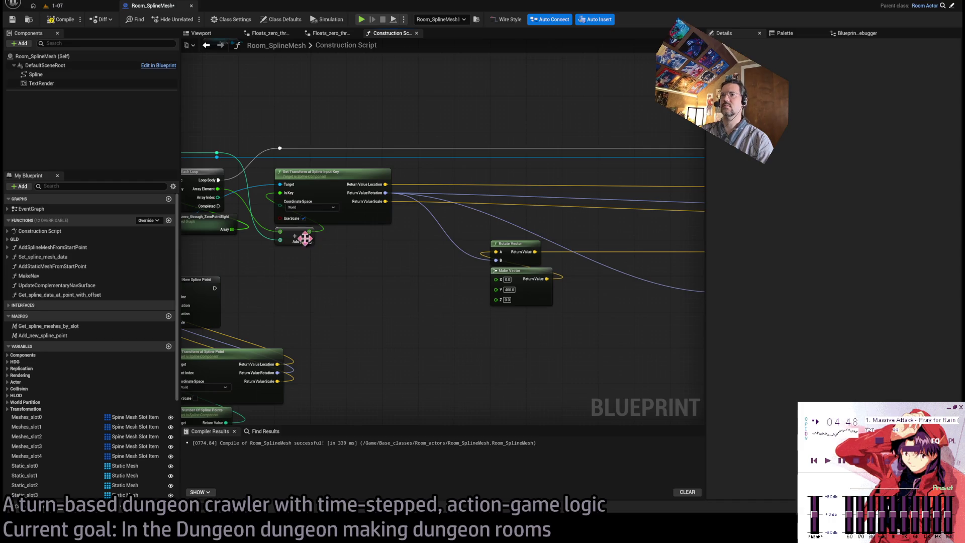
pyautogui.scroll(-1, 287, 276)
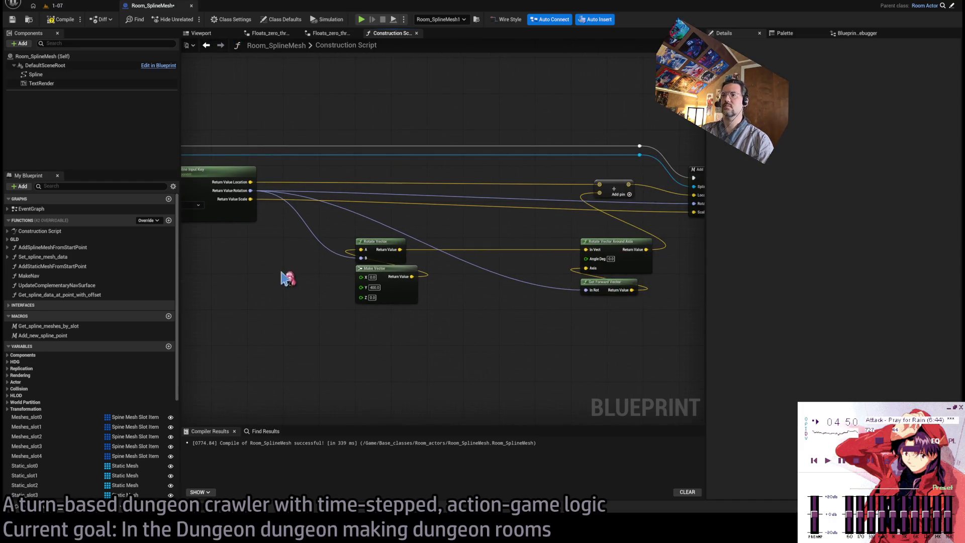
pyautogui.scroll(1, 488, 308)
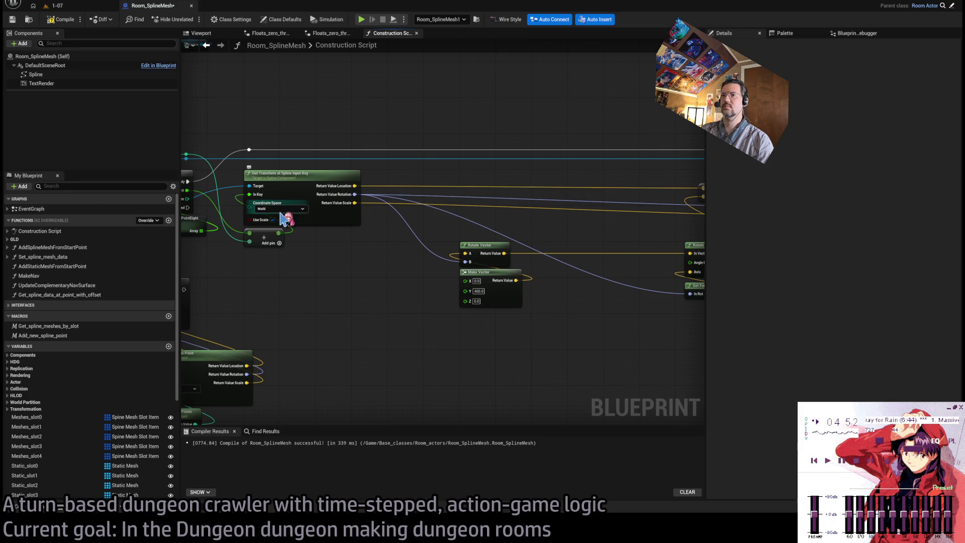
pyautogui.moveTo(416, 289); pyautogui.dragTo(274, 282)
pyautogui.moveTo(432, 310)
pyautogui.mouseDown()
pyautogui.moveTo(558, 315)
pyautogui.moveTo(398, 312)
pyautogui.moveTo(553, 317)
pyautogui.mouseUp()
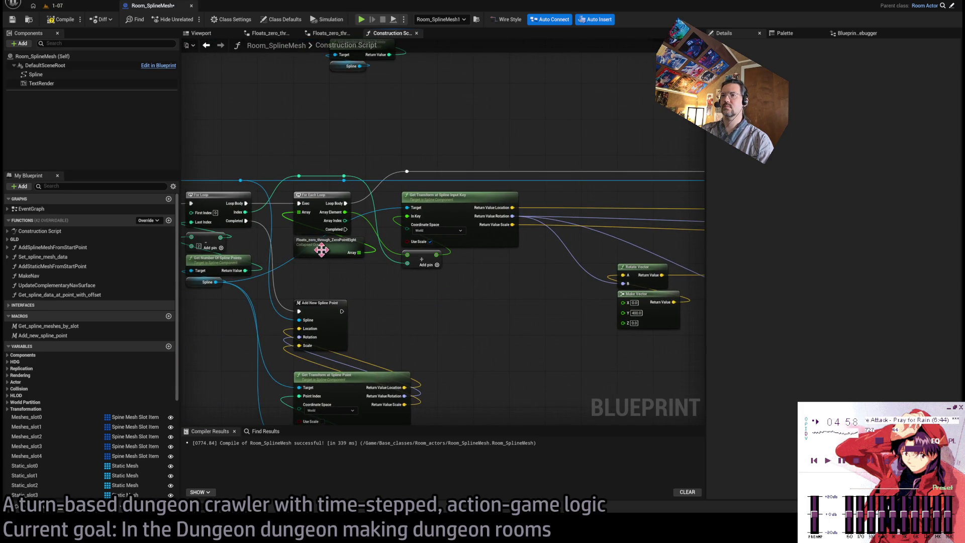
pyautogui.moveTo(327, 248)
pyautogui.mouseDown()
pyautogui.moveTo(194, 301)
pyautogui.moveTo(491, 290)
pyautogui.moveTo(422, 292)
pyautogui.mouseUp()
pyautogui.doubleClick(385, 259)
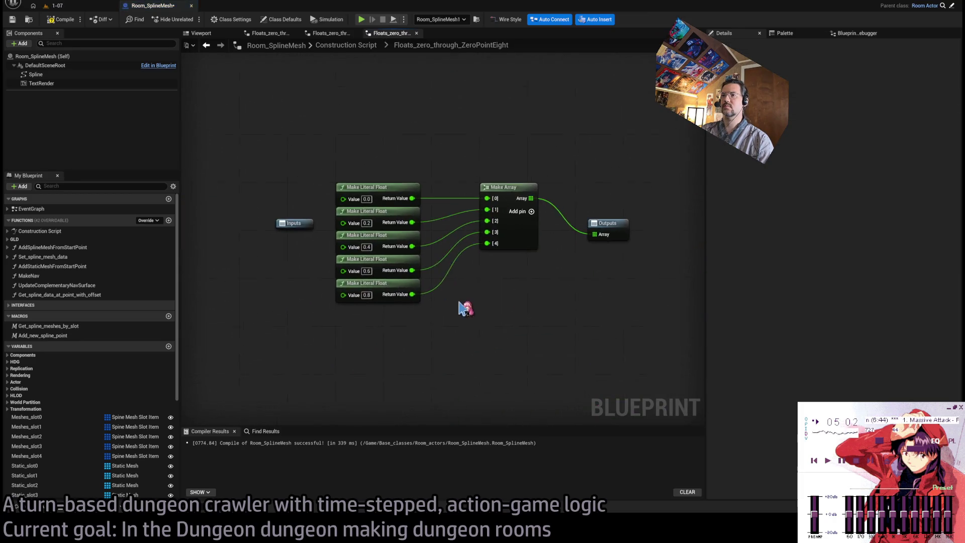
# Step: Add pins to the float array, delete the literal 0.2–0.8 float nodes, and enter 0.1–0.9 values
pyautogui.click(522, 201)
pyautogui.click(530, 201)
pyautogui.click(530, 201)
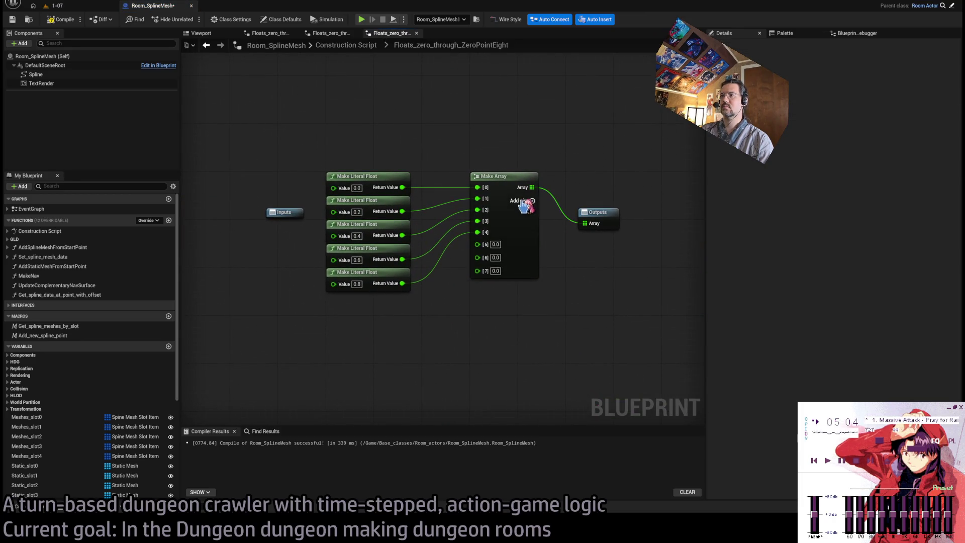
pyautogui.click(530, 201)
pyautogui.click(531, 201)
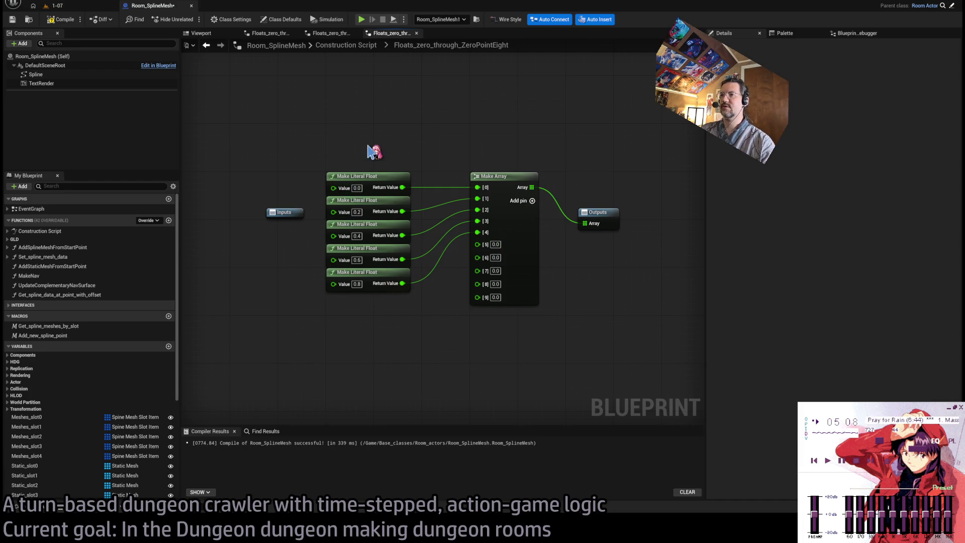
pyautogui.moveTo(422, 319); pyautogui.dragTo(405, 197)
pyautogui.press('Delete')
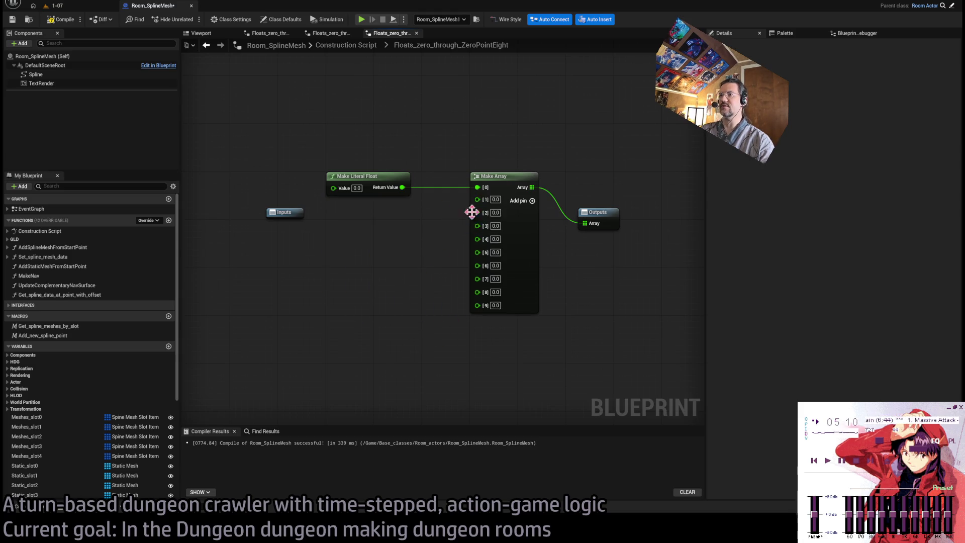
pyautogui.click(495, 200)
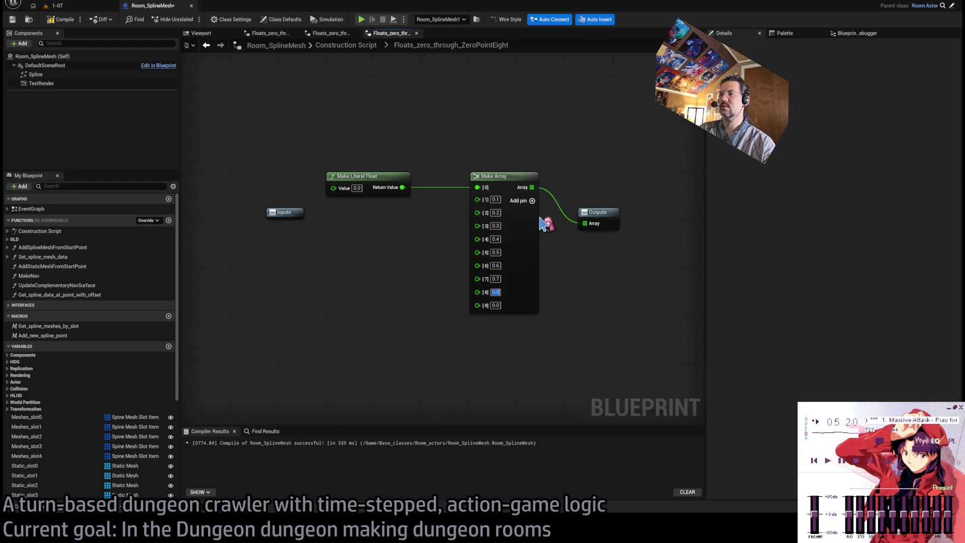
pyautogui.write('0.8')
pyautogui.write('0.9')
# Step: Compile, view the spline ramp in the level from above, then rearrange the Inputs node
pyautogui.click(60, 20)
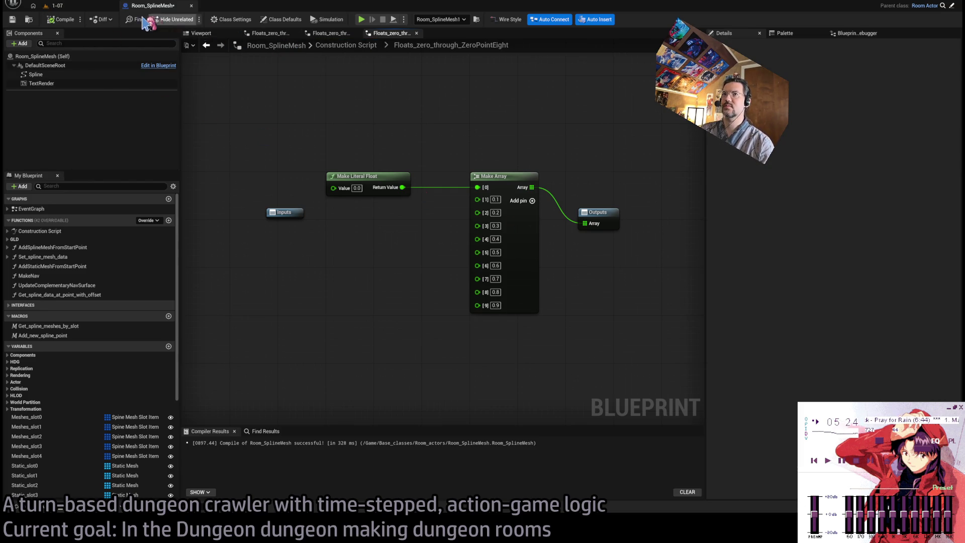
pyautogui.click(57, 6)
pyautogui.moveTo(418, 240)
pyautogui.mouseDown()
pyautogui.moveTo(437, 221)
pyautogui.moveTo(425, 223)
pyautogui.mouseUp()
pyautogui.scroll(3, 525, 282)
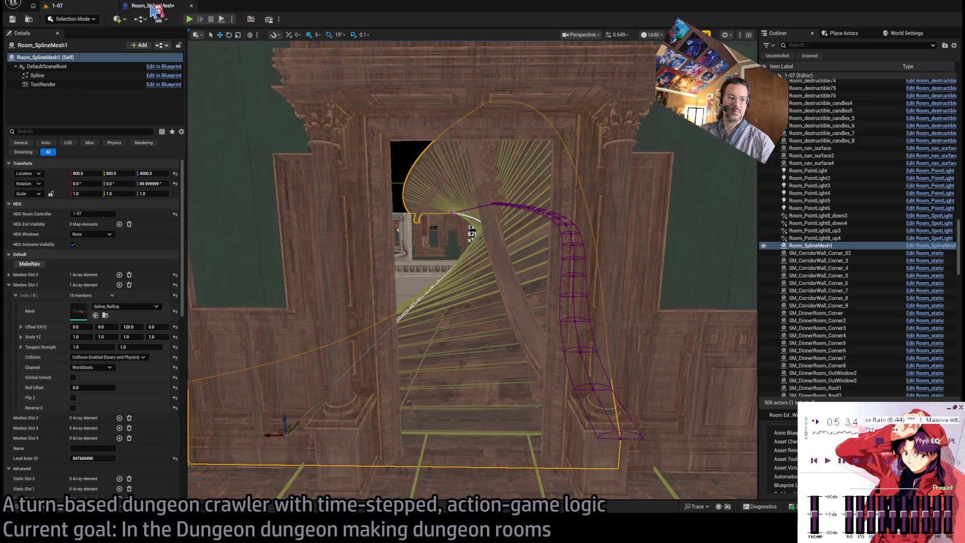
pyautogui.click(154, 7)
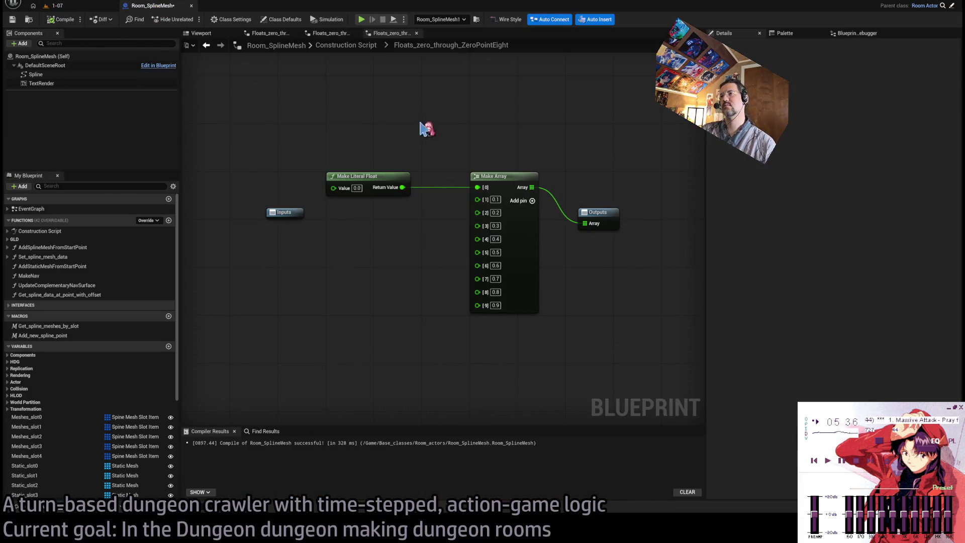
pyautogui.moveTo(273, 209); pyautogui.dragTo(250, 175)
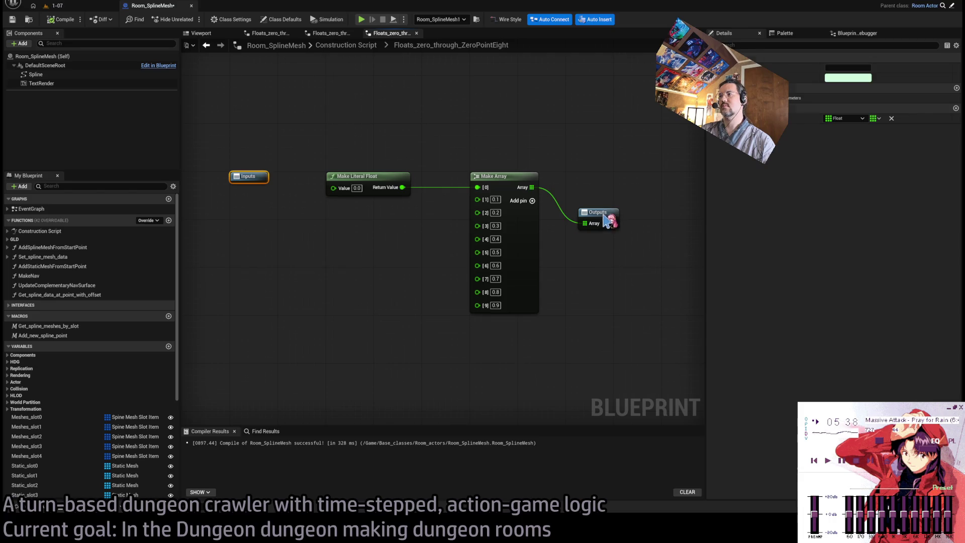
# Step: Move the Outputs node beside the array and open the AddSplineMeshFromStartPoint function
pyautogui.moveTo(608, 219); pyautogui.dragTo(639, 182)
pyautogui.click(346, 45)
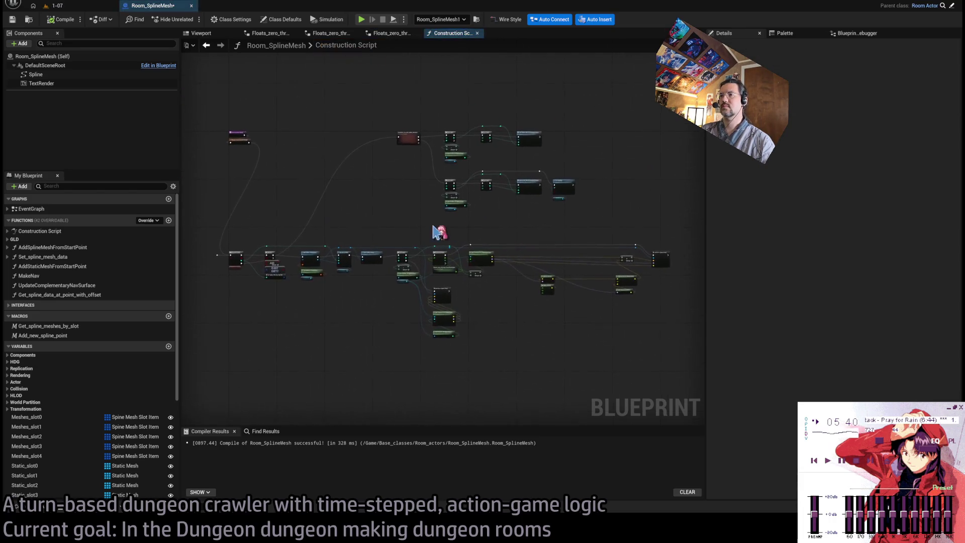
pyautogui.scroll(5, 433, 232)
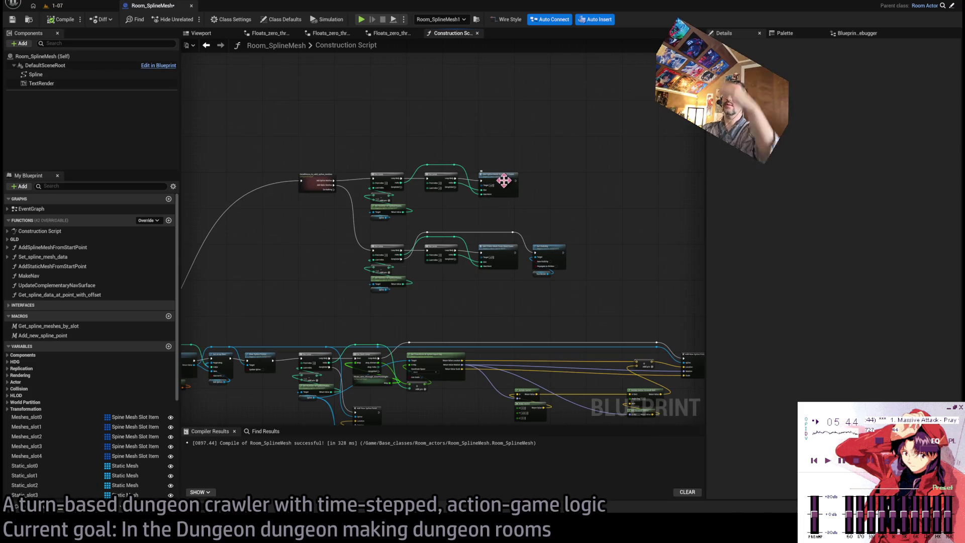
pyautogui.click(497, 179)
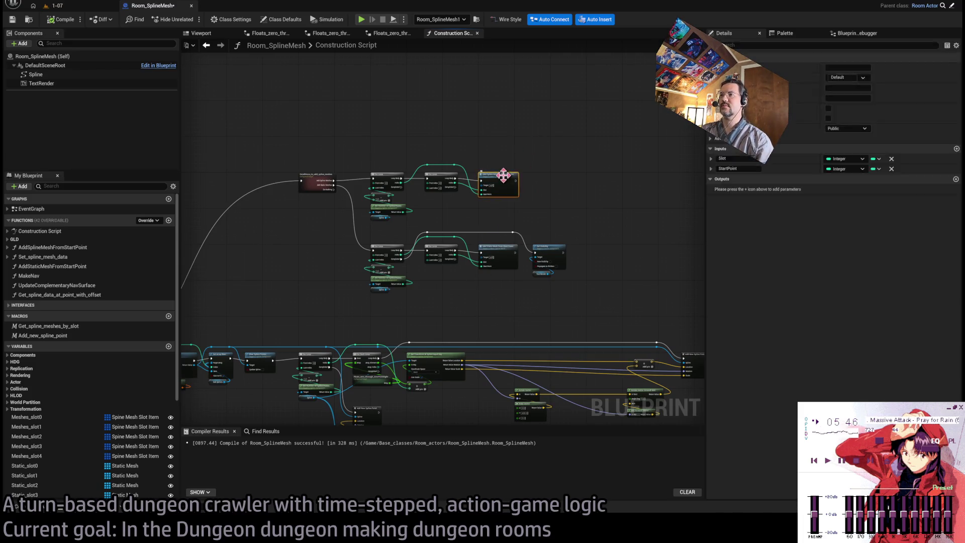
pyautogui.doubleClick(497, 179)
# Step: Open Set_spline_mesh_data, pan to its roll calculation nodes, and switch to the radian search results
pyautogui.scroll(3, 638, 227)
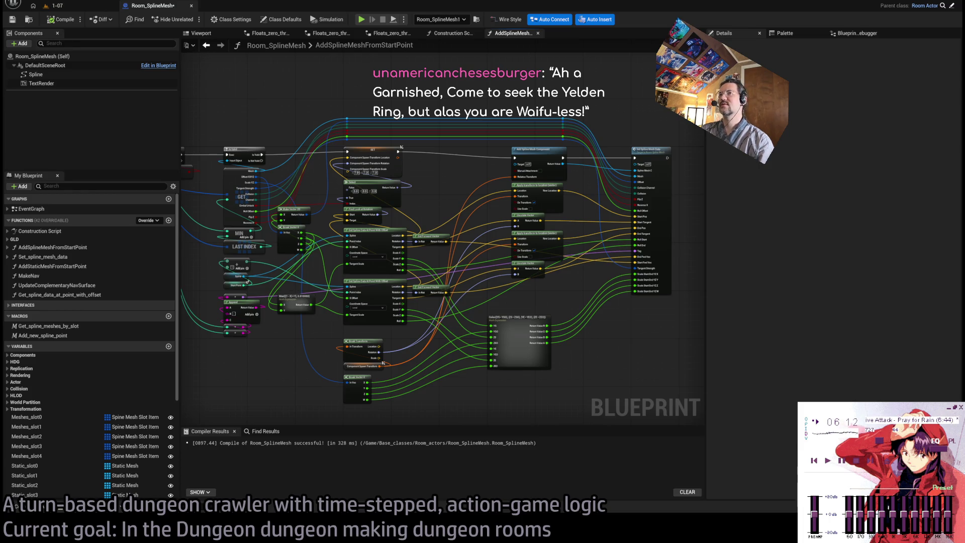
pyautogui.scroll(3, 621, 187)
pyautogui.doubleClick(540, 143)
pyautogui.scroll(5, 399, 214)
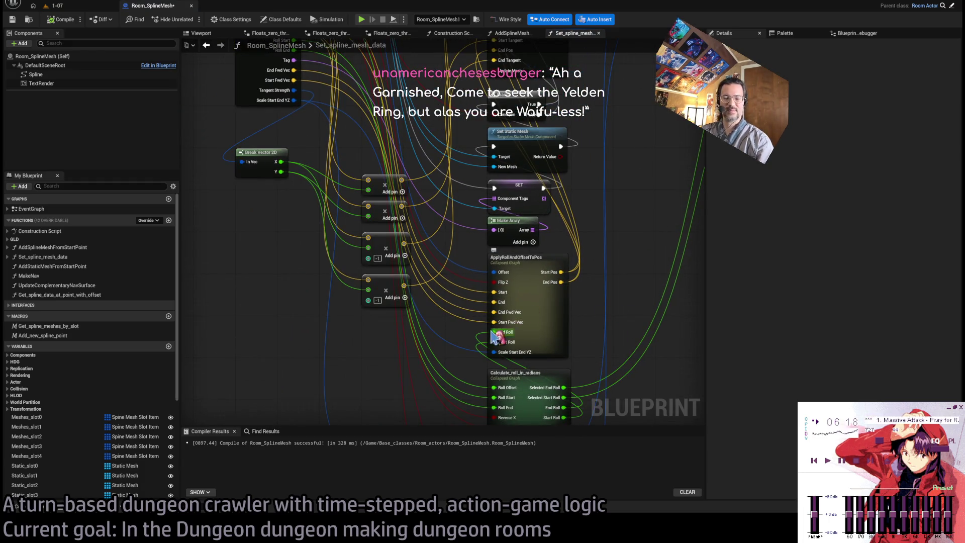
pyautogui.moveTo(356, 313)
pyautogui.mouseDown()
pyautogui.moveTo(370, 375)
pyautogui.moveTo(368, 278)
pyautogui.mouseUp()
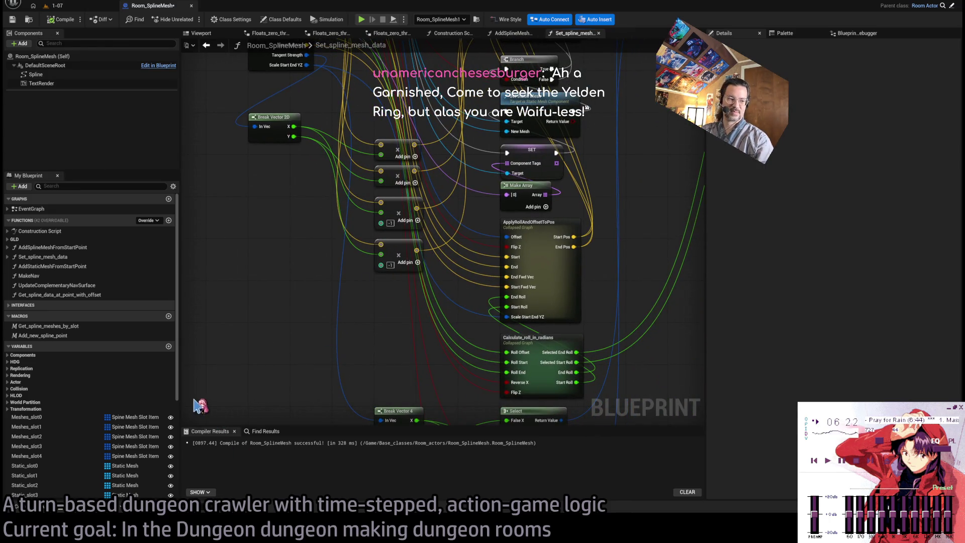
pyautogui.hotkey('alt', 'Tab')
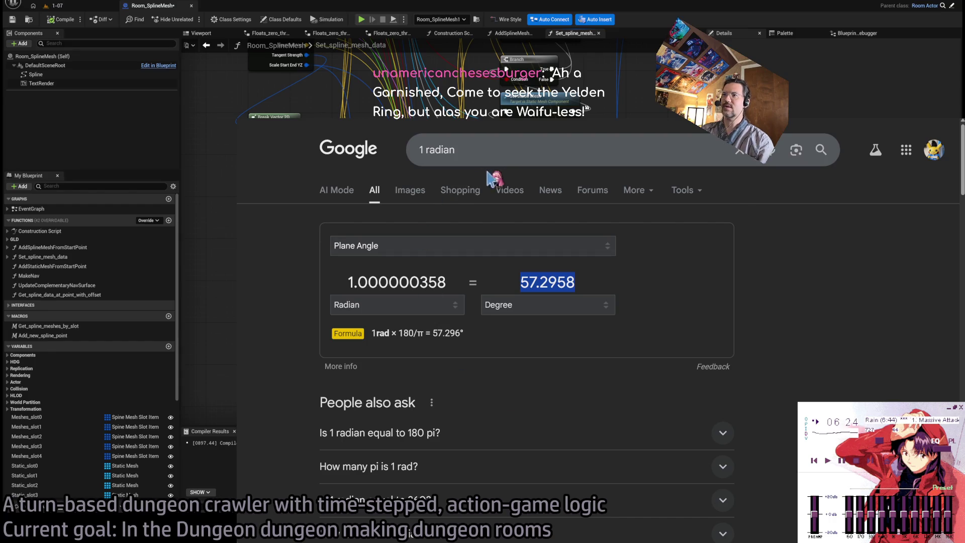
# Step: Search Google for 'mos burger' and open the official MOS Food Services site result
pyautogui.tripleClick(508, 151)
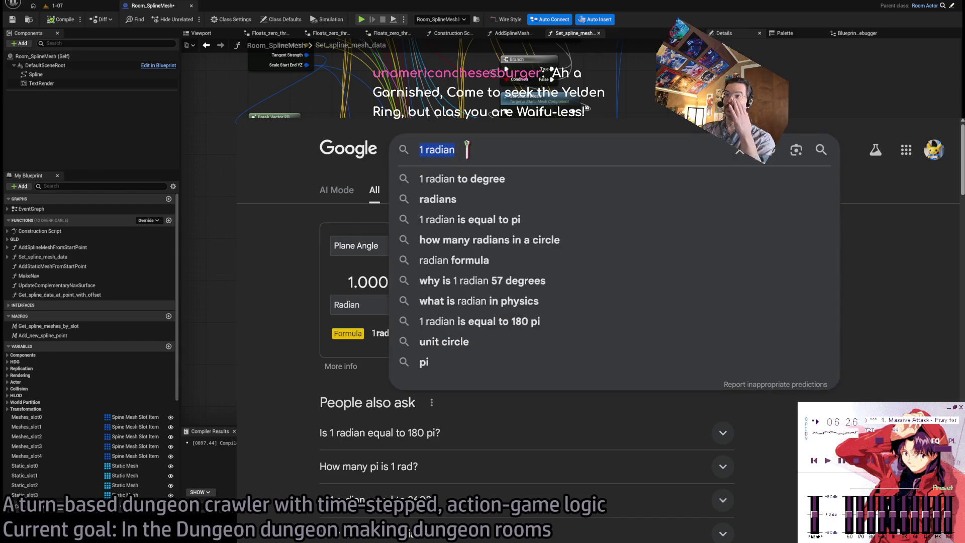
pyautogui.write('mos burger')
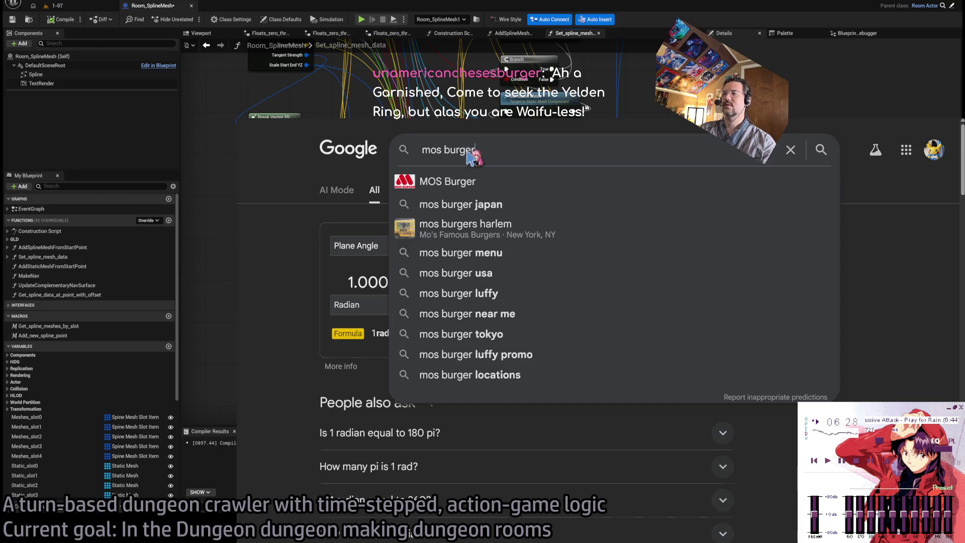
pyautogui.press('Return')
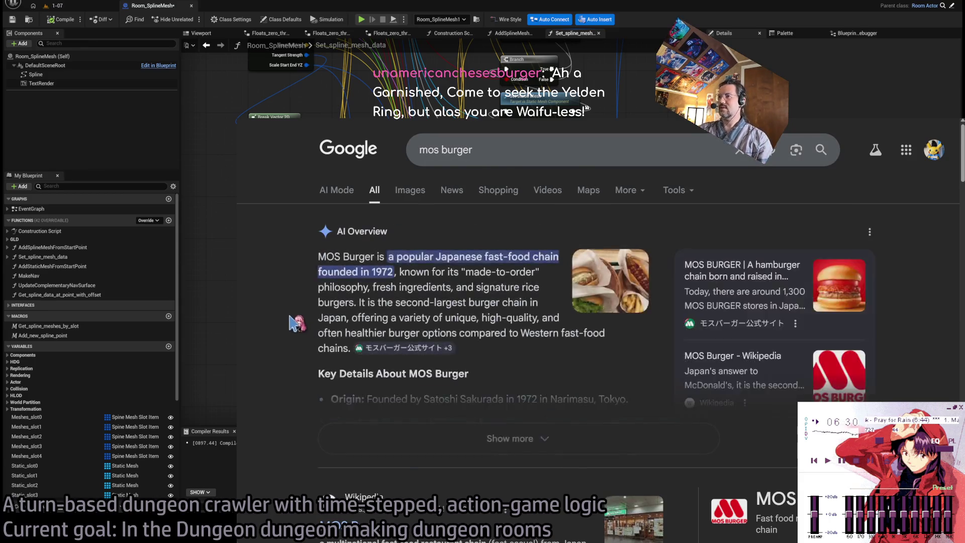
pyautogui.scroll(-3, 291, 311)
pyautogui.scroll(2, 379, 247)
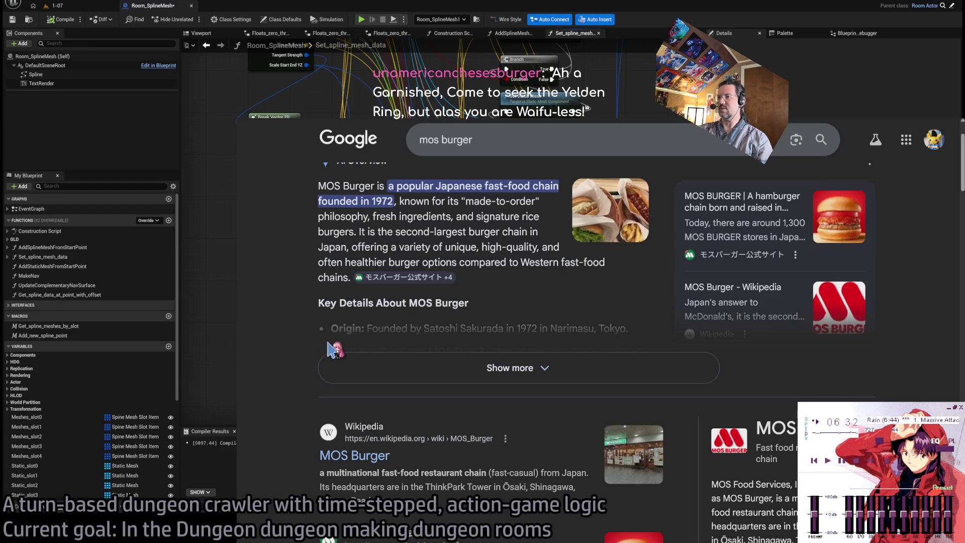
pyautogui.scroll(-4, 322, 382)
pyautogui.scroll(2, 302, 388)
pyautogui.scroll(-2, 308, 359)
pyautogui.scroll(-6, 287, 355)
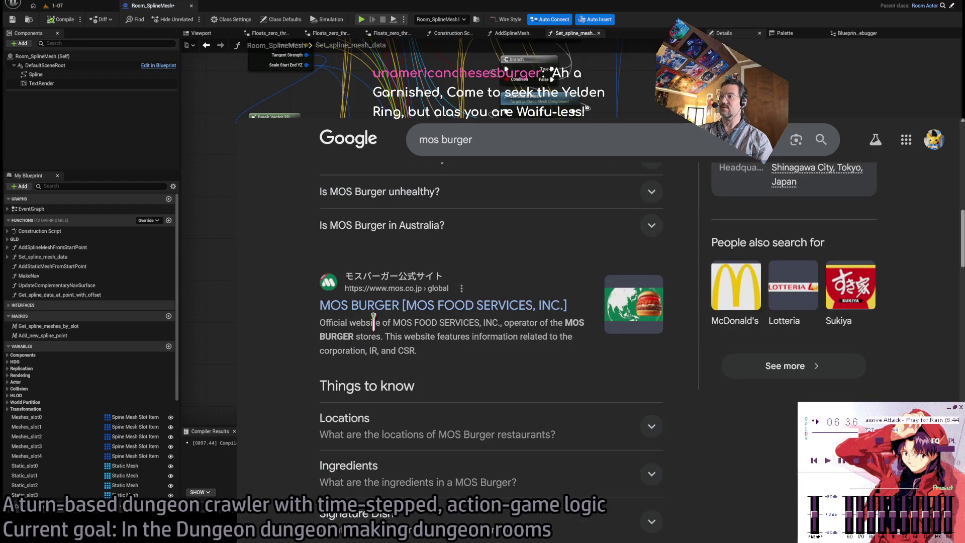
pyautogui.click(391, 311)
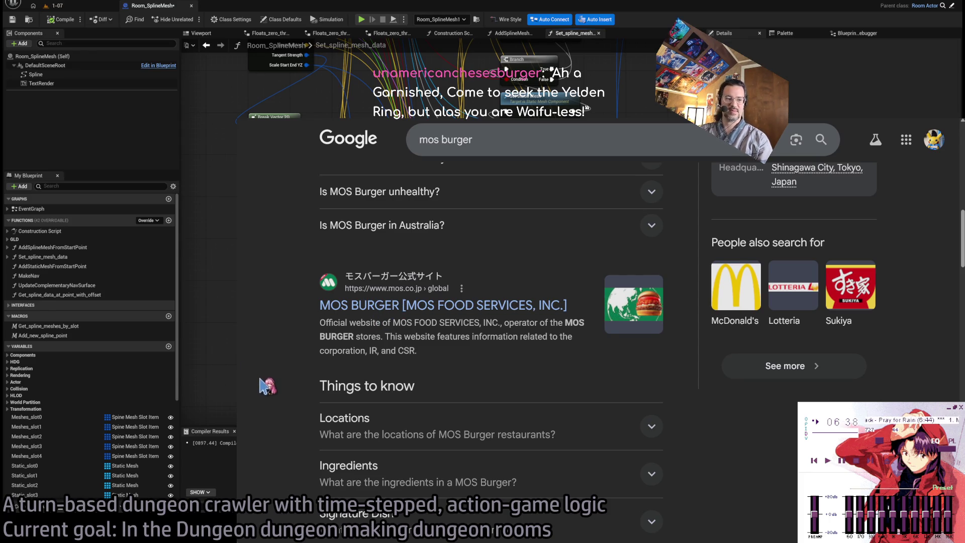
# Step: Browse the MOS Food Services corporate site, then return to the search results
pyautogui.scroll(-1, 297, 392)
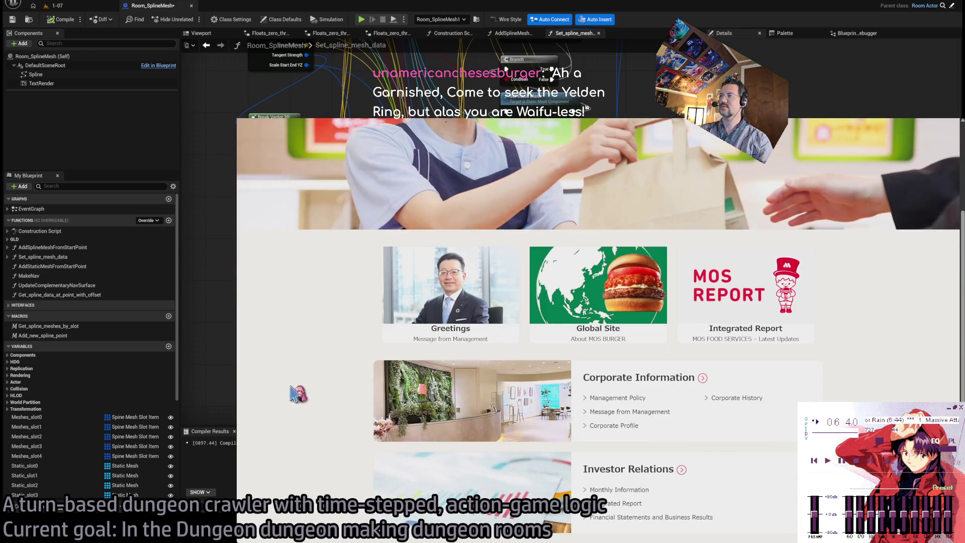
pyautogui.scroll(-4, 311, 387)
pyautogui.scroll(5, 341, 377)
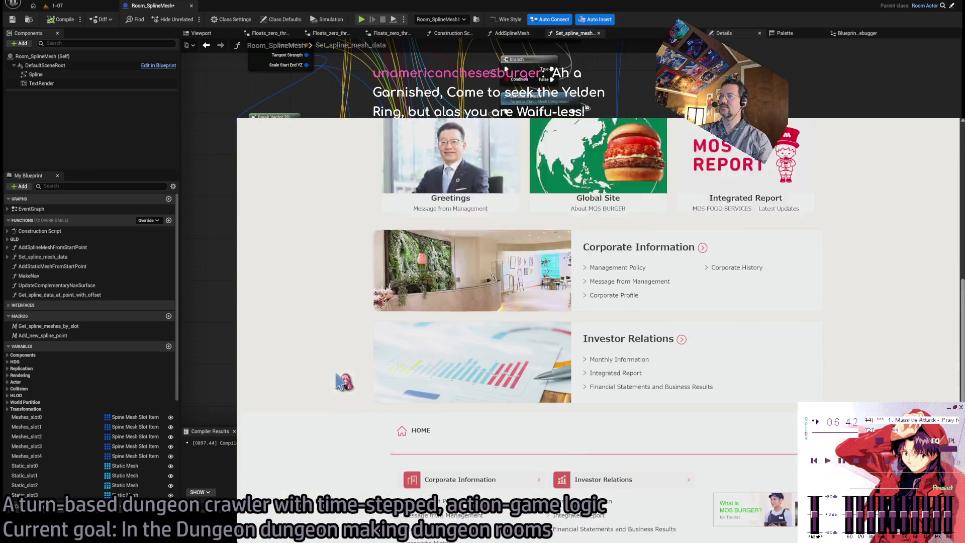
pyautogui.hotkey('alt', 'Left')
# Step: Open the MOS Burger Japan site and load its menu page from the address bar
pyautogui.scroll(5, 465, 319)
pyautogui.scroll(-3, 470, 320)
pyautogui.scroll(-3, 470, 320)
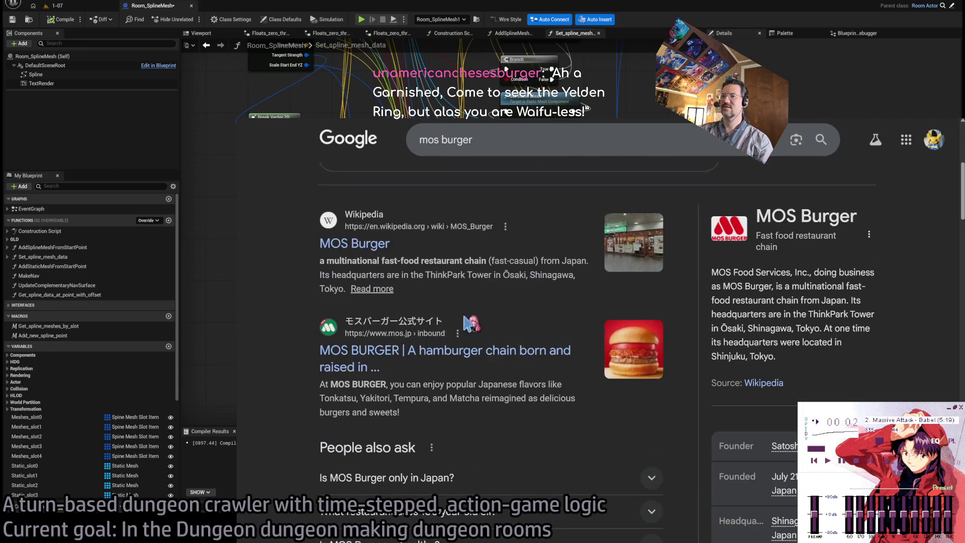
pyautogui.click(329, 334)
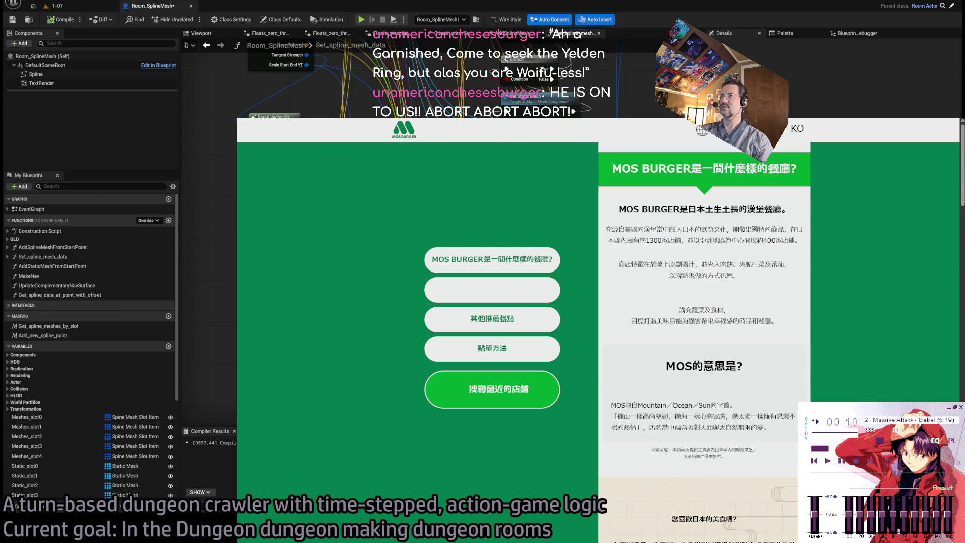
pyautogui.hotkey('ctrl', 'l')
pyautogui.press('Return')
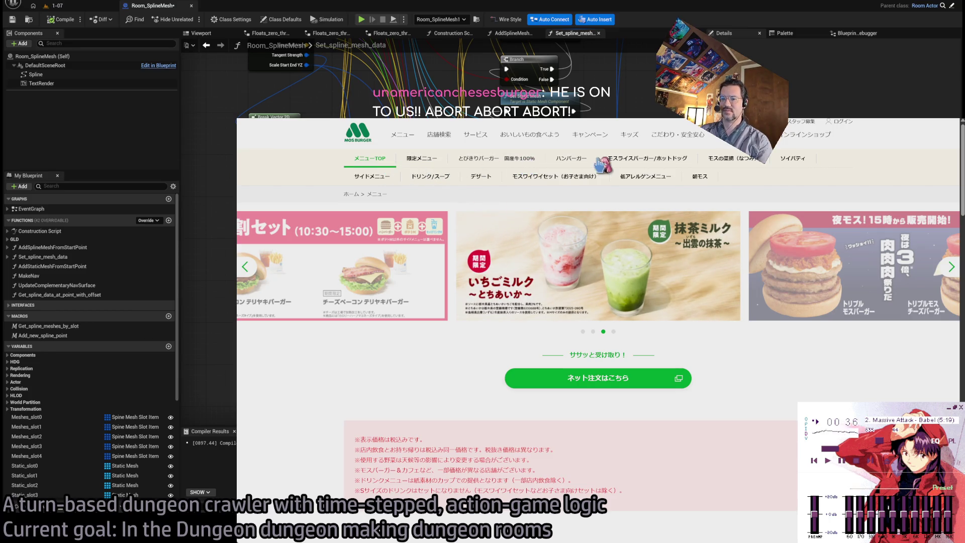
# Step: Browse the limited-time menu, the とびきりバーガー 国産牛100% category and the ダブルとびきりチーズ page
pyautogui.click(415, 166)
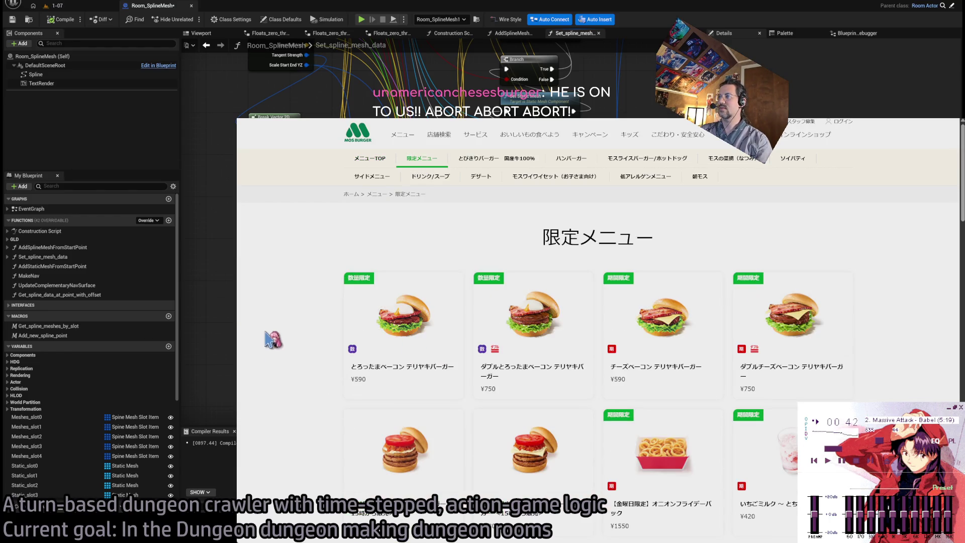
pyautogui.scroll(-5, 311, 307)
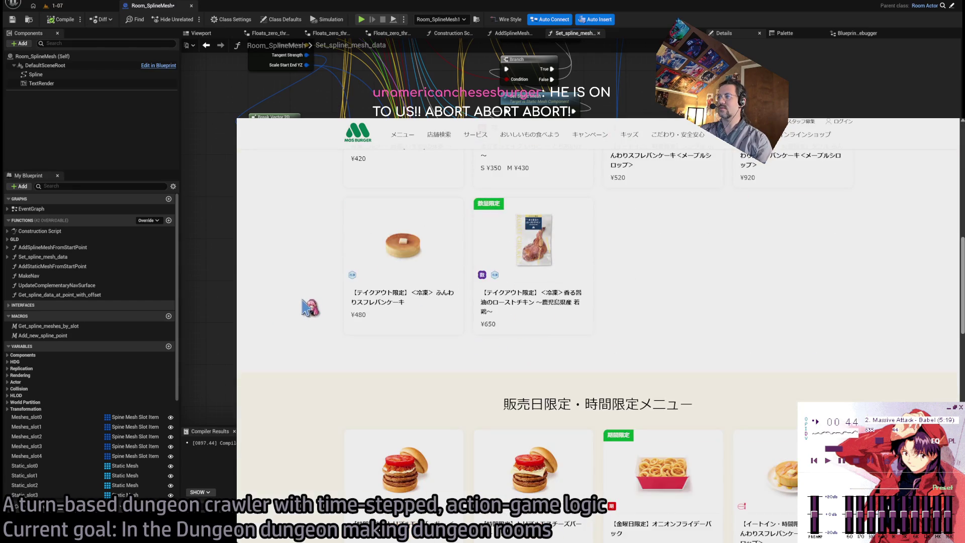
pyautogui.scroll(10, 316, 307)
pyautogui.scroll(2, 315, 304)
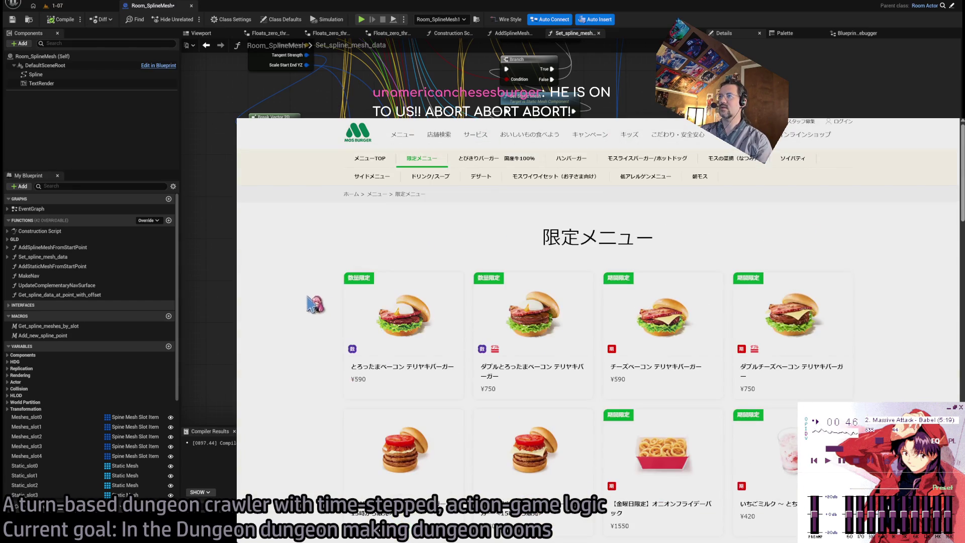
pyautogui.click(476, 159)
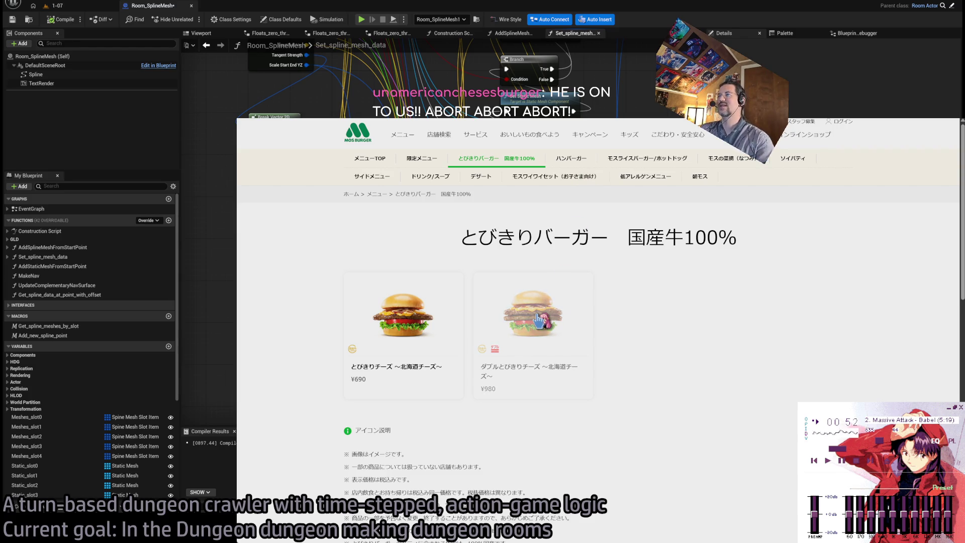
pyautogui.click(558, 157)
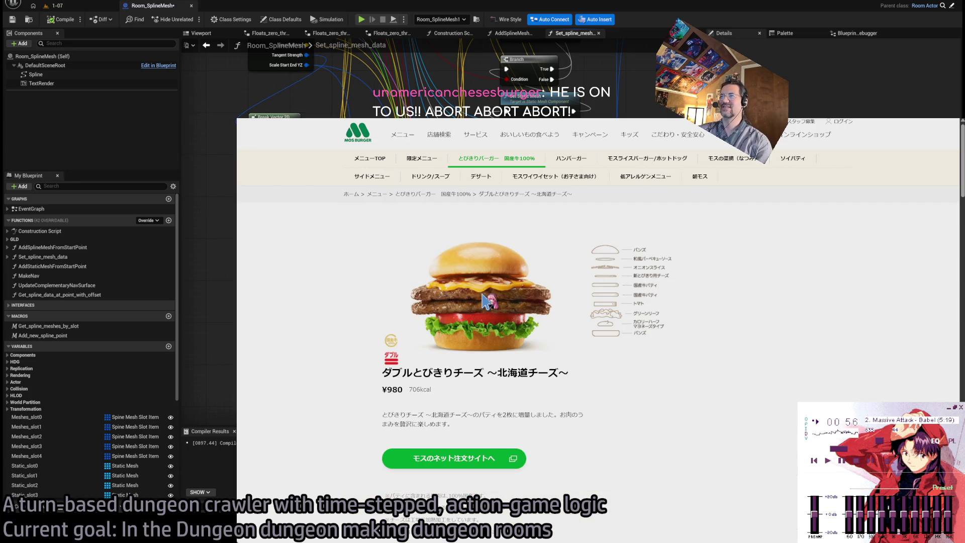
pyautogui.scroll(-6, 343, 365)
pyautogui.scroll(-15, 343, 364)
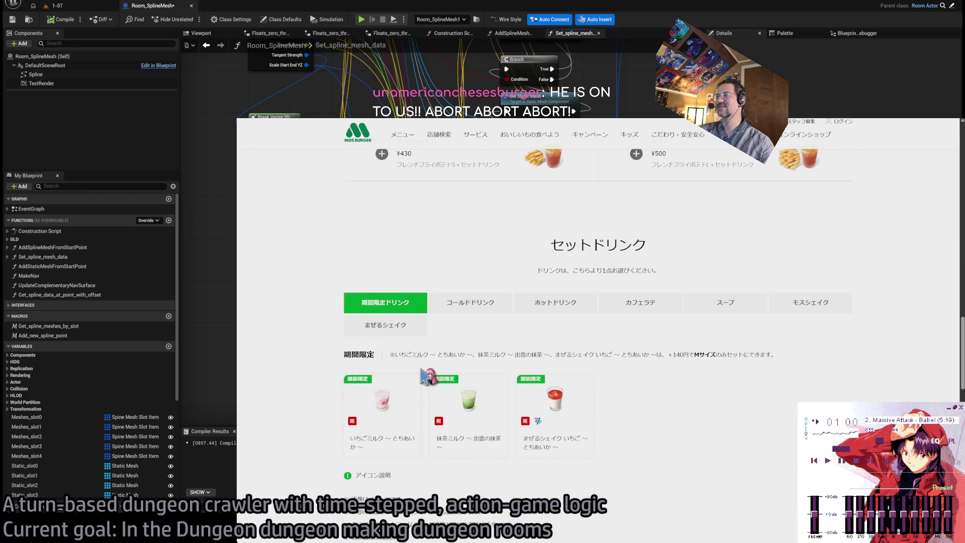
pyautogui.scroll(-5, 424, 375)
pyautogui.scroll(-5, 423, 375)
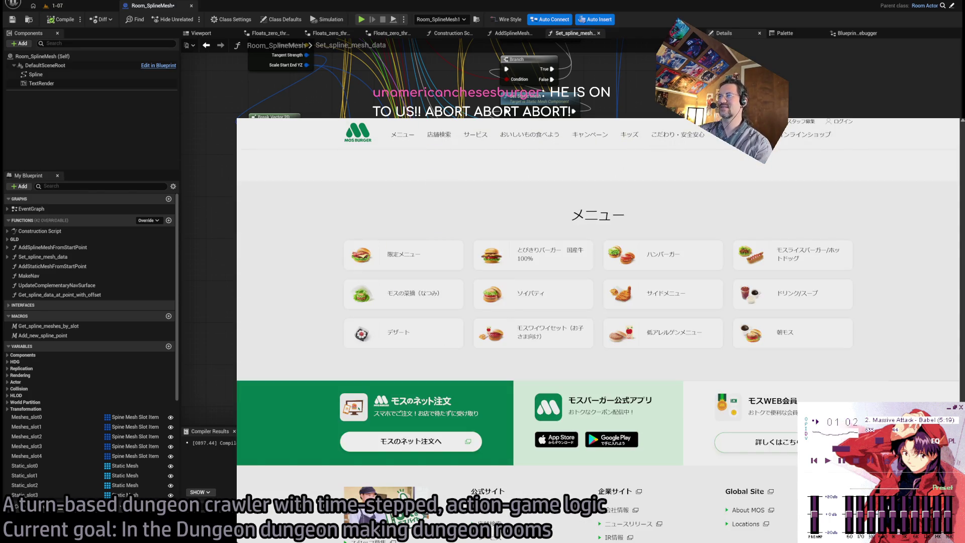
# Step: Open the ハンバーガー category and select the チキンバーガー's description text
pyautogui.click(663, 255)
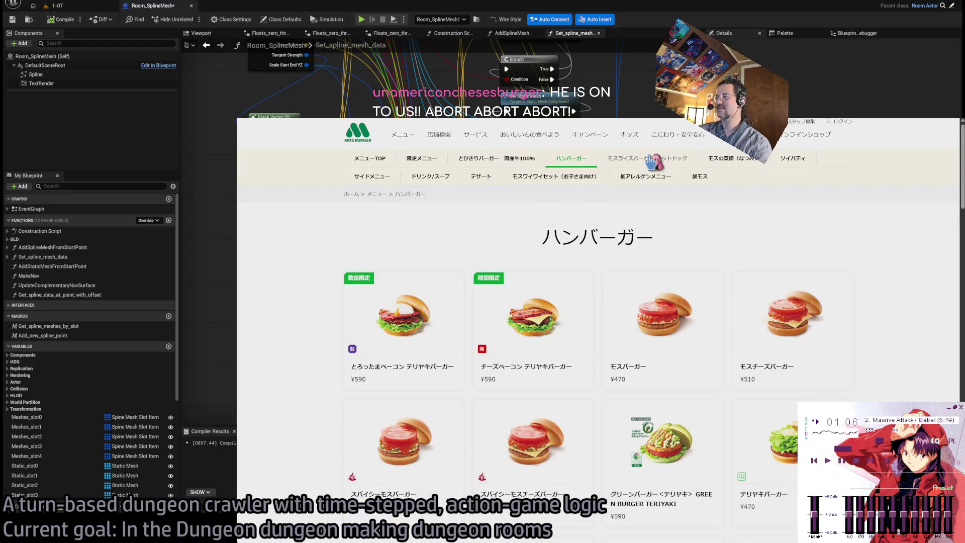
pyautogui.scroll(-3, 664, 442)
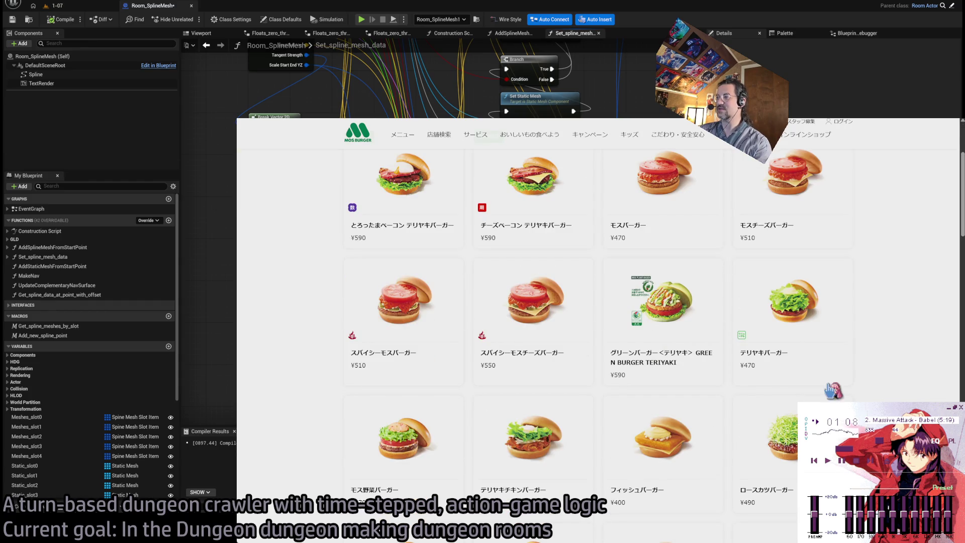
pyautogui.scroll(-3, 833, 390)
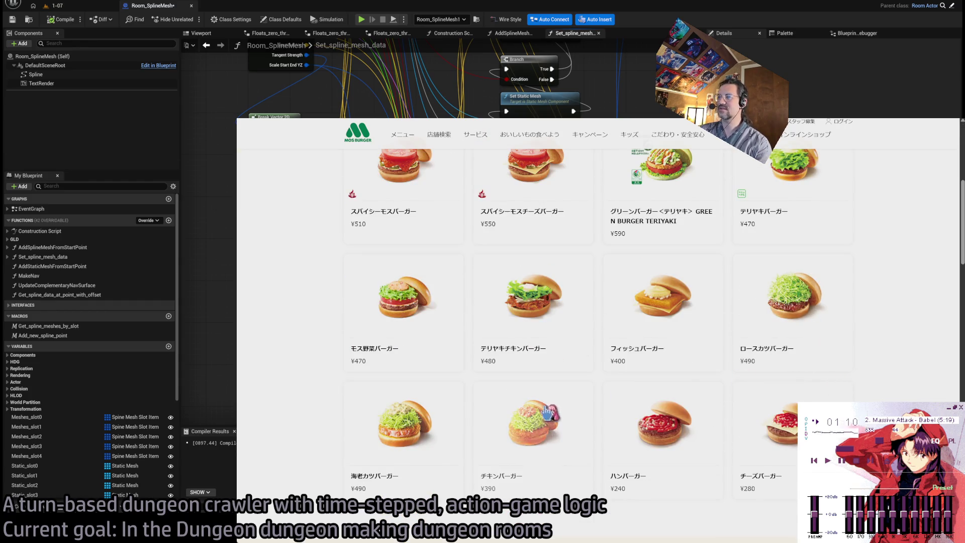
pyautogui.scroll(6, 548, 412)
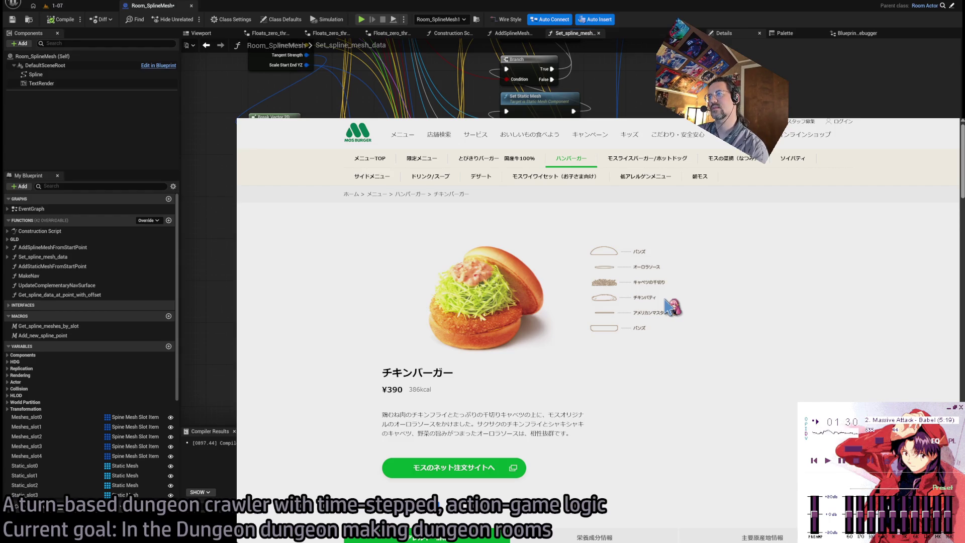
pyautogui.moveTo(571, 412); pyautogui.dragTo(675, 425)
pyautogui.hotkey('ctrl', 'c')
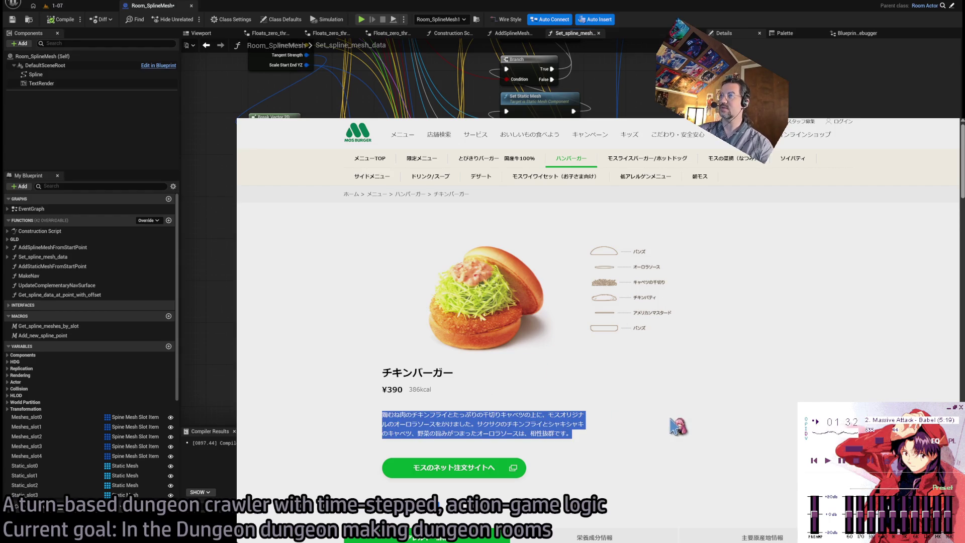
# Step: Translate the chicken burger's Japanese description in a new Google Translate tab
pyautogui.hotkey('ctrl', 't')
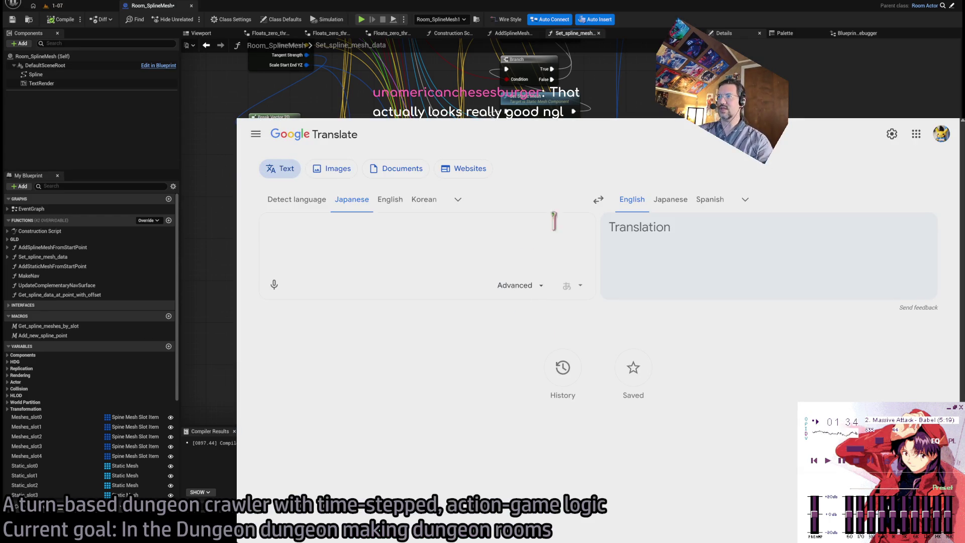
pyautogui.hotkey('ctrl', 'v')
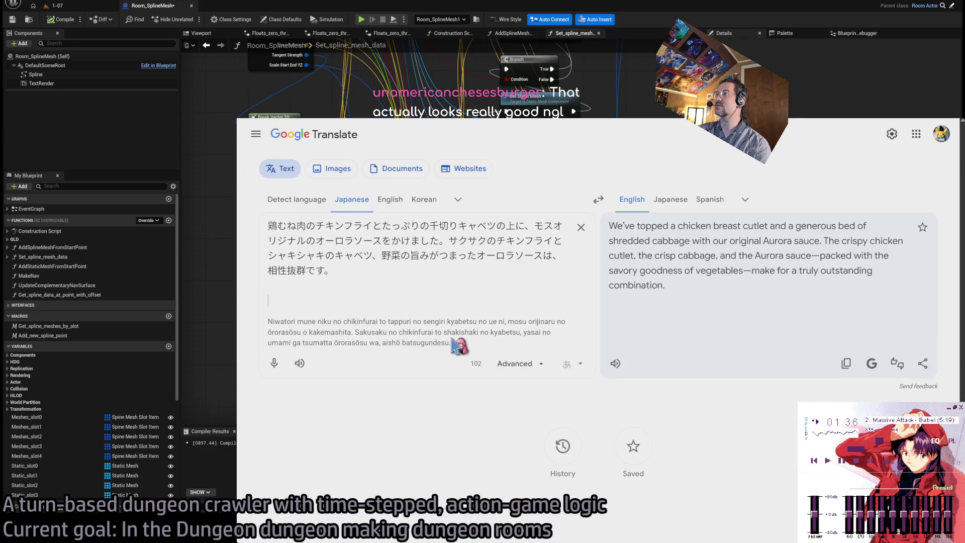
pyautogui.hotkey('ctrl', 'w')
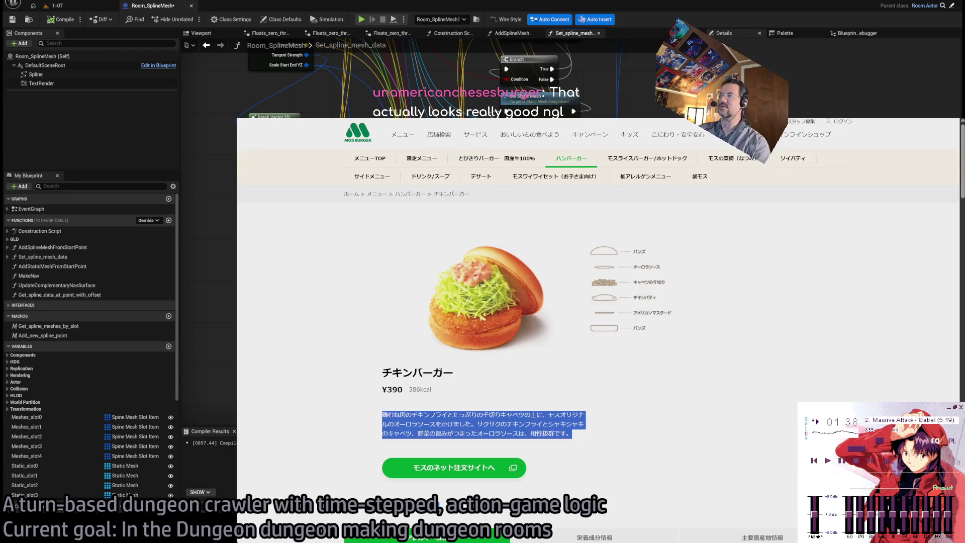
# Step: Translate the Green Burger Teriyaki description in Google Translate and read the English
pyautogui.hotkey('alt', 'Left')
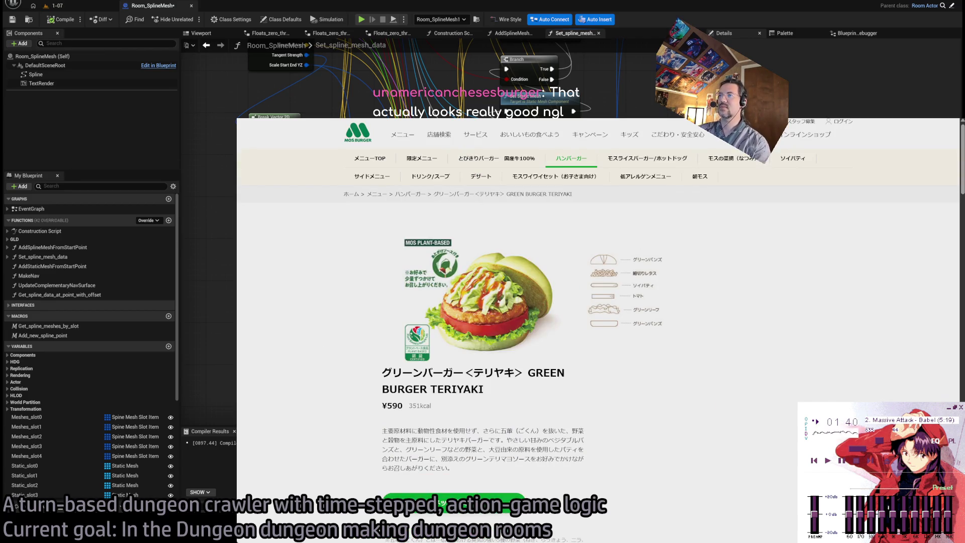
pyautogui.tripleClick(487, 439)
pyautogui.hotkey('ctrl', 'c')
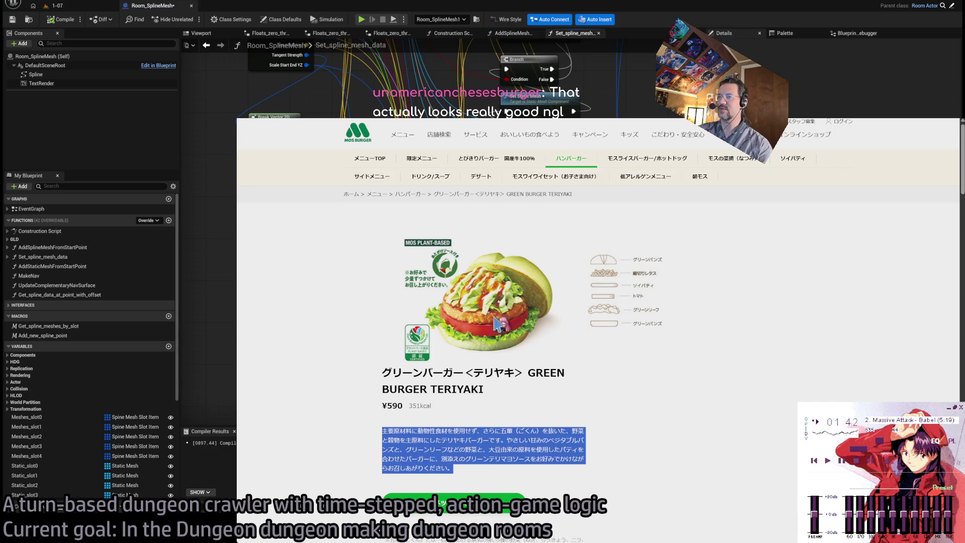
pyautogui.hotkey('ctrl', 'Tab')
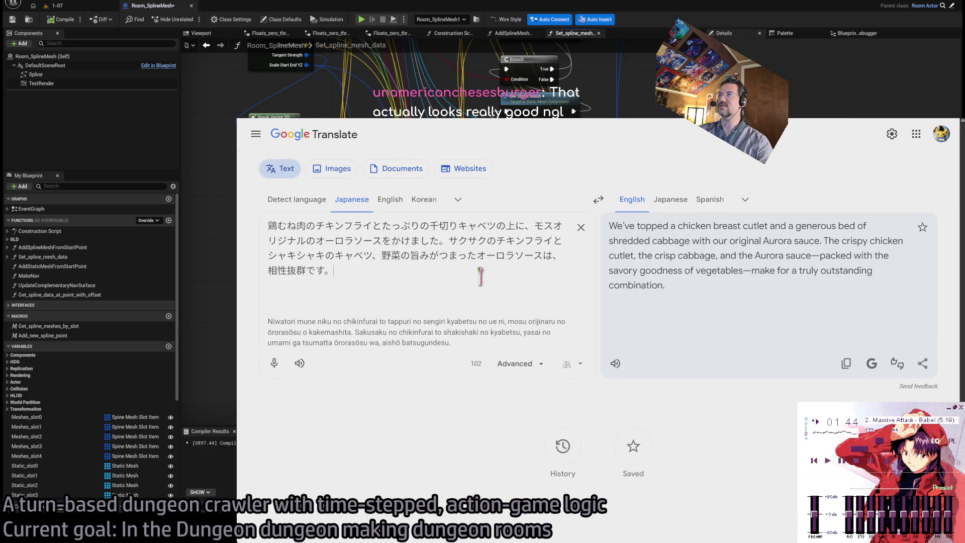
pyautogui.hotkey('ctrl', 'a')
pyautogui.hotkey('ctrl', 'v')
pyautogui.hotkey('ctrl', 'shift', 'Tab')
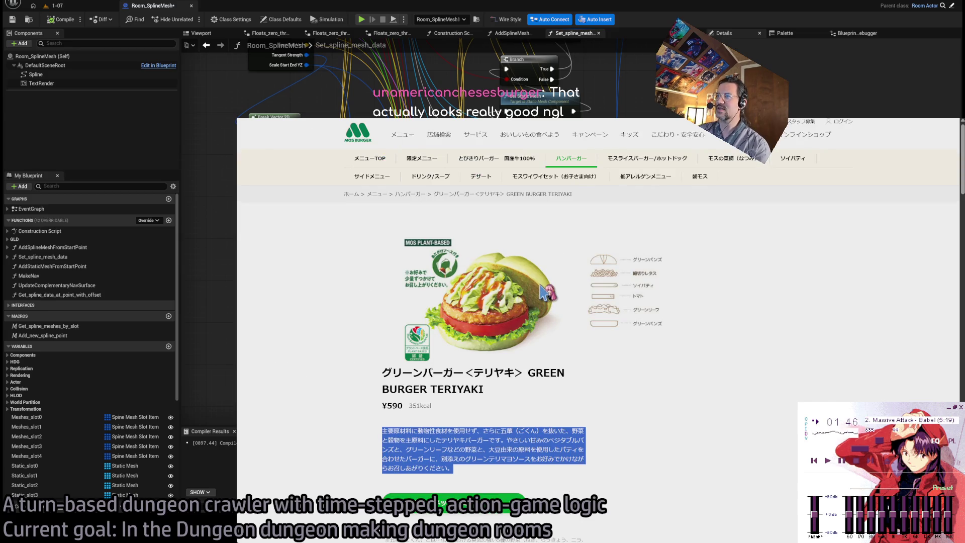
pyautogui.hotkey('ctrl', 'Tab')
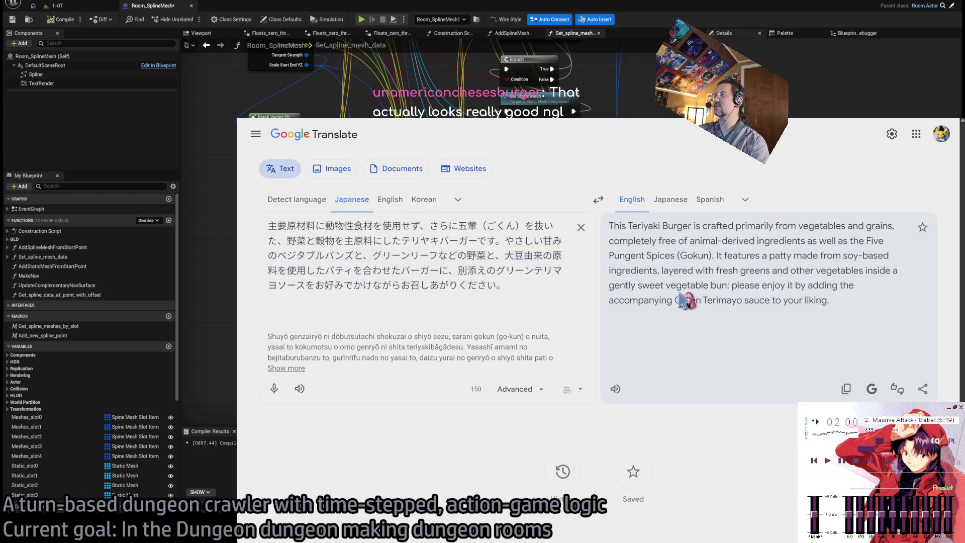
pyautogui.hotkey('ctrl', 'shift', 'Tab')
pyautogui.hotkey('ctrl', 'shift', 'Tab')
pyautogui.hotkey('ctrl', 'Tab')
pyautogui.hotkey('ctrl', 'Tab')
pyautogui.hotkey('ctrl', 'Tab')
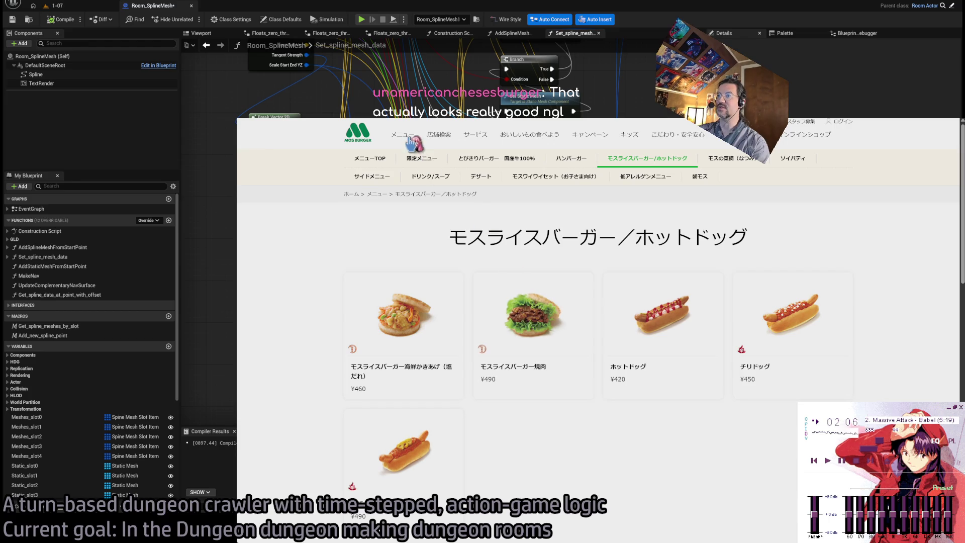
# Step: Open the seafood kakiage rice burger page and translate its description in Google Translate
pyautogui.click(402, 322)
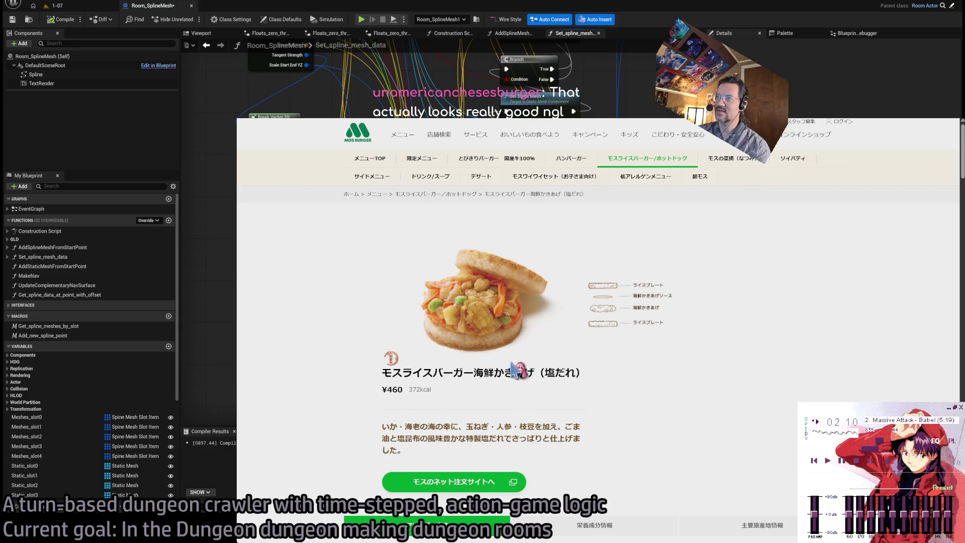
pyautogui.tripleClick(433, 426)
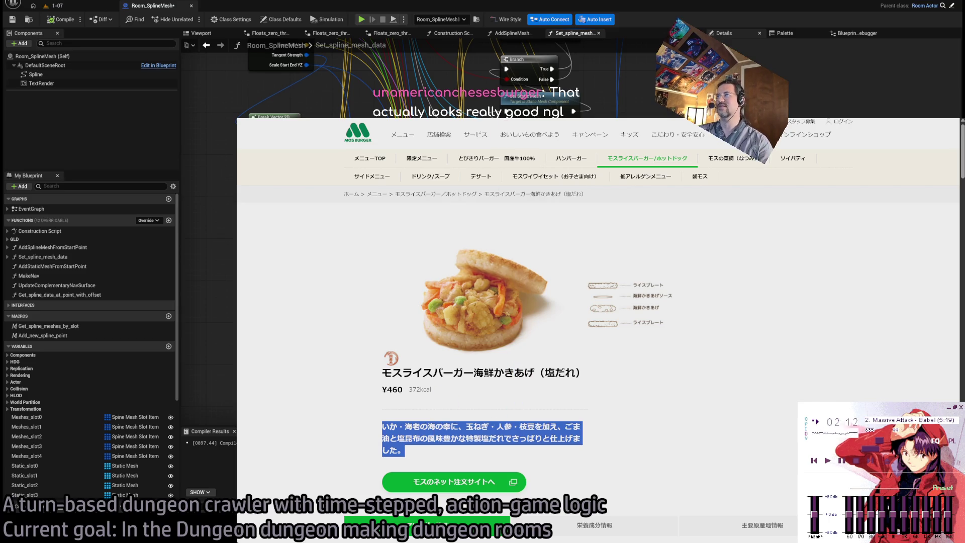
pyautogui.hotkey('ctrl', 'c')
pyautogui.hotkey('ctrl', 'Tab')
pyautogui.hotkey('ctrl', 'a')
pyautogui.hotkey('ctrl', 'v')
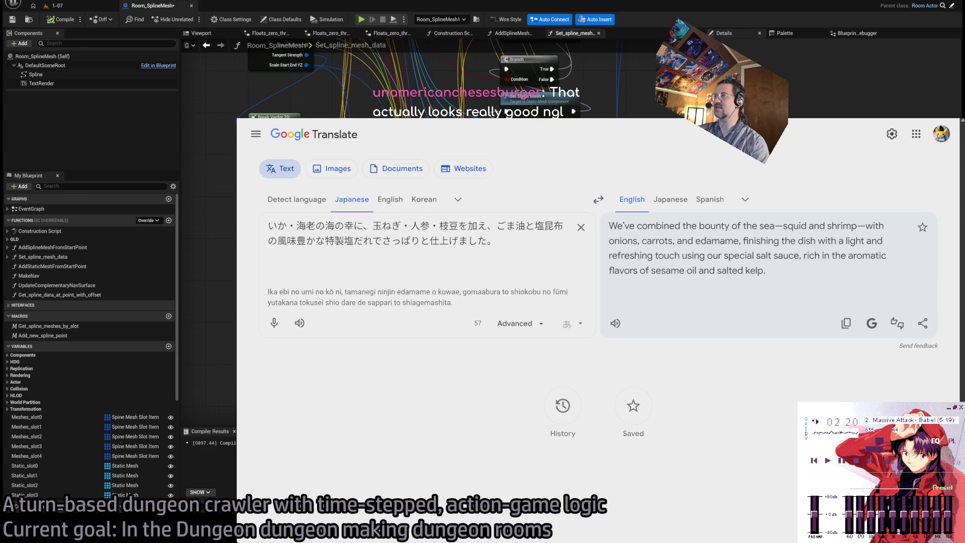
pyautogui.hotkey('ctrl', 'shift', 'Tab')
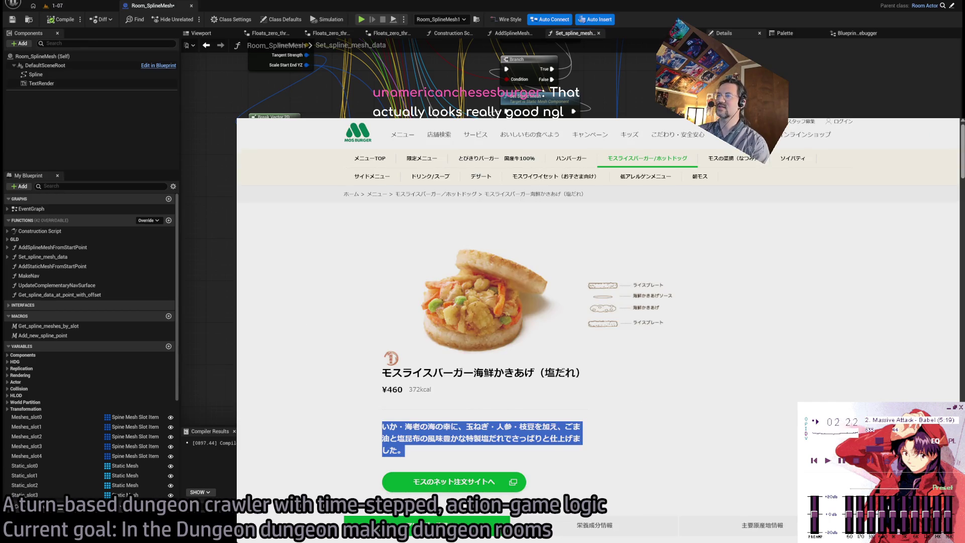